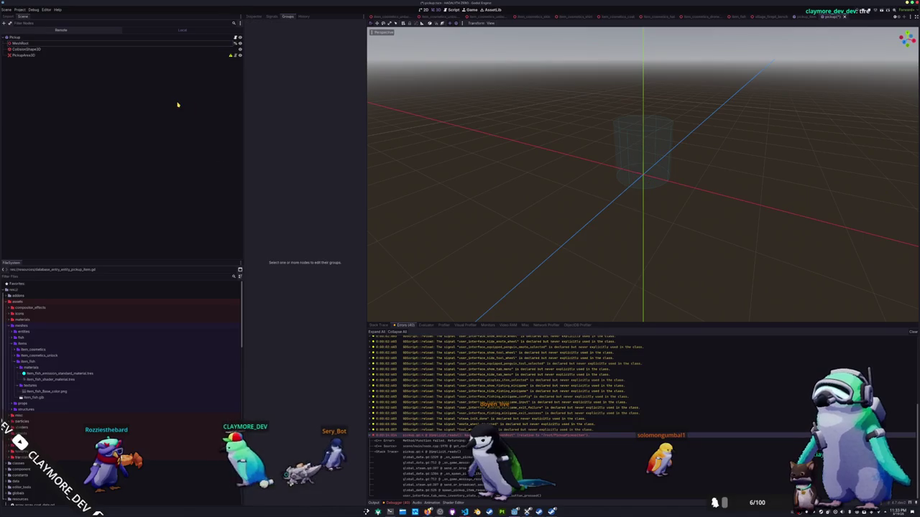
Step: Run the game from the Pickup scene with F6 and start a singleplayer game
click(238, 38)
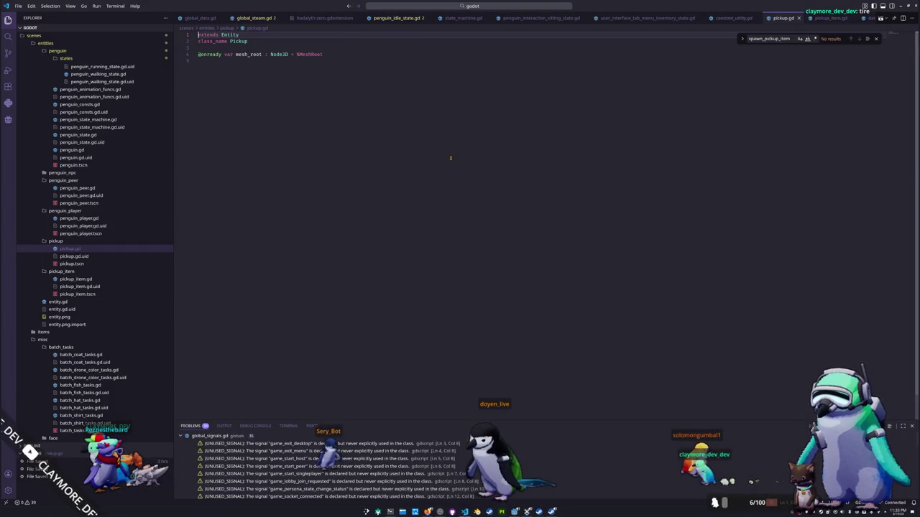
click(455, 155)
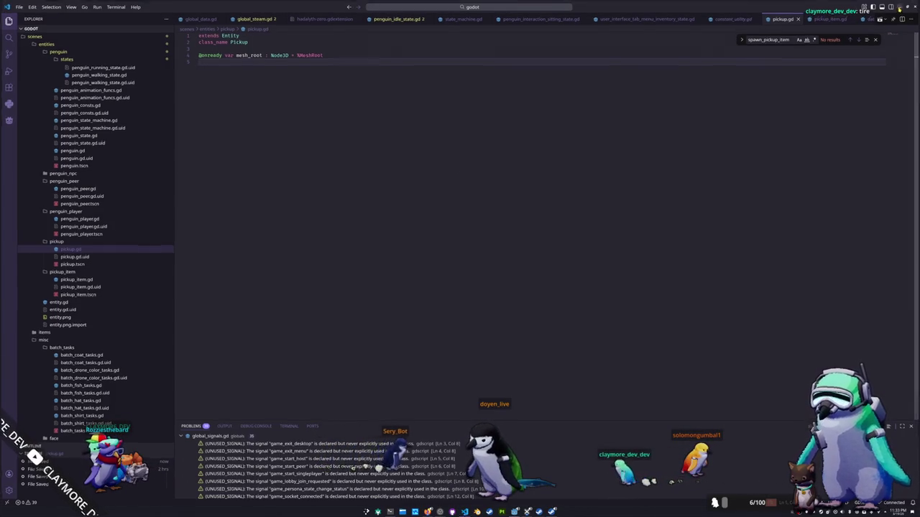
click(899, 8)
click(745, 153)
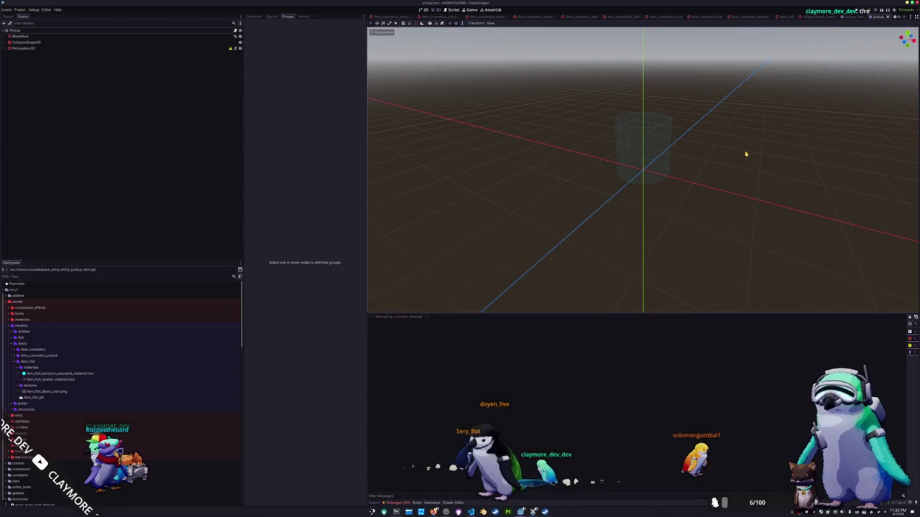
key(F6)
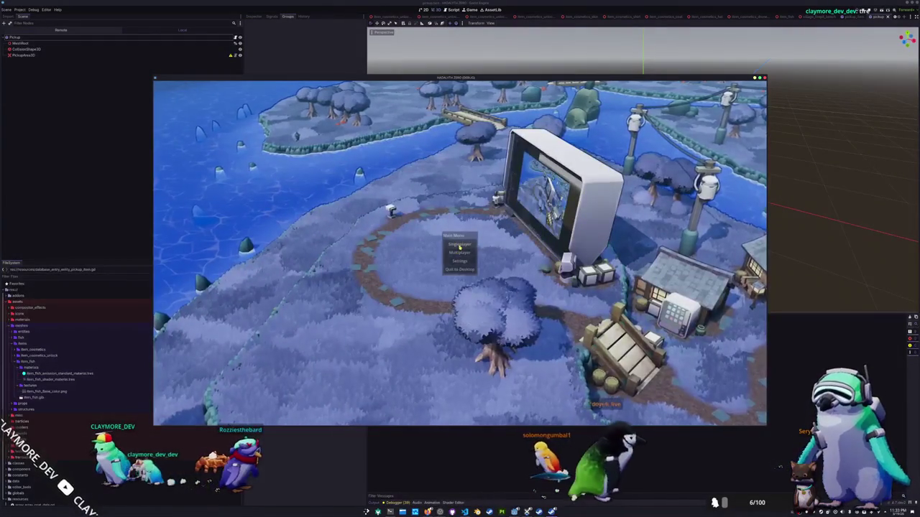
click(459, 247)
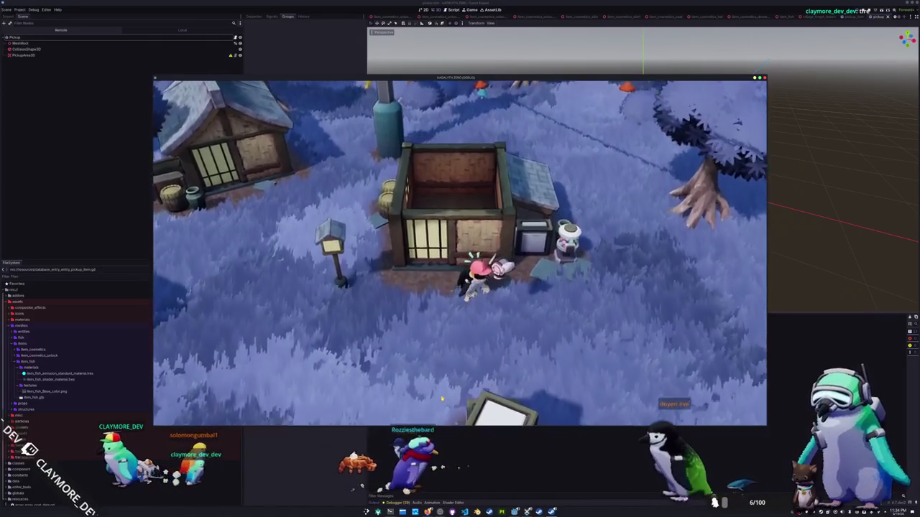
Step: Walk the penguin forward with W until it reaches the house
key(w)
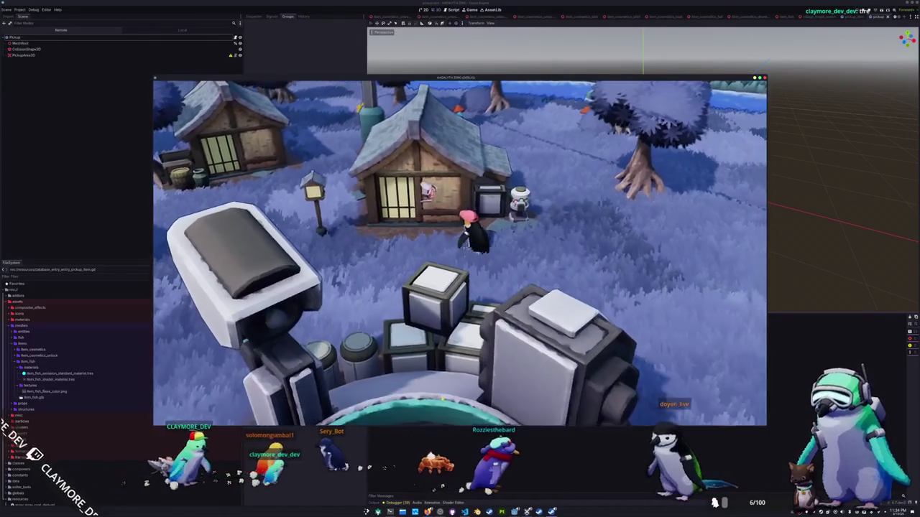
key(w)
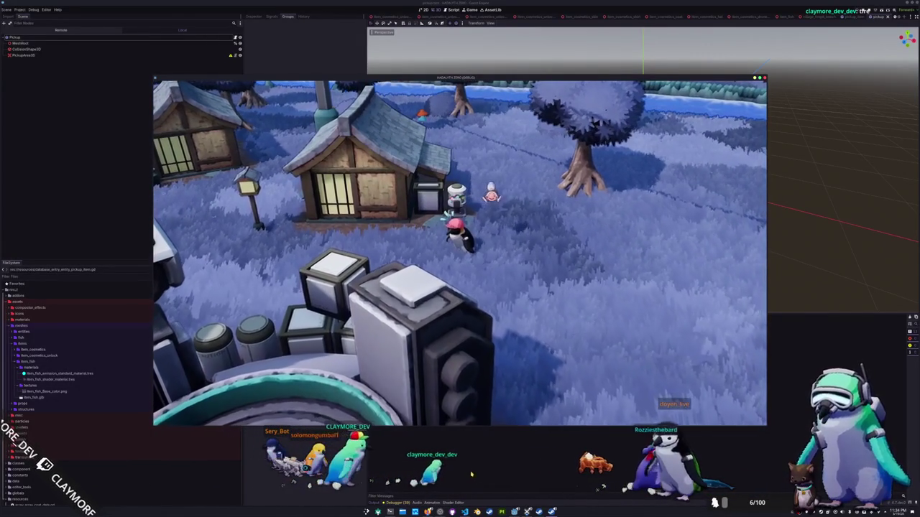
key(alt+Tab)
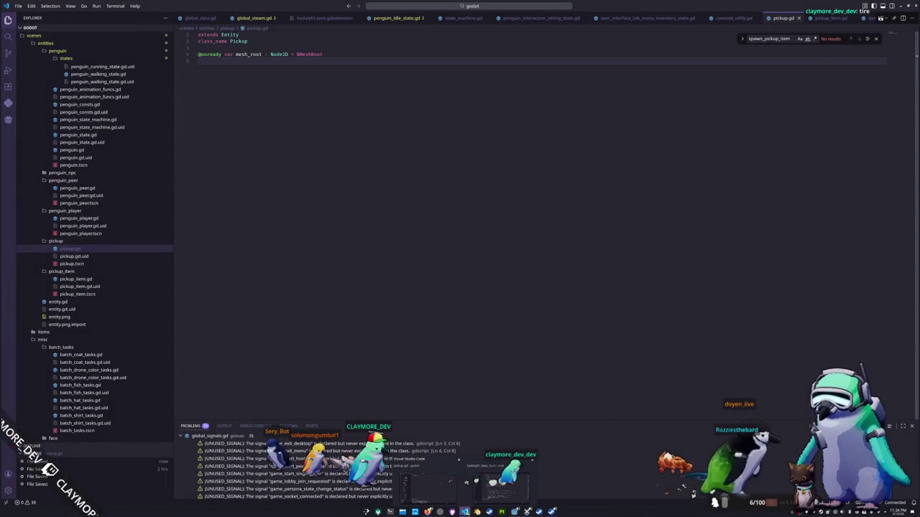
Step: Review the spawn request in the inventory menu state script and pickup.gd, then open global_data.gd
key(alt+Tab)
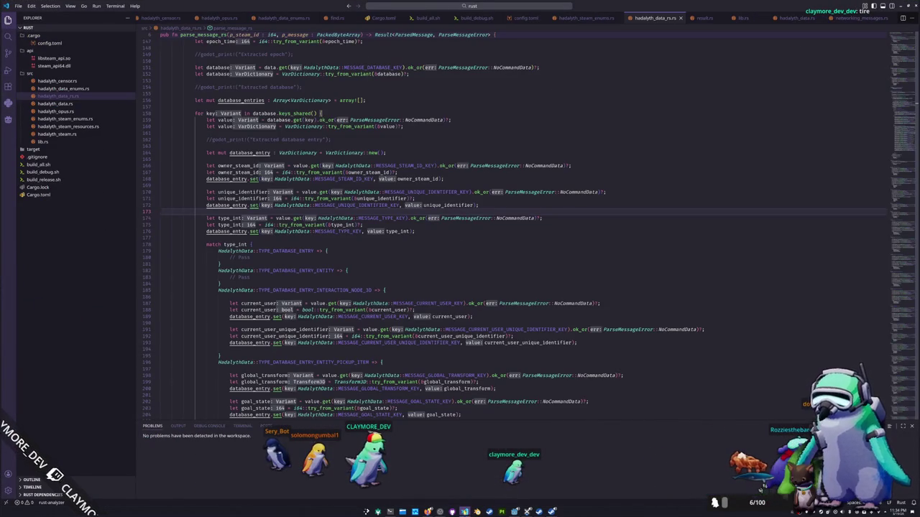
key(alt+Tab)
scroll(433, 22, up, 2)
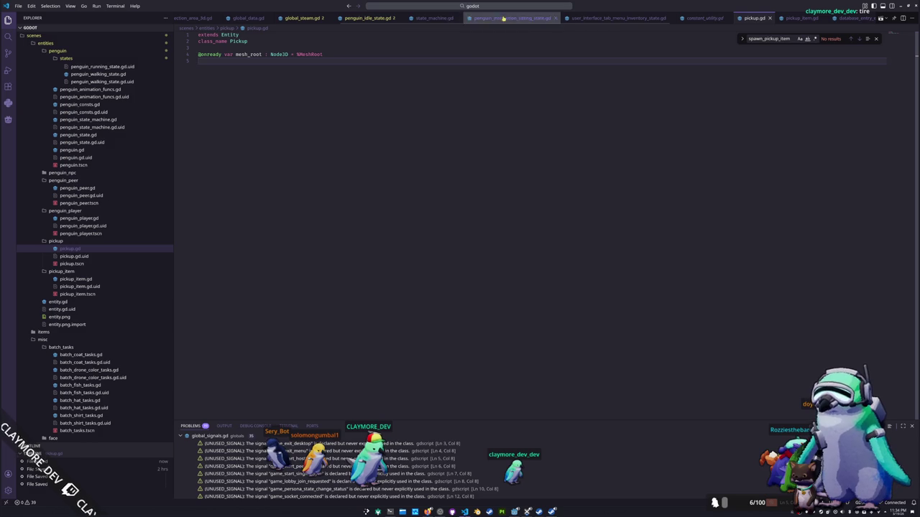
click(614, 18)
click(271, 237)
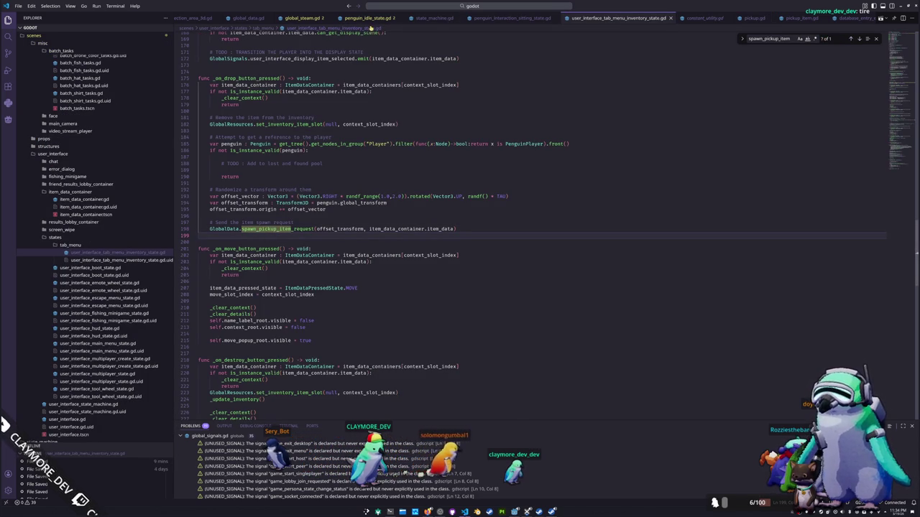
click(755, 18)
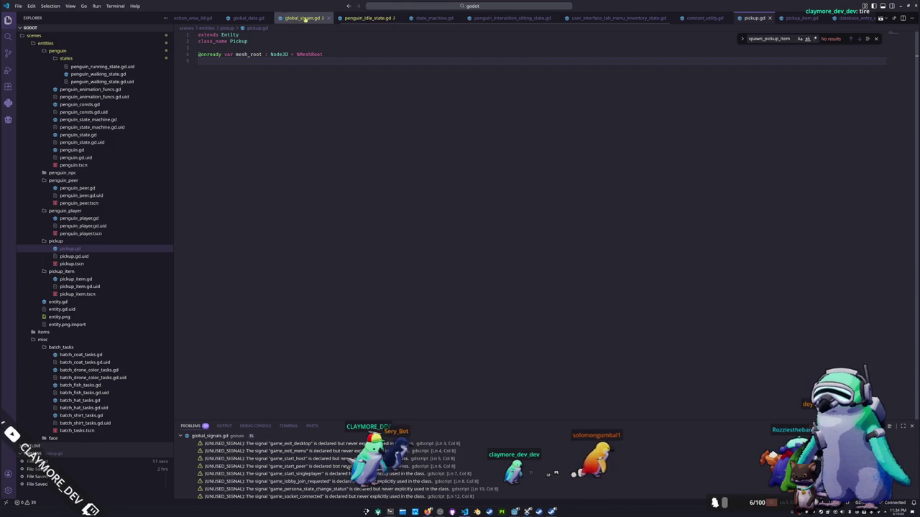
click(248, 18)
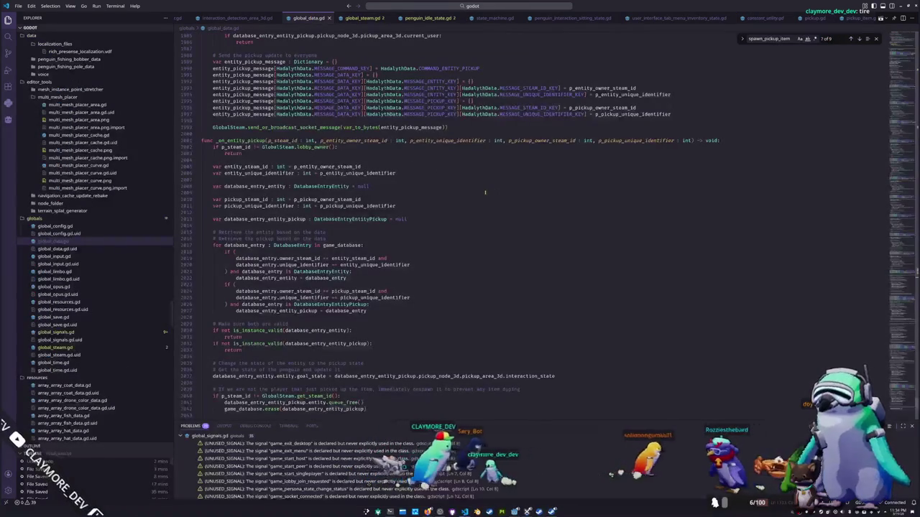
text(spa)
Step: Search for spawn_pickup_item to reach the _on_spawn_pickup_item_request handler
key(ctrl+f)
text(spawn_item)
key(BackSpace)
key(BackSpace)
key(BackSpace)
text(pickup_it)
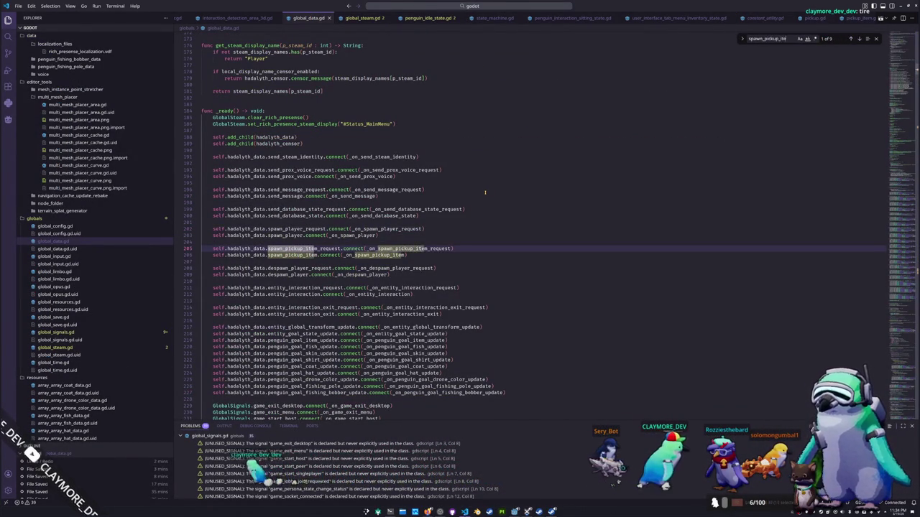
key(Return)
key(Return)
key(Return)
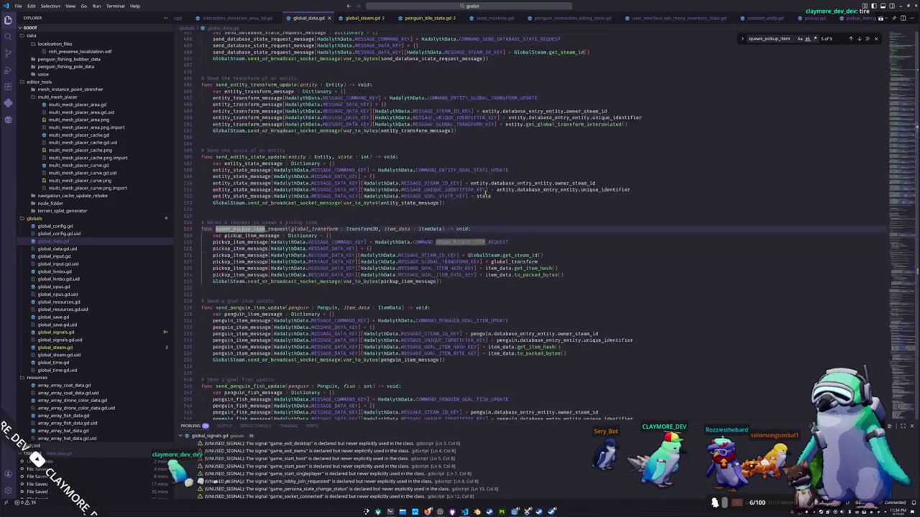
key(Return)
key(Return)
key(Return)
key(Return)
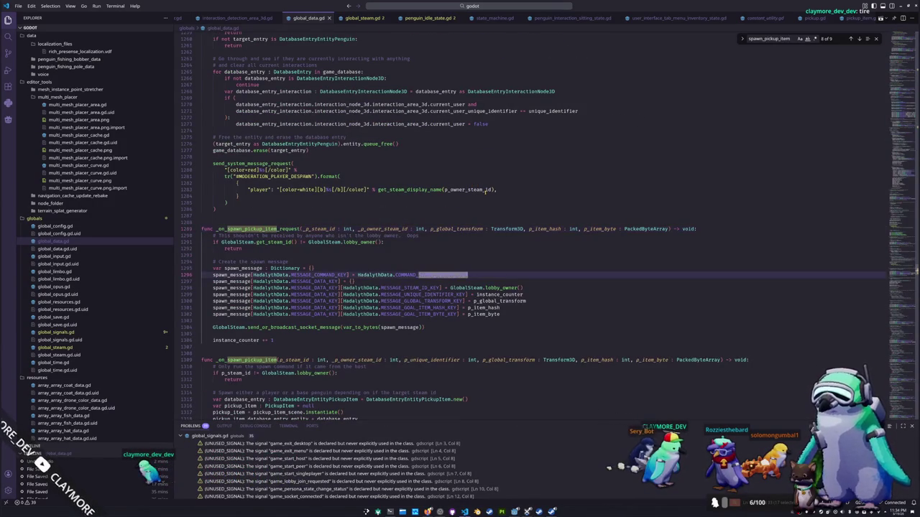
scroll(486, 190, down, 5)
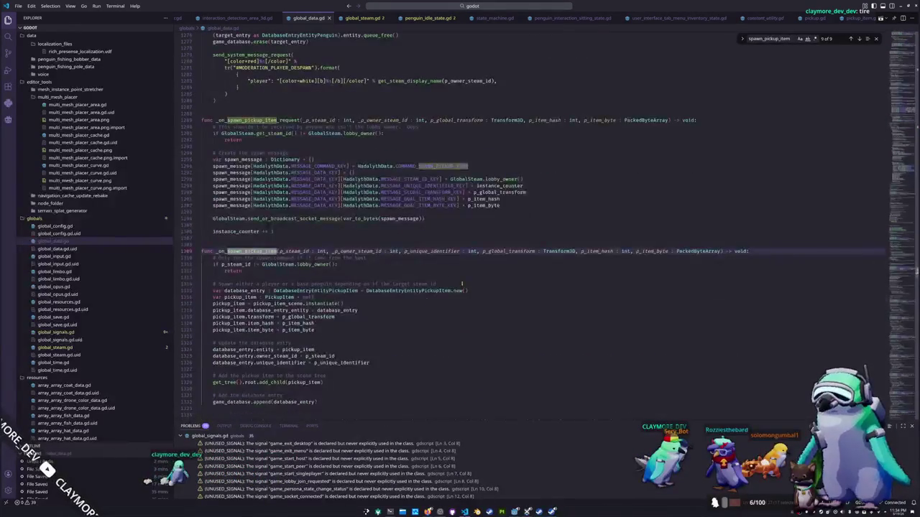
Step: Add pickup_item.configure() on a new line right after add_child
click(313, 342)
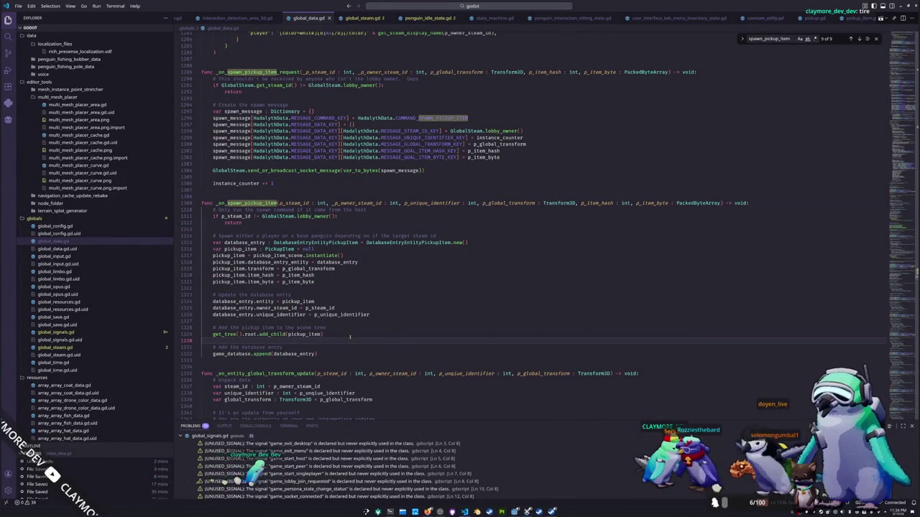
key(Return)
text(pic)
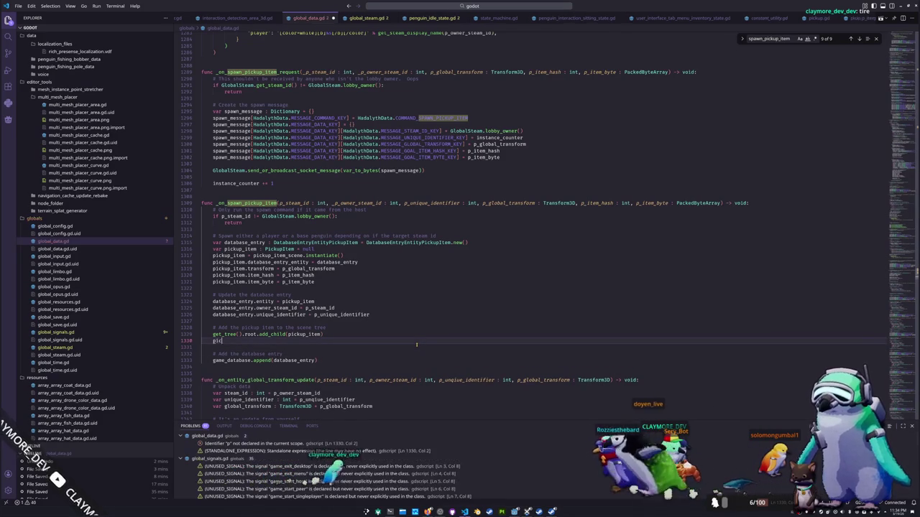
text(kup_item.co)
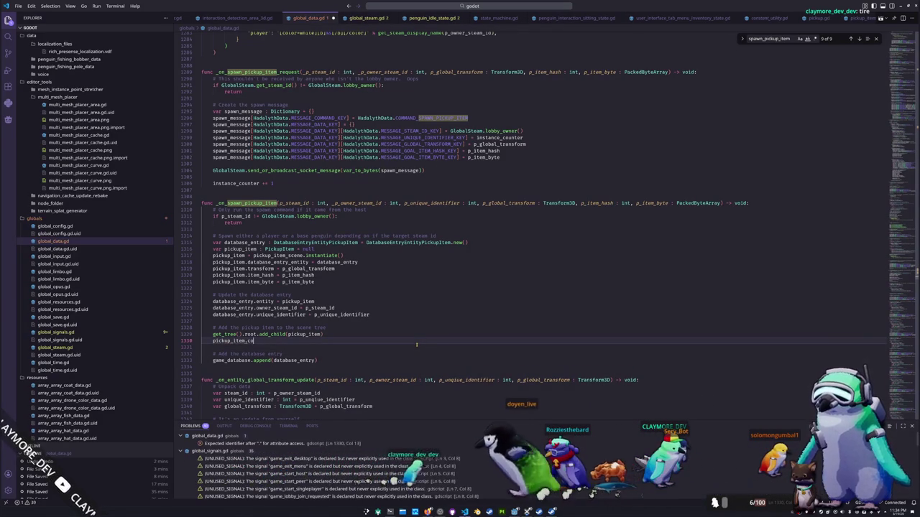
text(nfigure())
Step: Reload the VS Code window from the command palette
key(ctrl+shift+p)
text(rel)
key(Return)
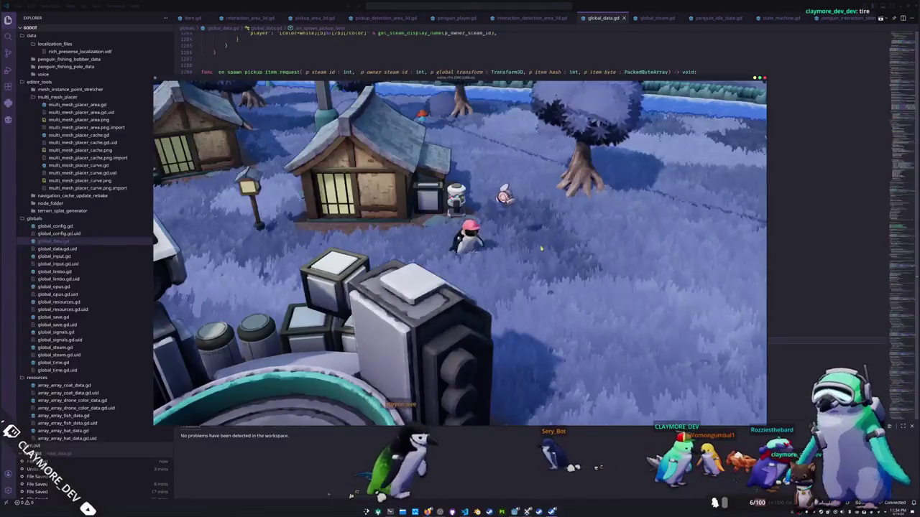
Step: Drop the Purple Sea Urchin from the in-game inventory
key(Escape)
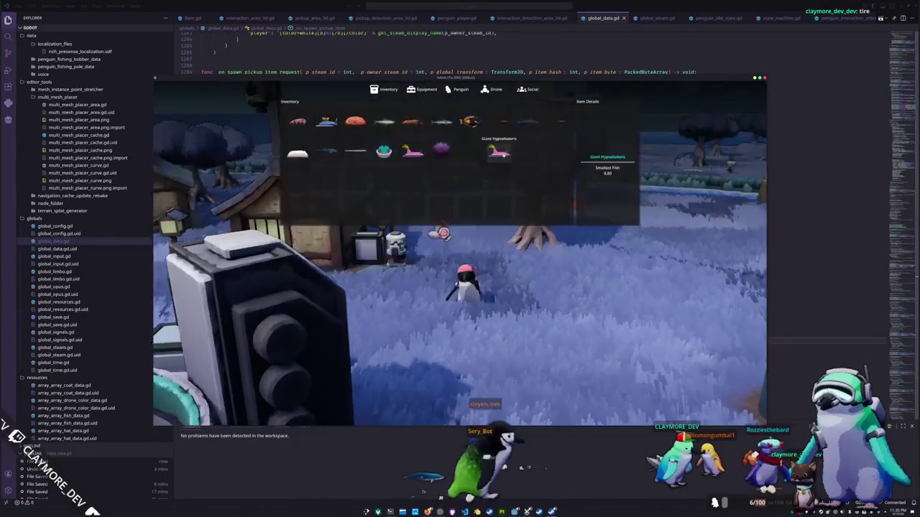
click(441, 150)
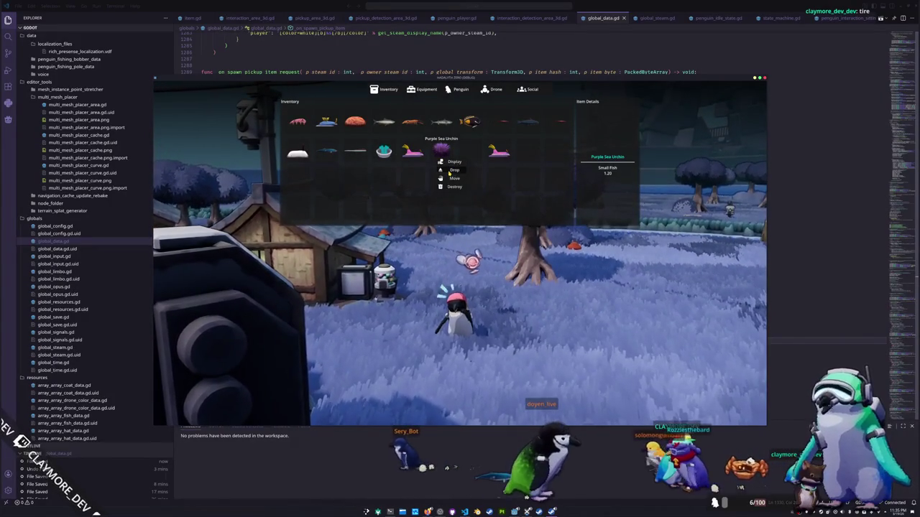
click(448, 171)
key(Escape)
Step: Walk the penguin toward the house and circle the camera around it
key(w)
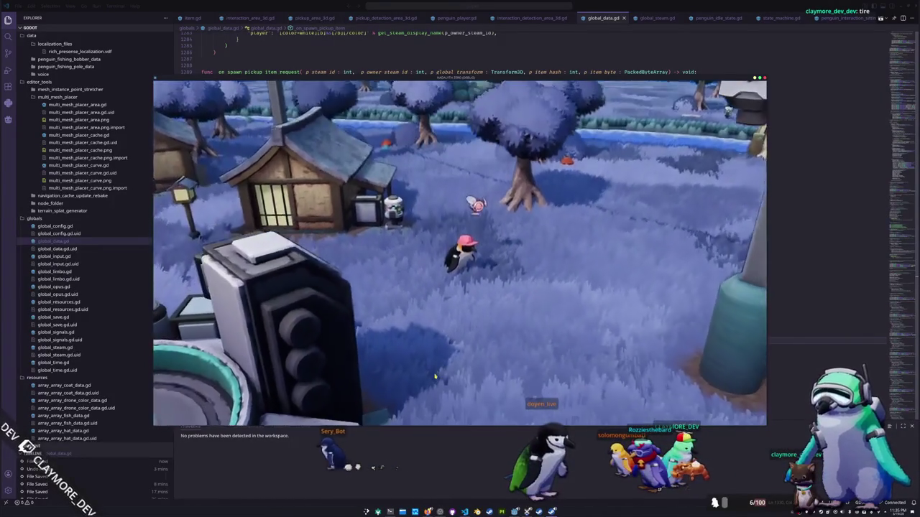
key(w)
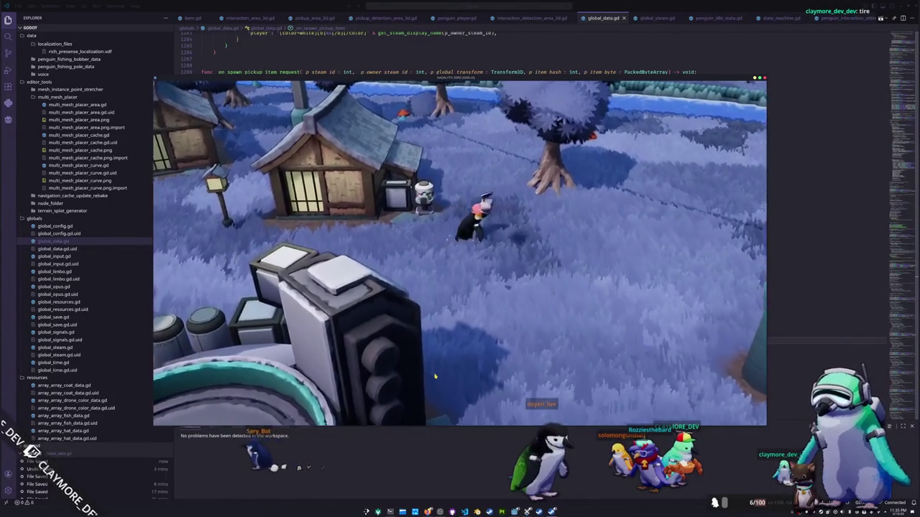
key(w)
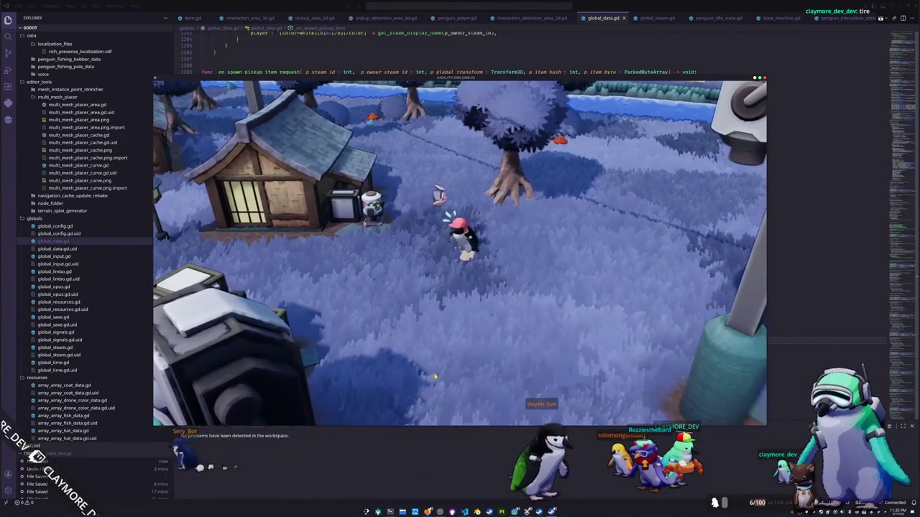
key(w)
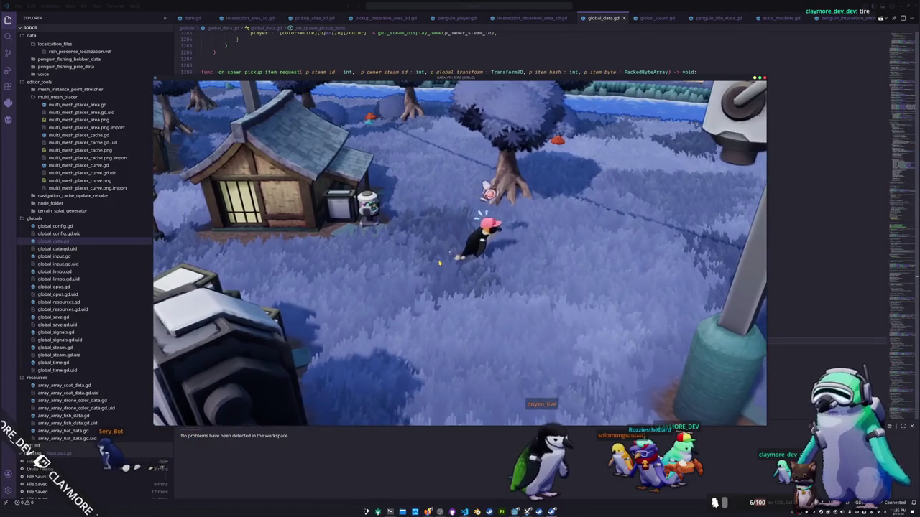
key(alt+Tab)
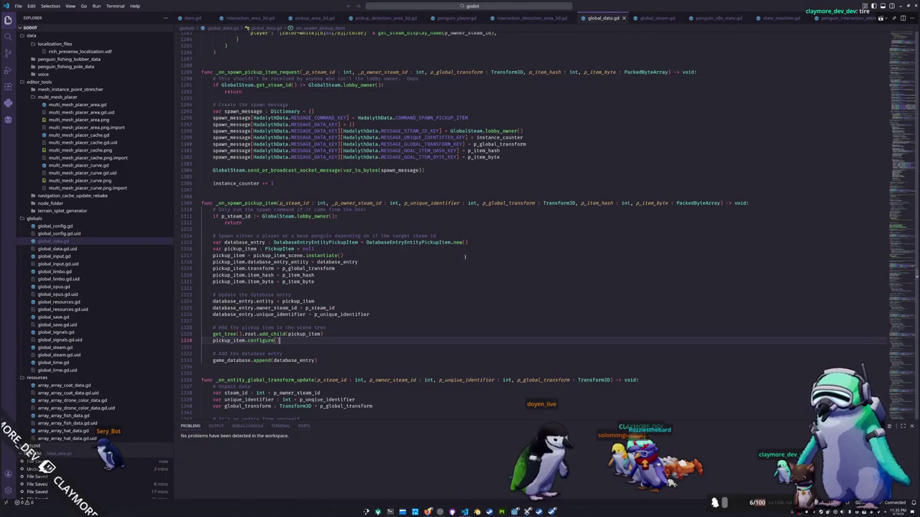
Step: Go from the pickup_item.configure() call to configure's definition in pickup_item.gd
scroll(787, 20, right, 5)
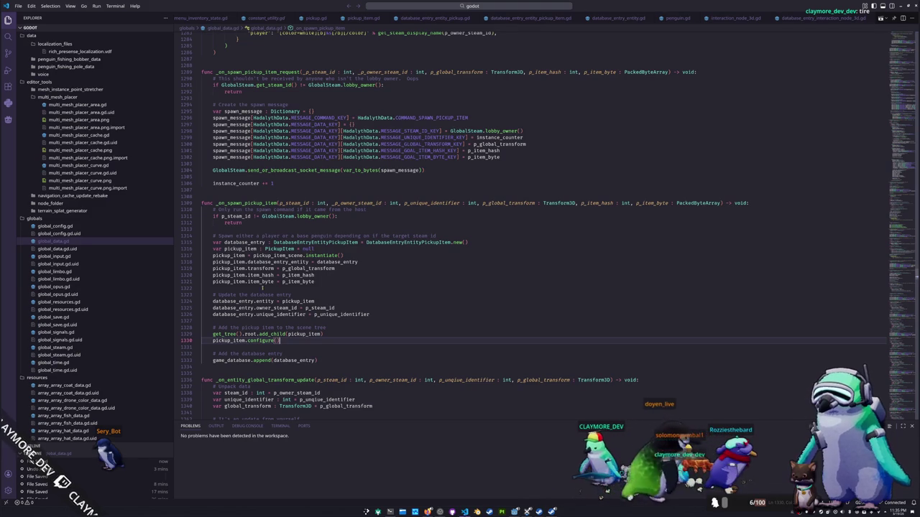
click(269, 322)
click(293, 341)
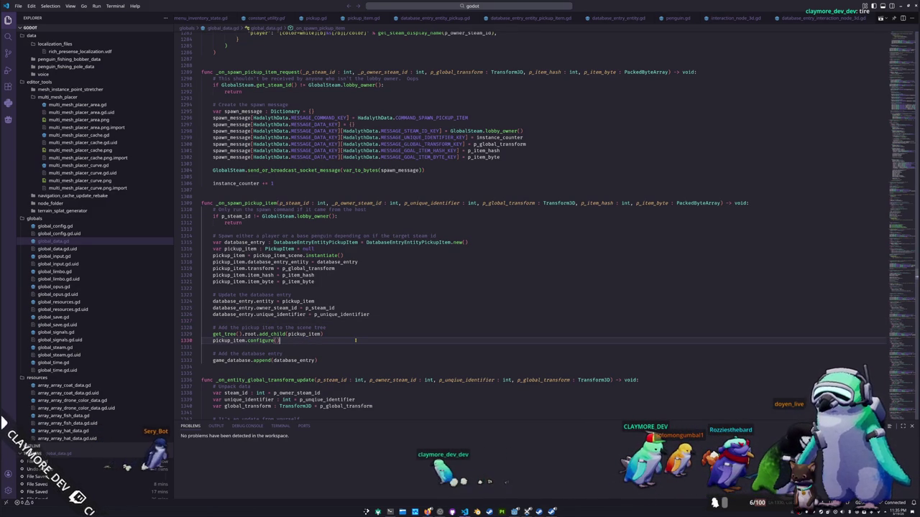
ctrl+click(262, 341)
click(255, 223)
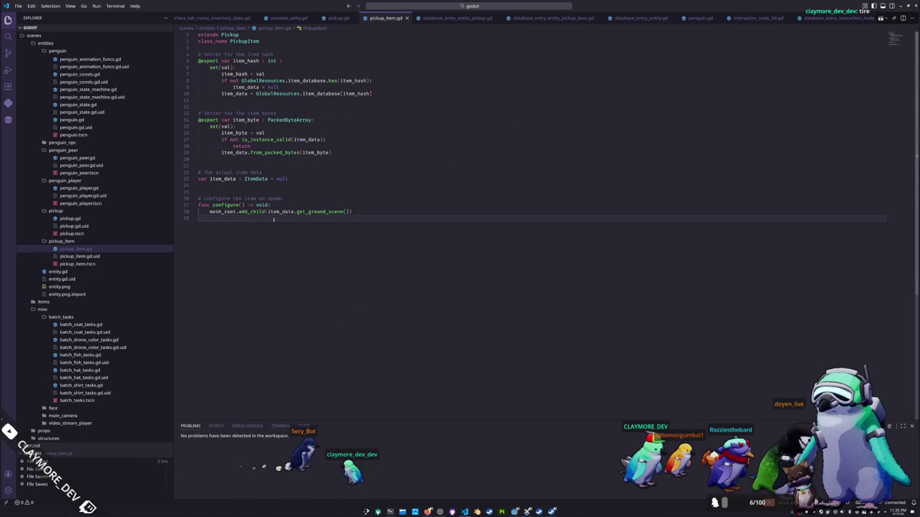
Step: Inspect the get_ground_scene call on line 28 of pickup_item.gd, then open the file search
click(288, 207)
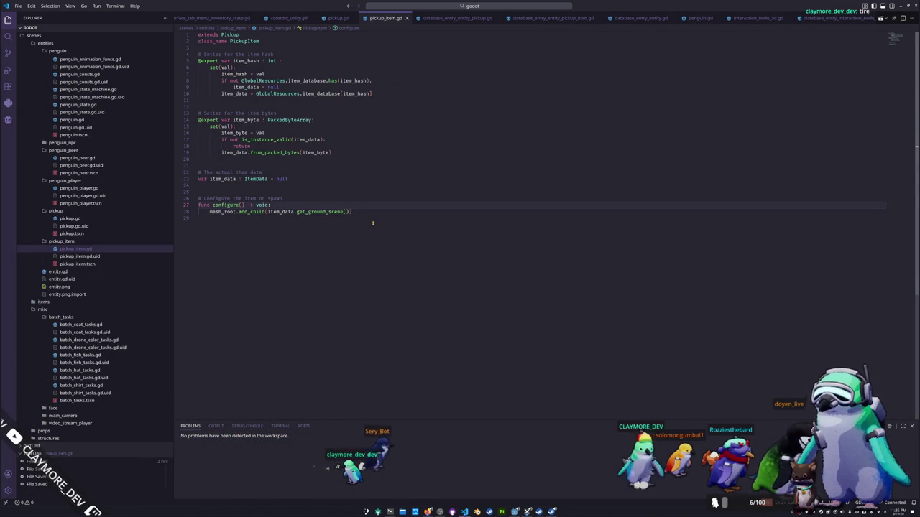
click(328, 211)
double_click(327, 211)
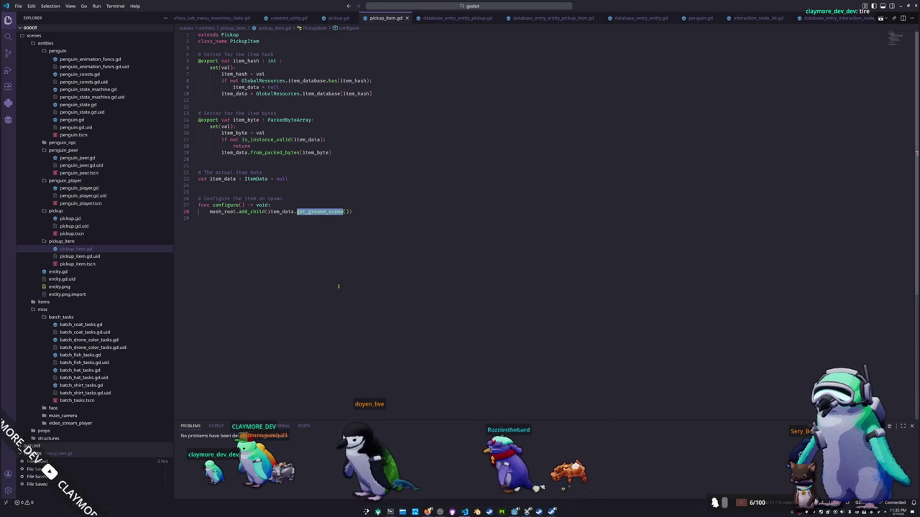
scroll(112, 245, up, 10)
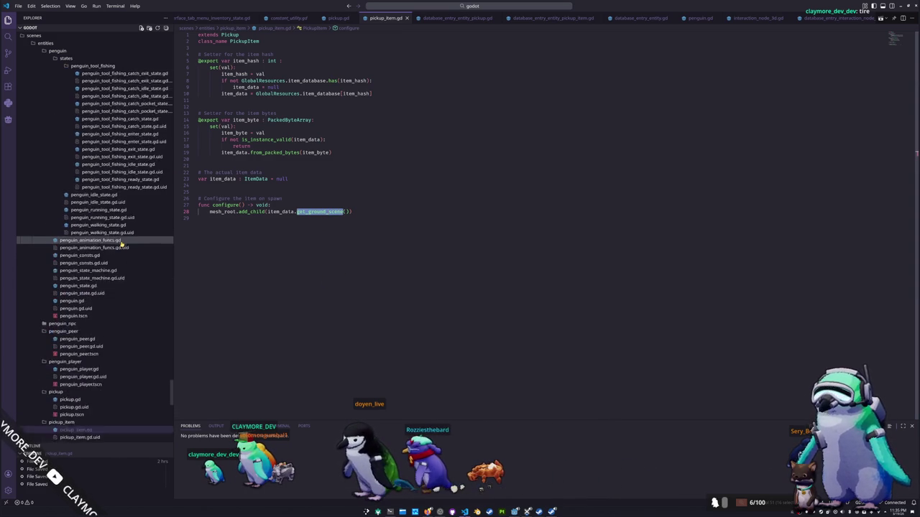
scroll(113, 242, up, 15)
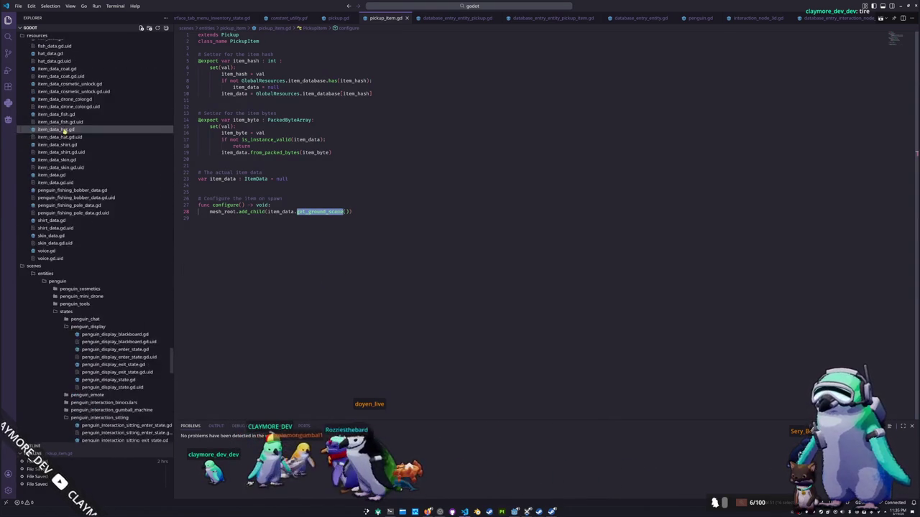
click(429, 5)
Step: Open item_data_fish.gd from the item_data file search
text(item_data)
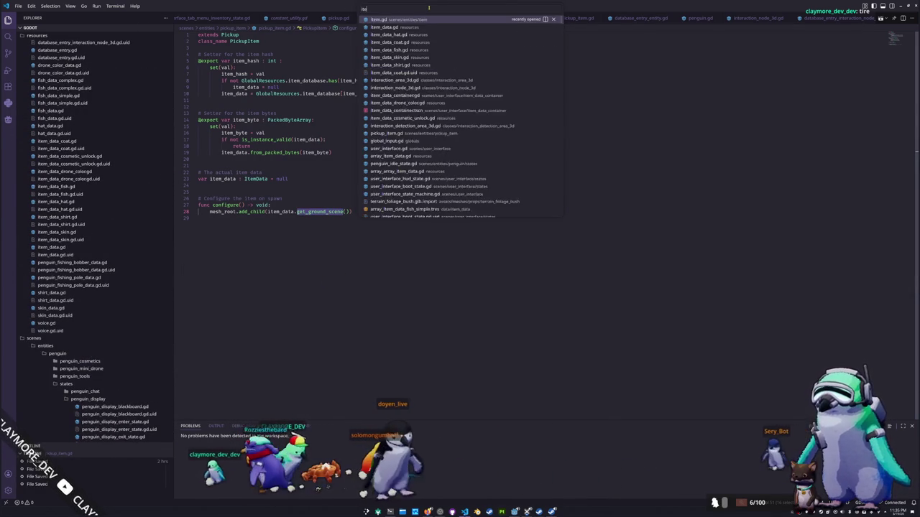
key(Down)
key(Down)
key(Down)
key(Return)
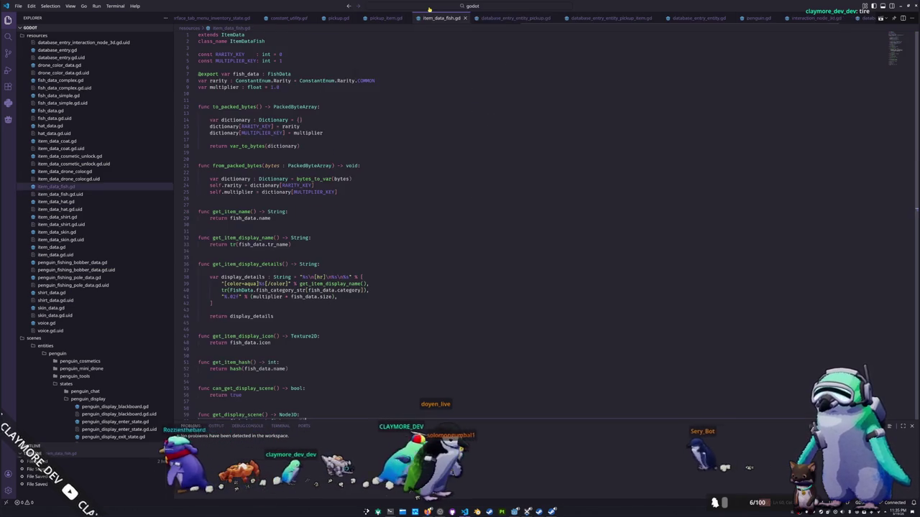
Step: Add const fish_ground_scene : PackedScene = preload("res://scenes/items/fish_item/fish_item.tscn") on line 11
click(241, 100)
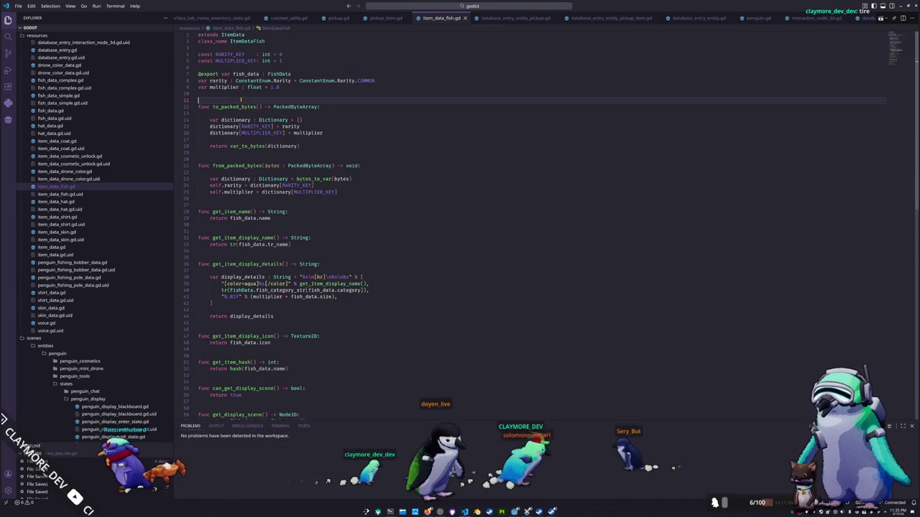
key(Return)
key(Up)
text(@onready var)
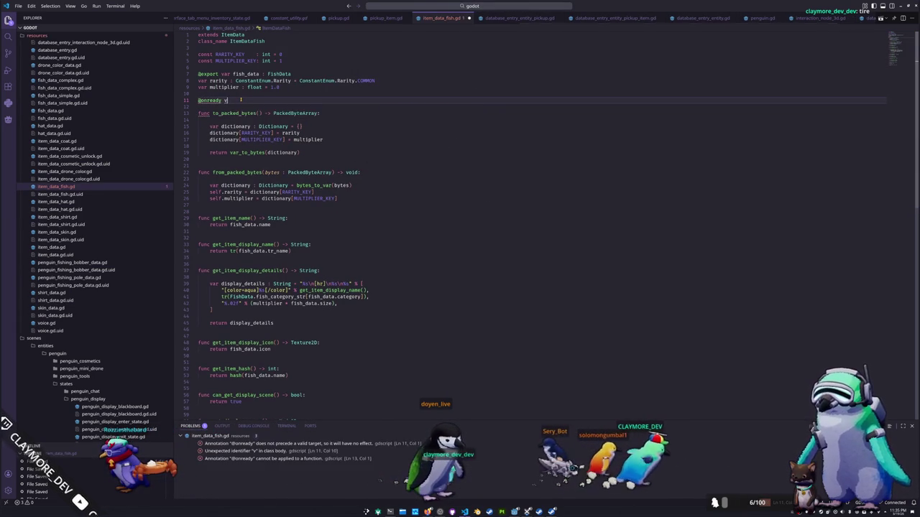
key(ctrl+BackSpace)
key(ctrl+BackSpace)
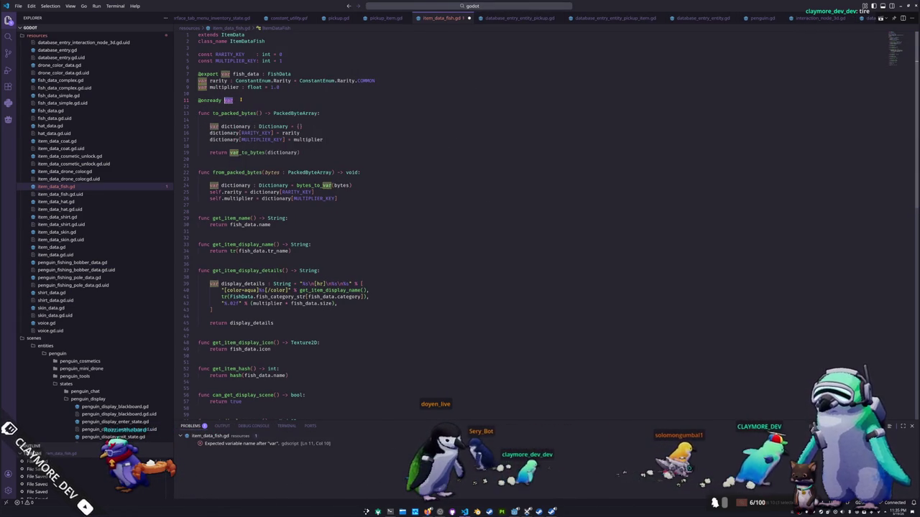
key(BackSpace)
text(const )
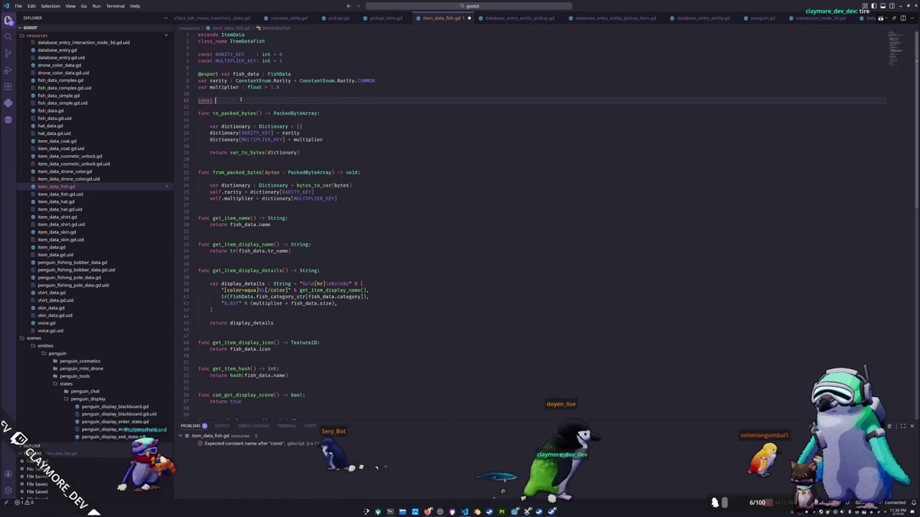
text(fish_ground_s)
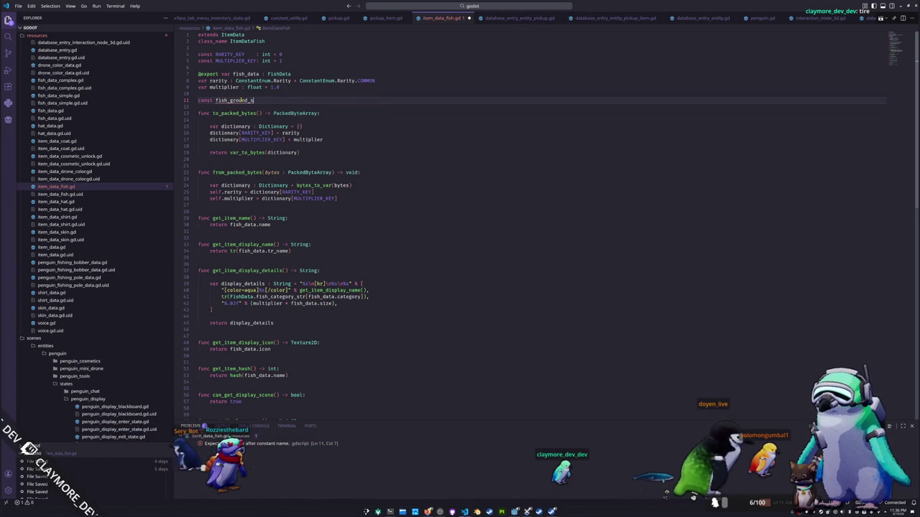
text(cene : Packed)
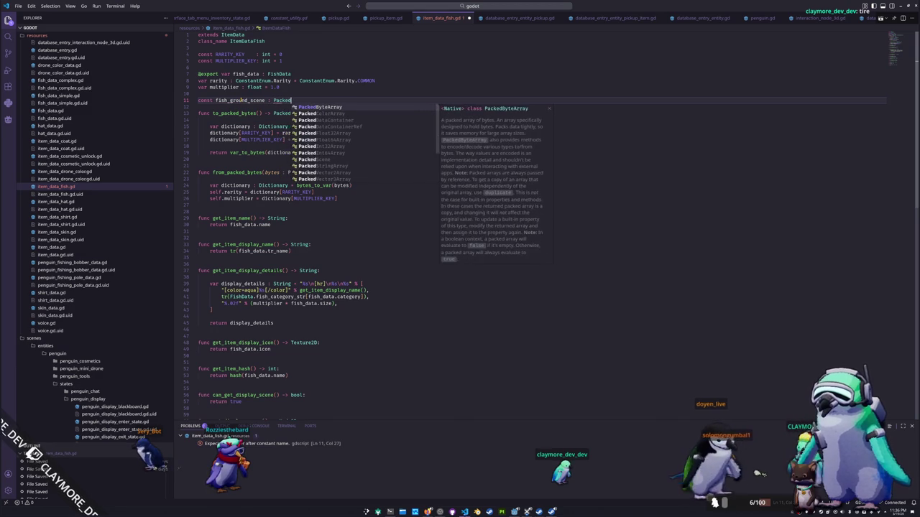
text(Scene = p)
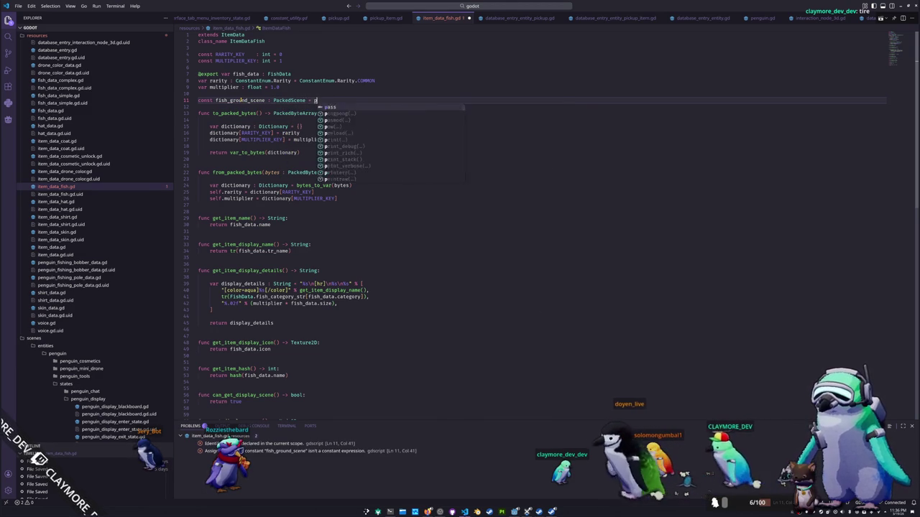
text(reload("res://a)
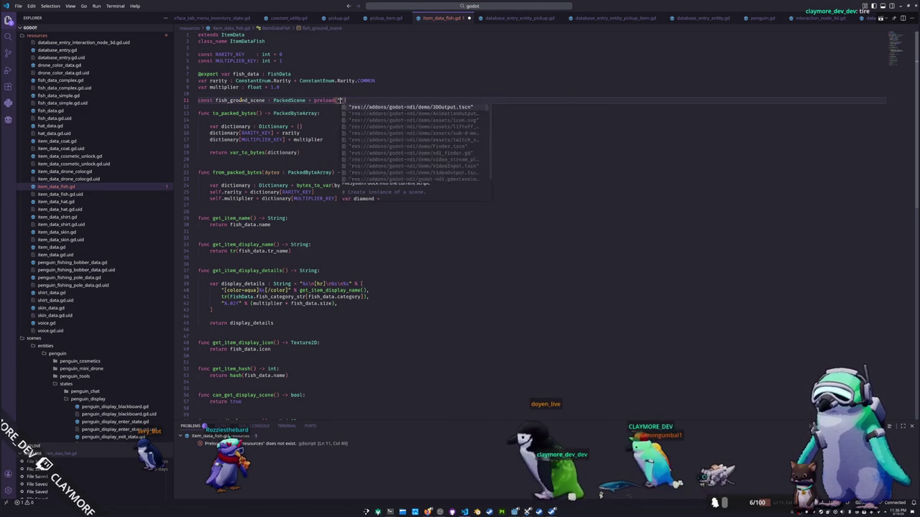
key(BackSpace)
text(scenes/)
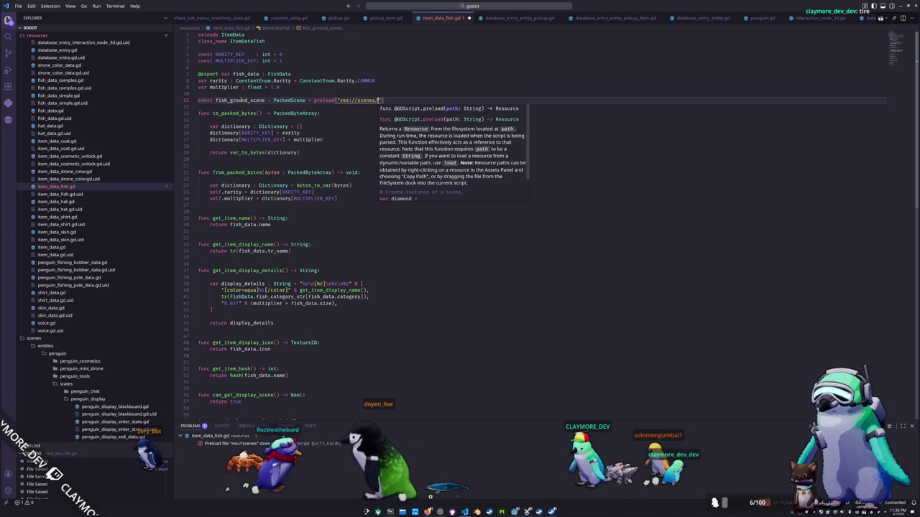
text(items/fish_item)
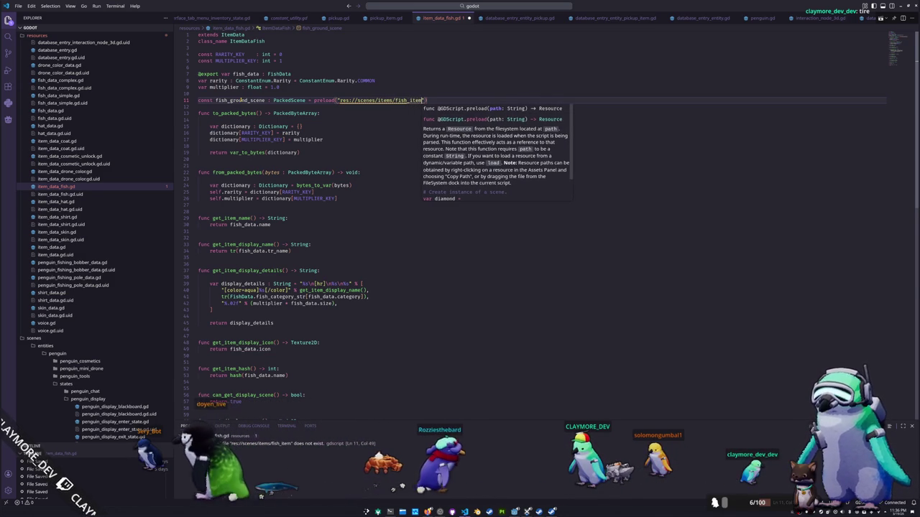
text(/fish_item.tscn)
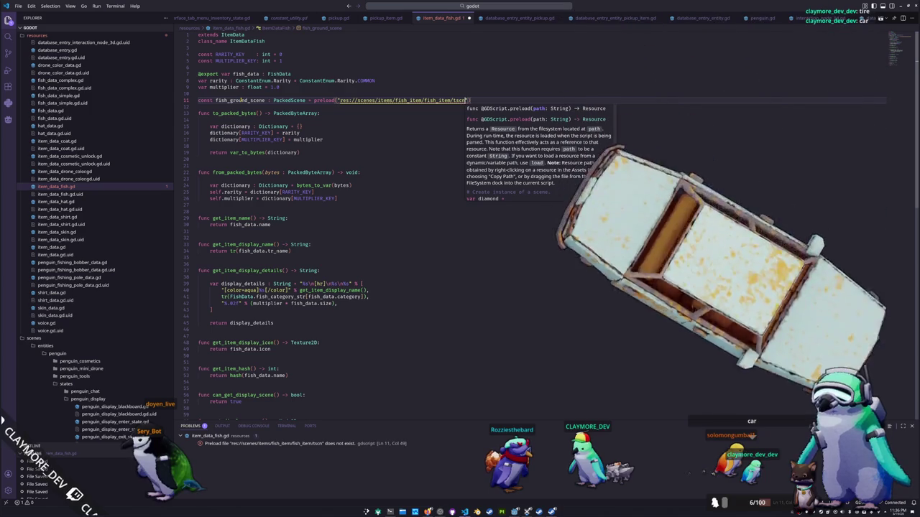
key(Left)
key(Left)
key(Left)
key(BackSpace)
text(.)
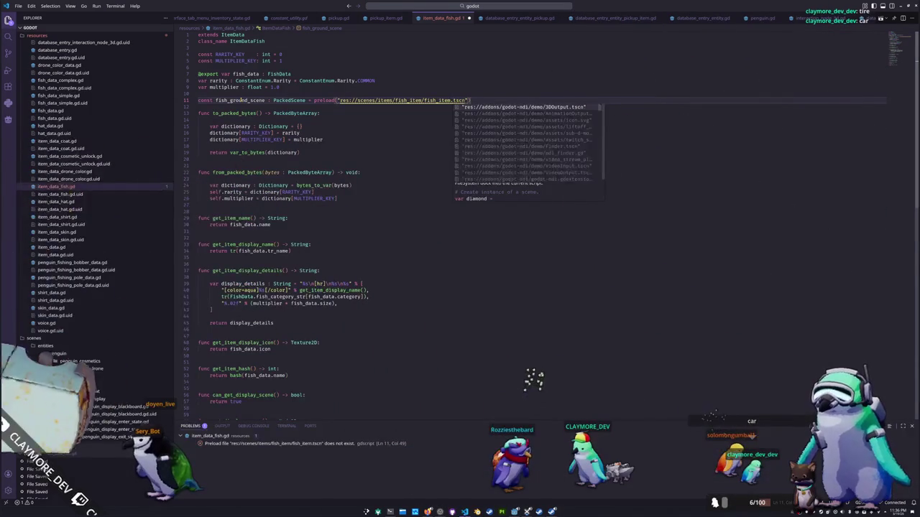
key(Escape)
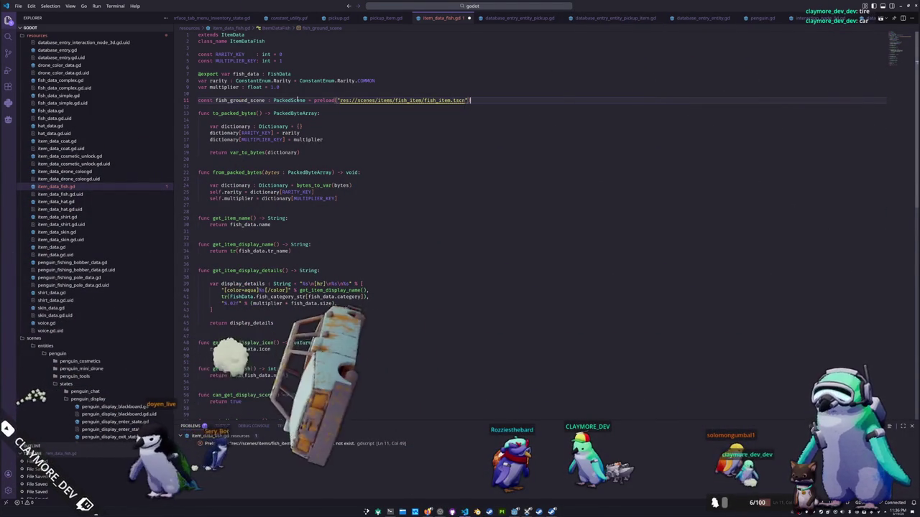
Step: Correct the preload path to res://scenes/items/item_fish/item_fish.tscn via the Explorer and save
mouse_move(402, 101)
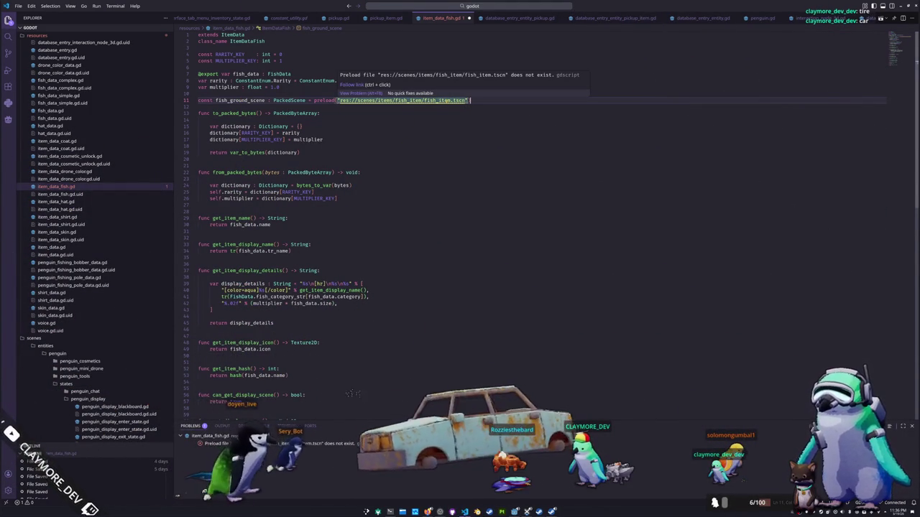
scroll(76, 264, down, 5)
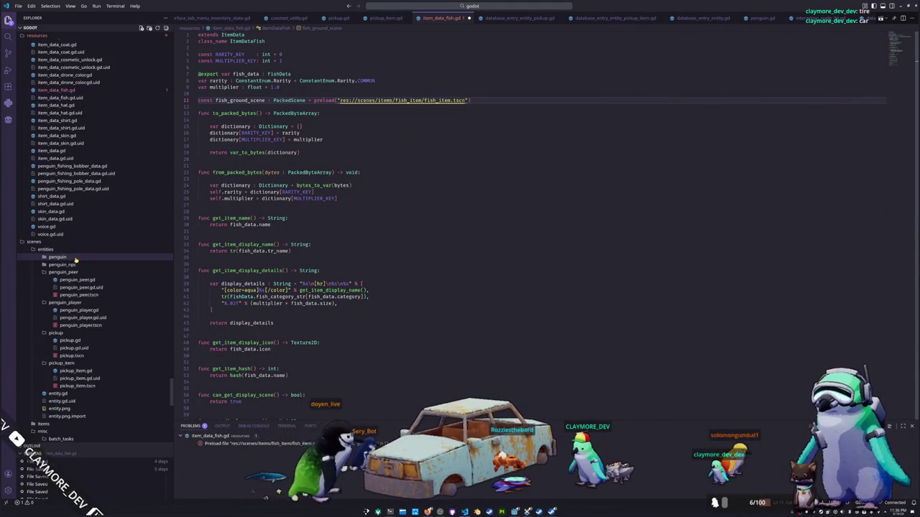
click(46, 250)
click(45, 257)
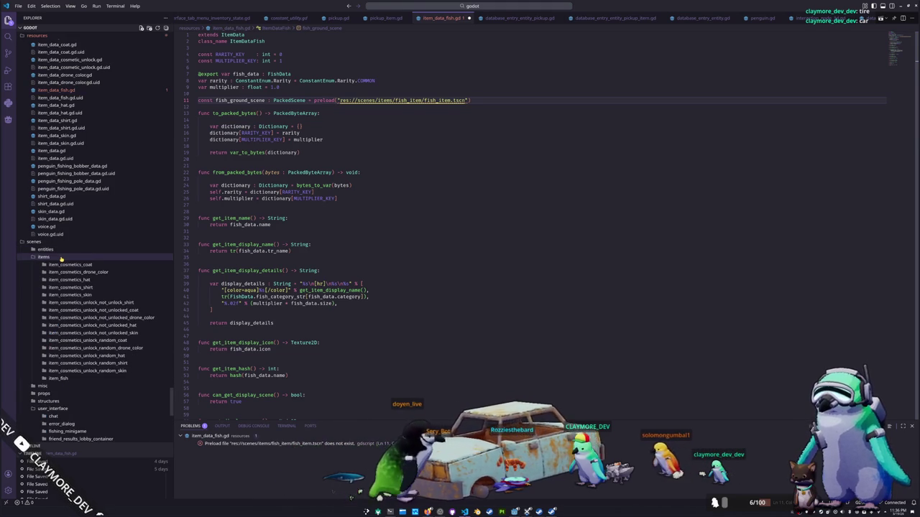
scroll(61, 261, down, 2)
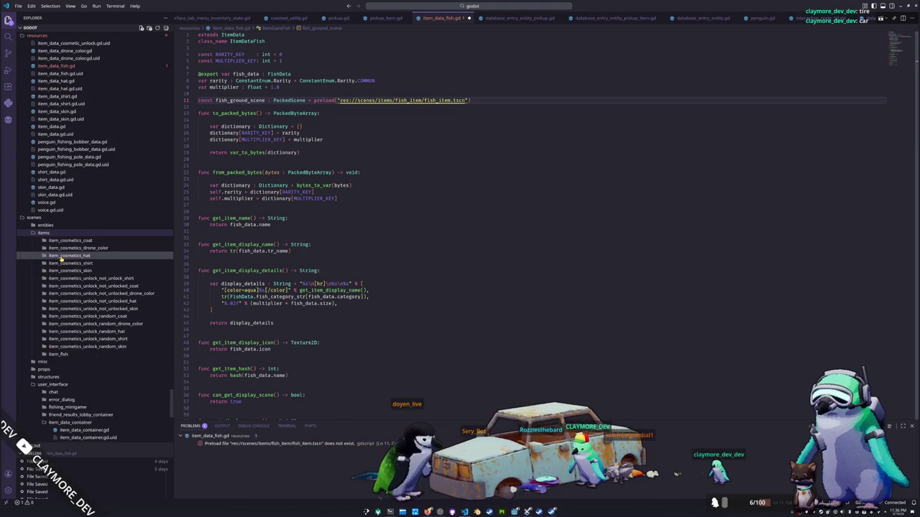
click(59, 355)
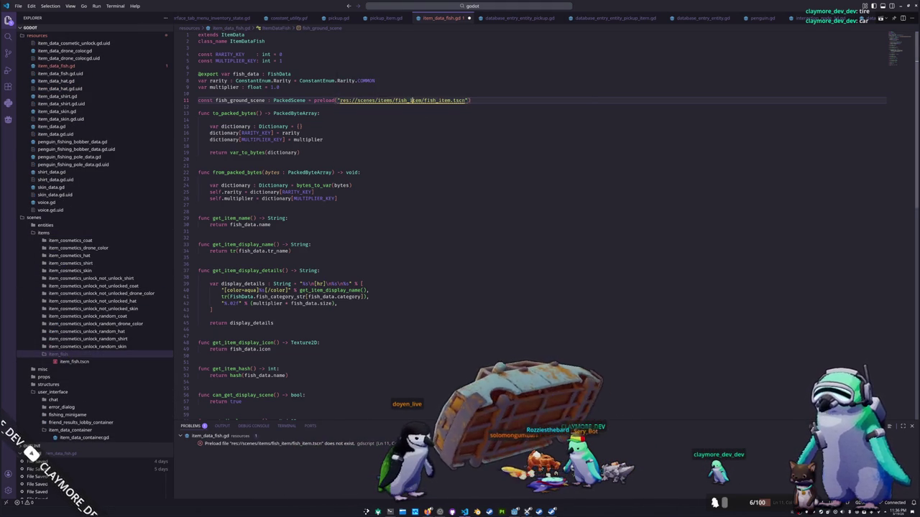
key(BackSpace)
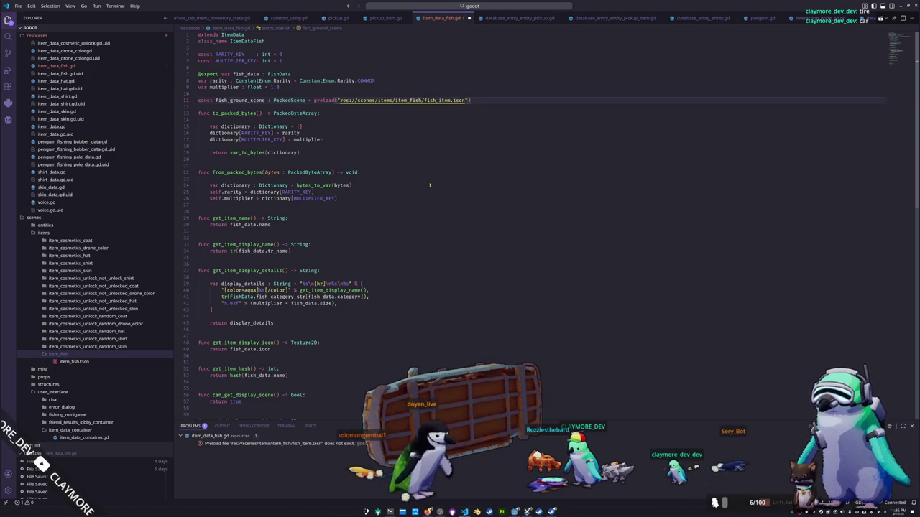
key(Down)
key(ctrl+s)
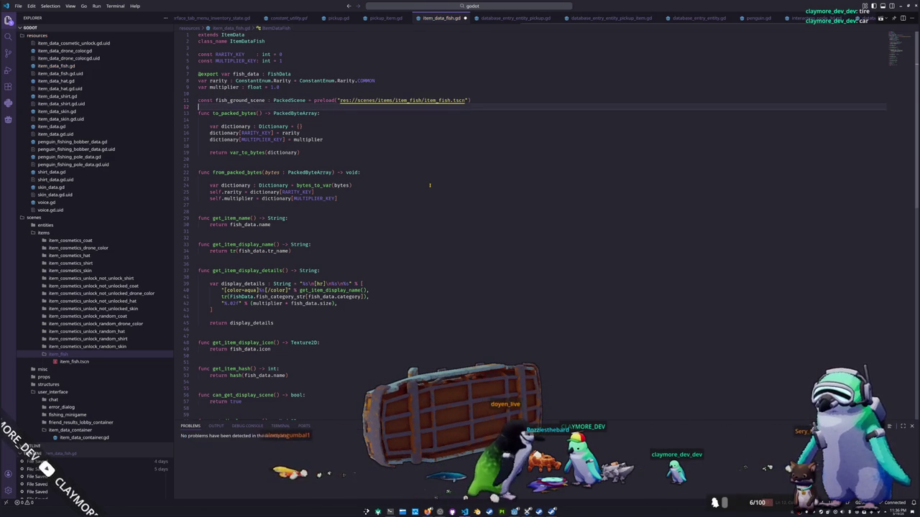
Step: Make get_ground_scene return fish_ground_scene.instantiate() instead of null
double_click(238, 100)
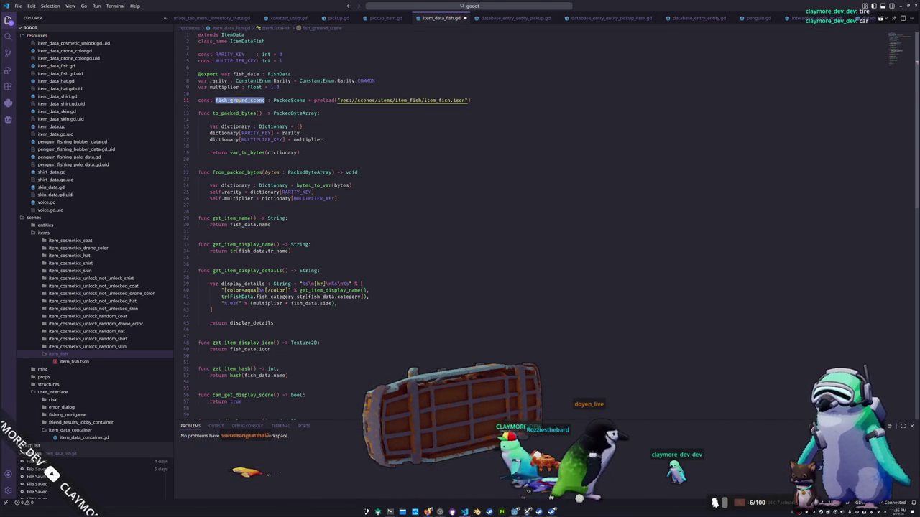
scroll(253, 212, down, 8)
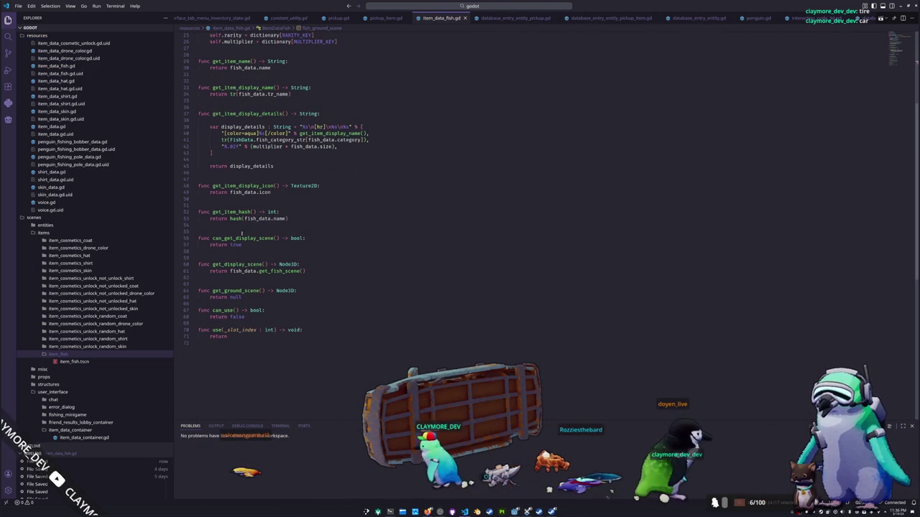
double_click(236, 297)
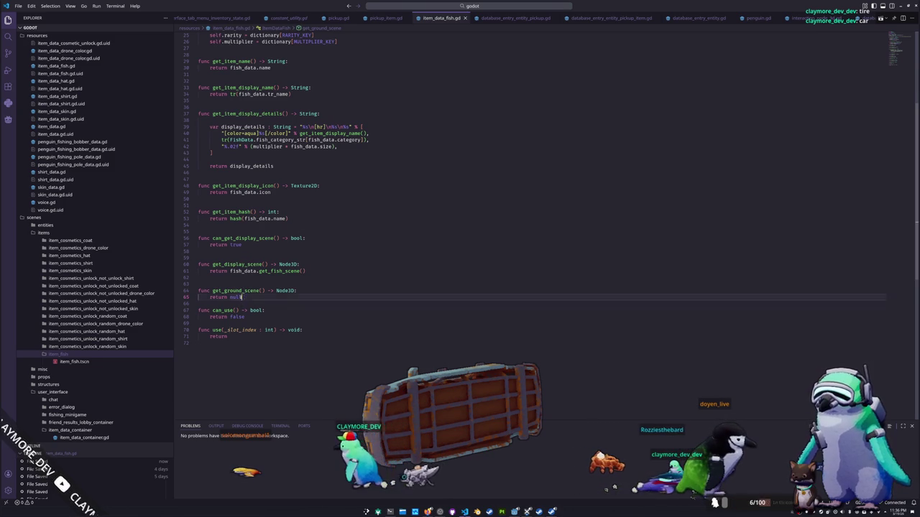
text(fish_ground_scene)
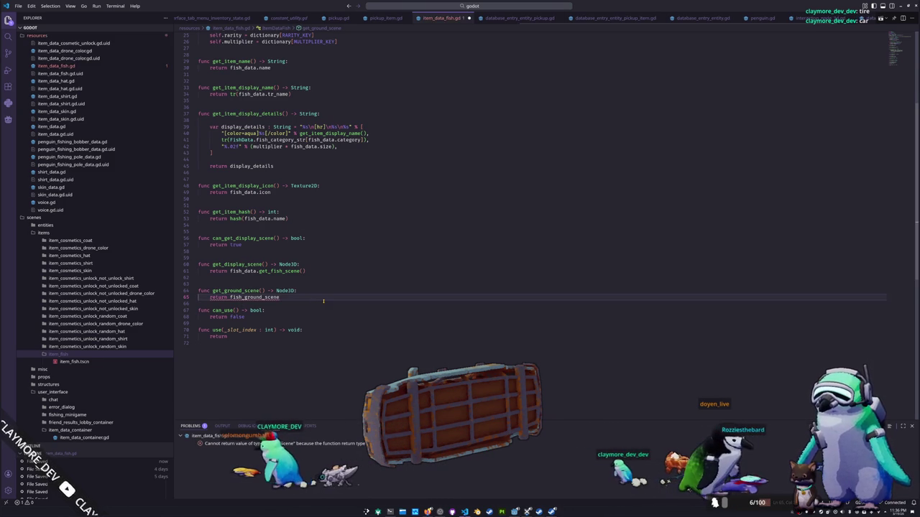
text(.instanc)
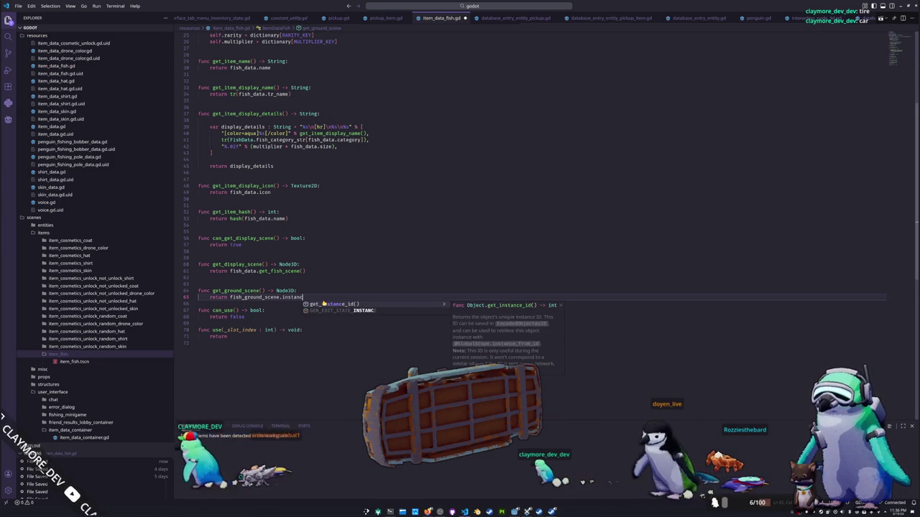
click(323, 304)
text())
key(Return)
Step: Add a blank line after the can_use function and switch to the Godot editor
key(Down)
key(Down)
key(Down)
key(End)
key(Return)
key(alt+Tab)
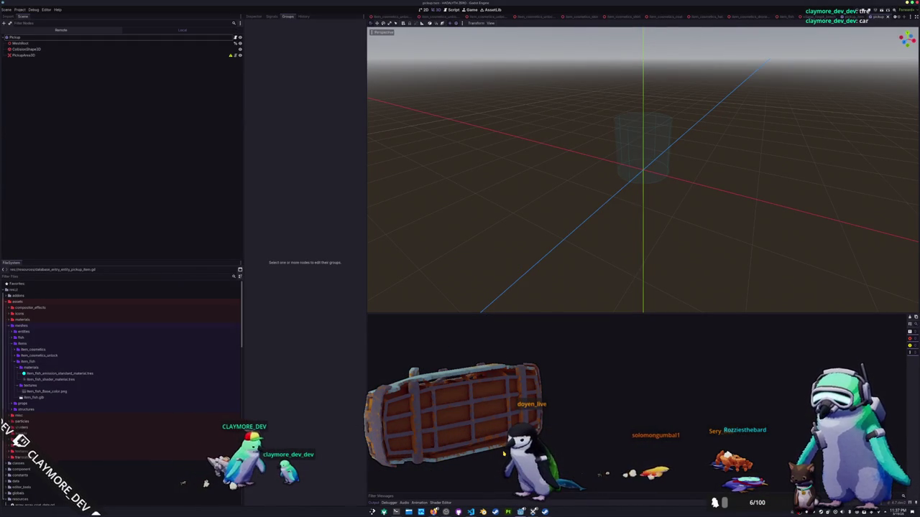
Step: Run the project with F5 and drop the Achilles Tang from the inventory
key(F5)
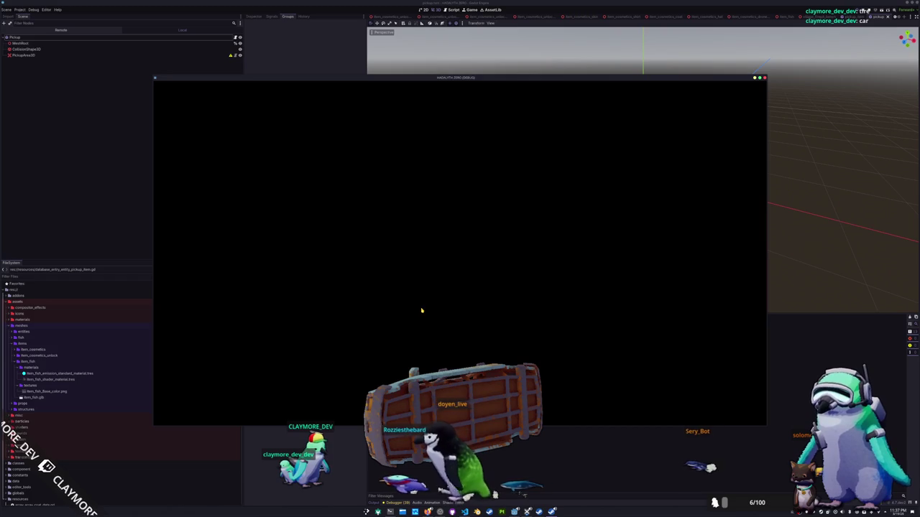
key(Tab)
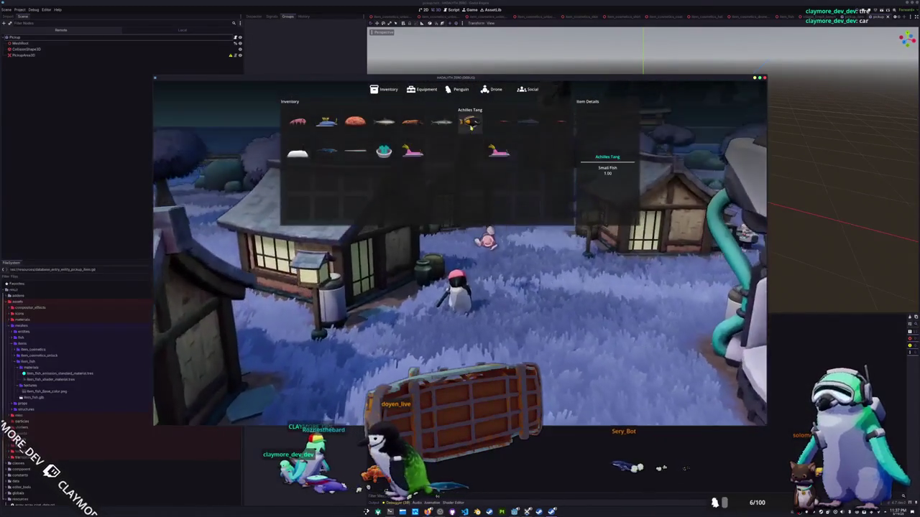
click(469, 121)
click(478, 141)
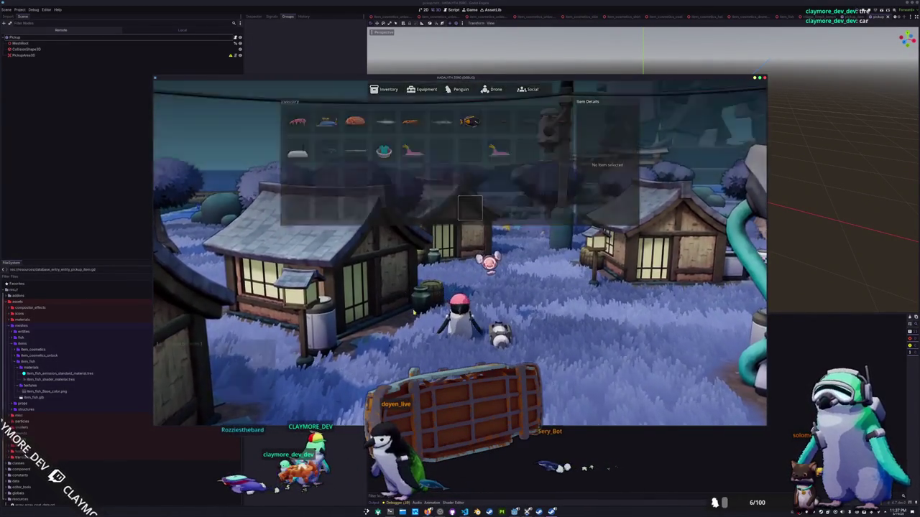
key(Tab)
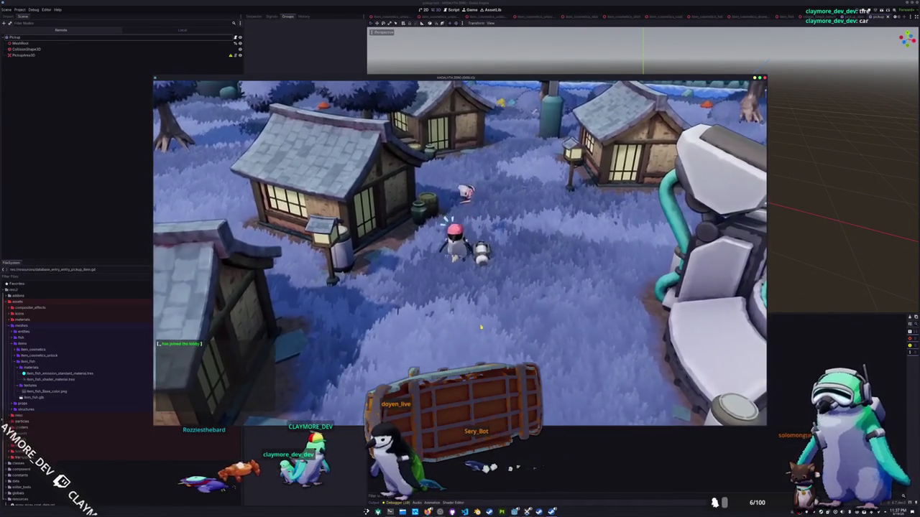
Step: Walk the penguin around the village and up toward the houses
key(d)
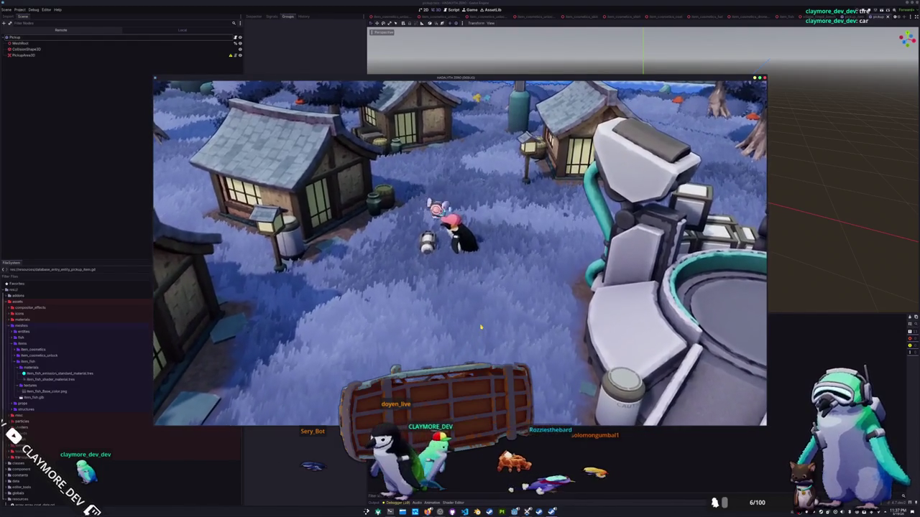
key(w)
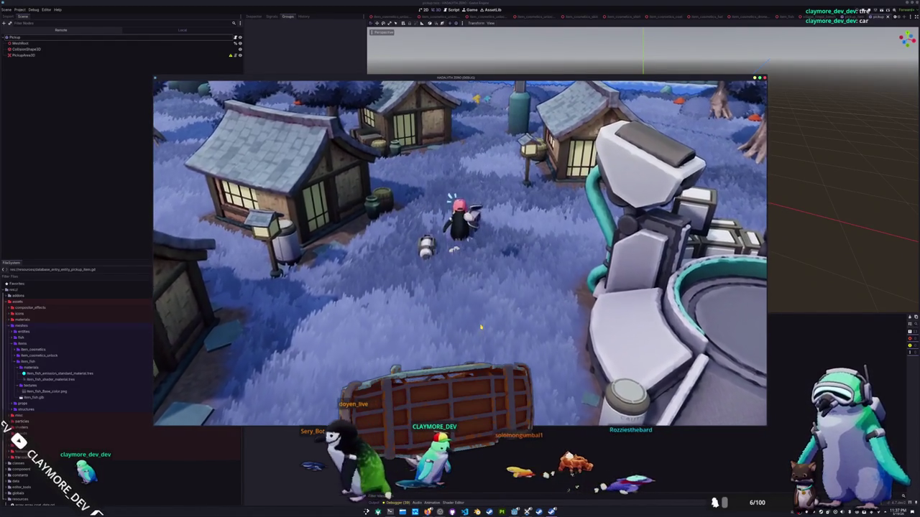
key(a)
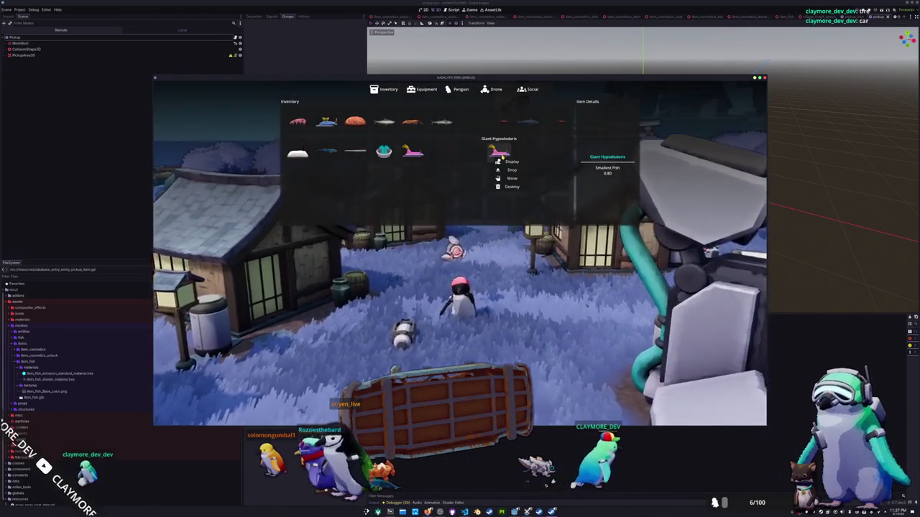
Step: Bring up the actions for two inventory fish, then walk the penguin along the shore
right_click(413, 151)
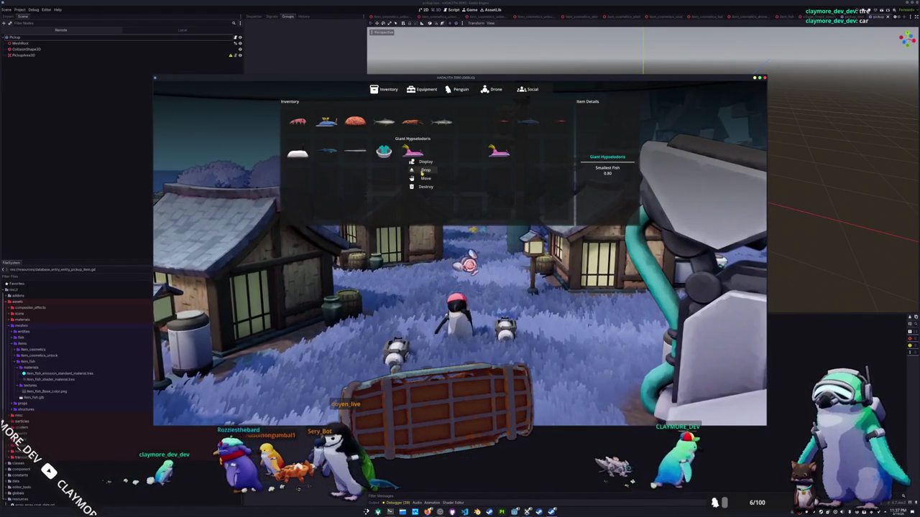
right_click(499, 151)
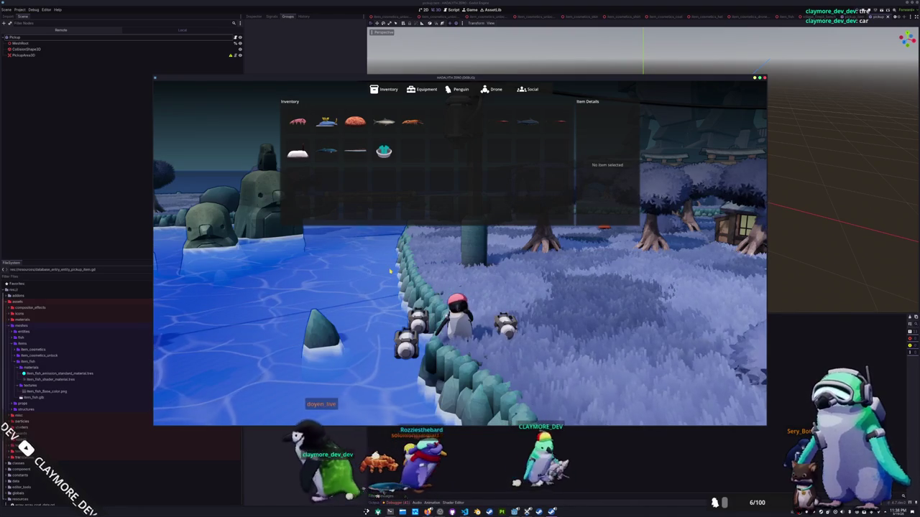
key(Tab)
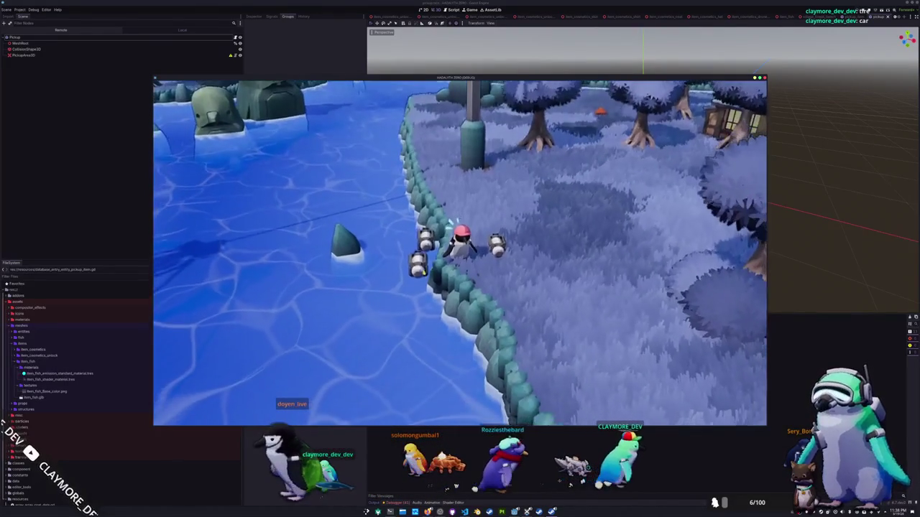
key(d)
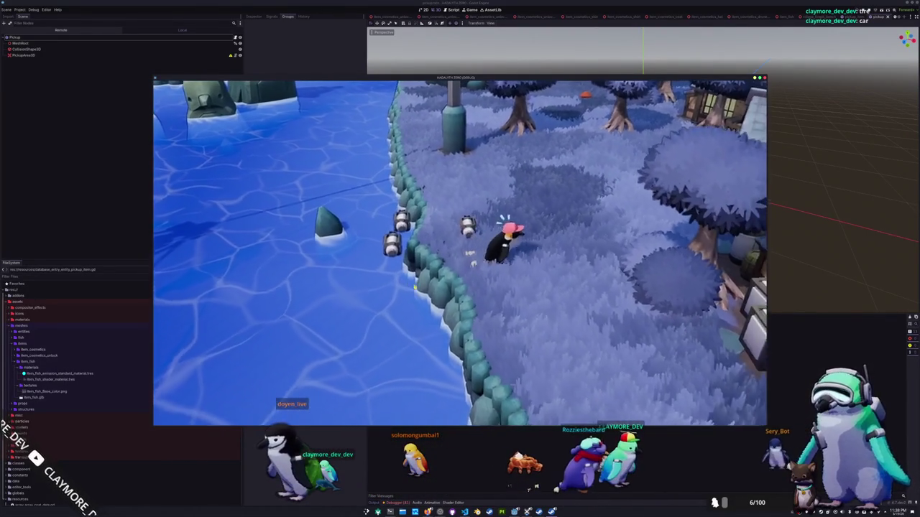
Step: Drop the Sea Pork fish from the inventory and return to VS Code
key(Tab)
click(355, 120)
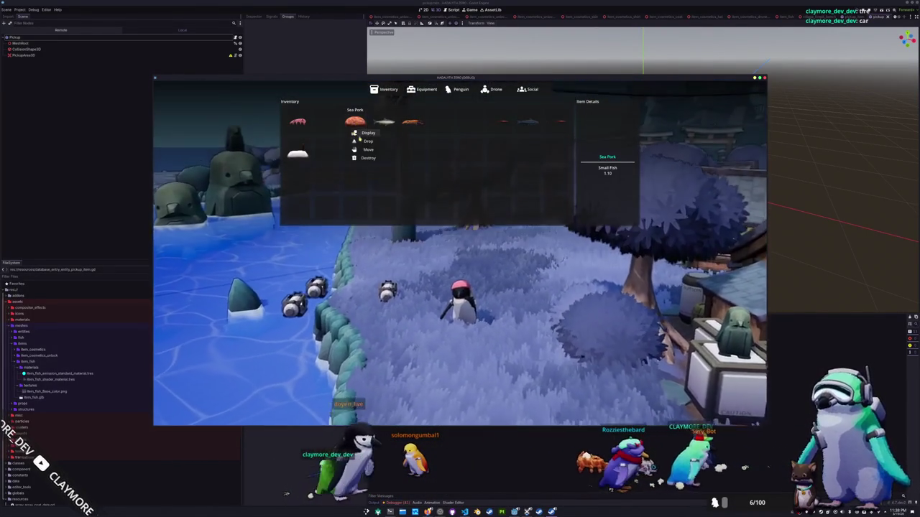
click(367, 142)
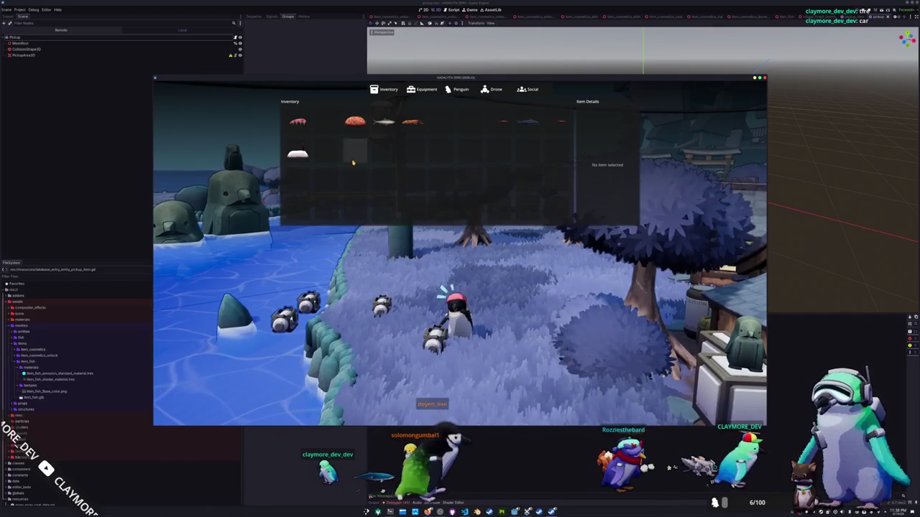
key(alt+Tab)
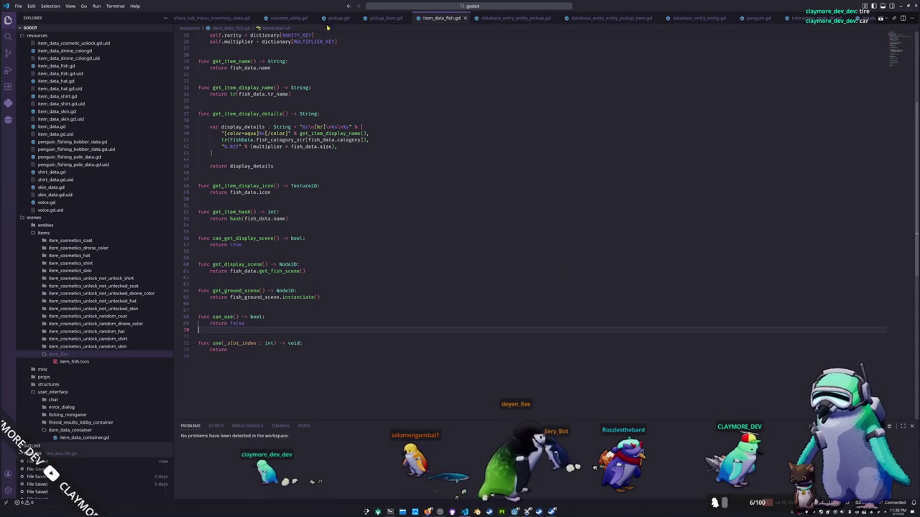
Step: Insert _update_inventory() after set_inventory_item_slot in user_interface_tab_menu_inventory_state.gd
click(397, 18)
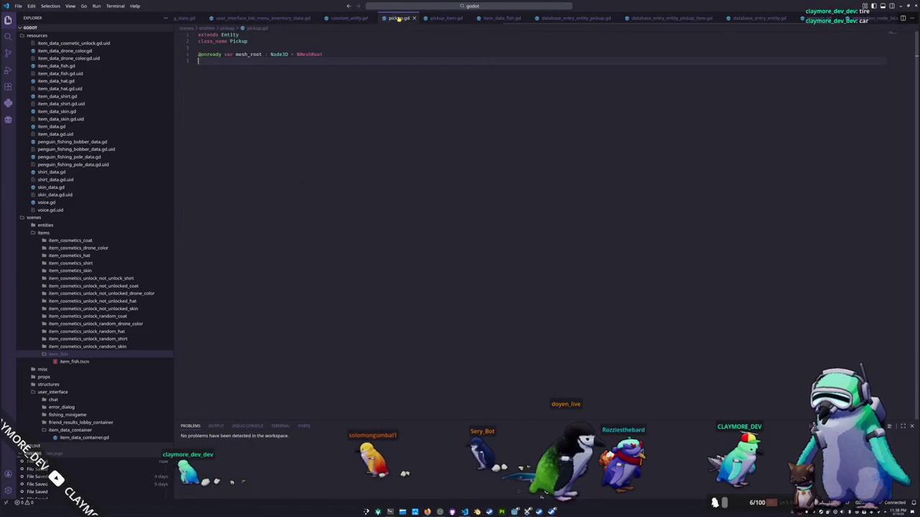
click(445, 18)
click(263, 18)
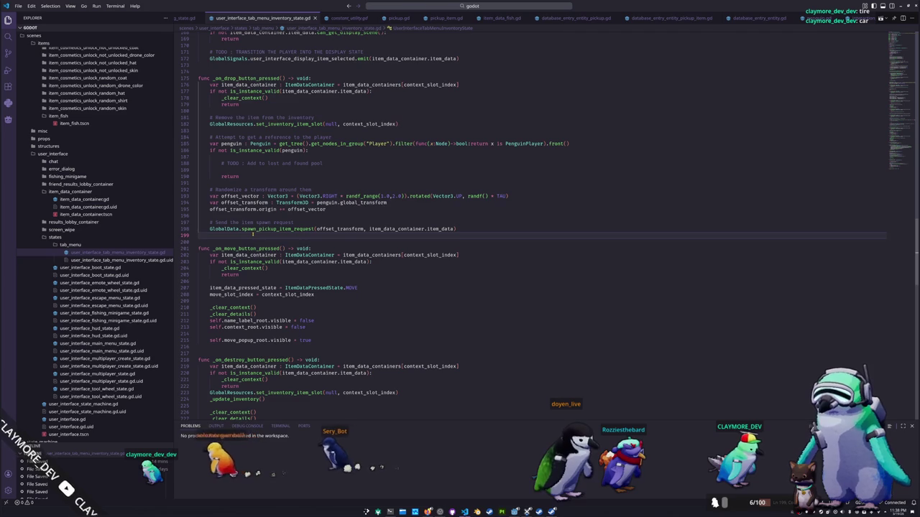
drag(248, 131, 248, 124)
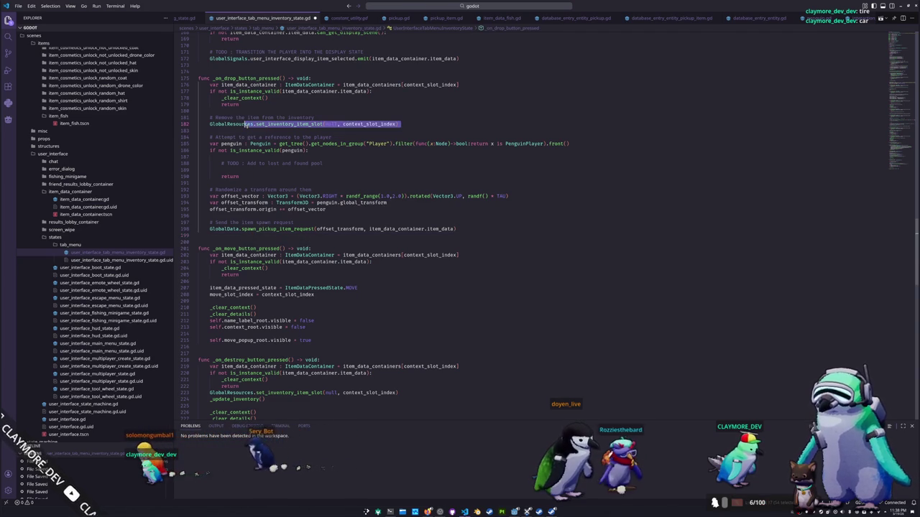
key(Right)
key(Return)
text(_update_inventory())
key(Down)
key(Down)
Step: Save the script and retest dropping Sea Pork in the running game
key(ctrl+s)
key(alt+Tab)
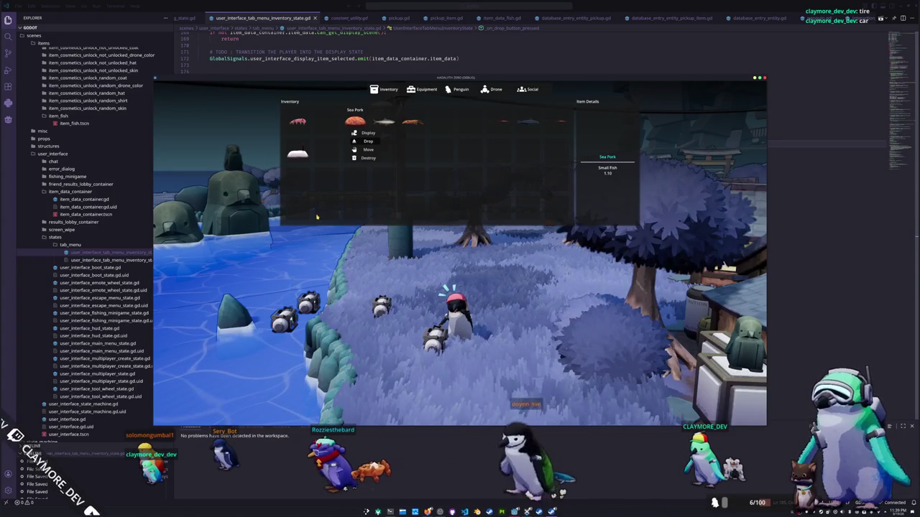
click(365, 141)
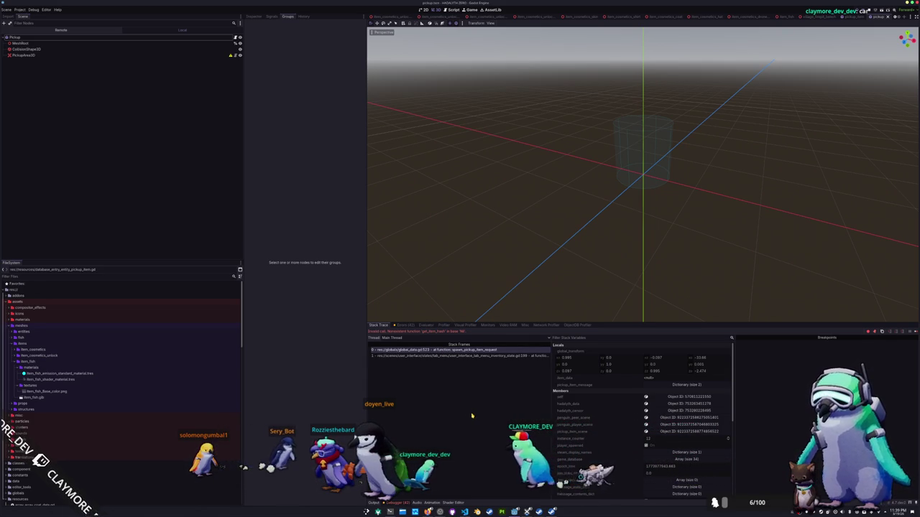
Step: Check Locals and Members of stack frames 1 and 0 for the Nil get_item_hash error, then return to VS Code
click(463, 357)
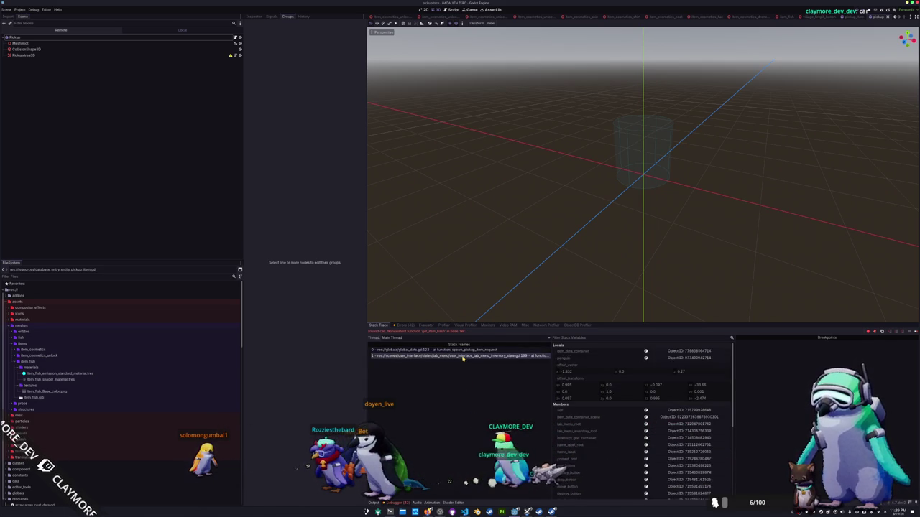
click(430, 350)
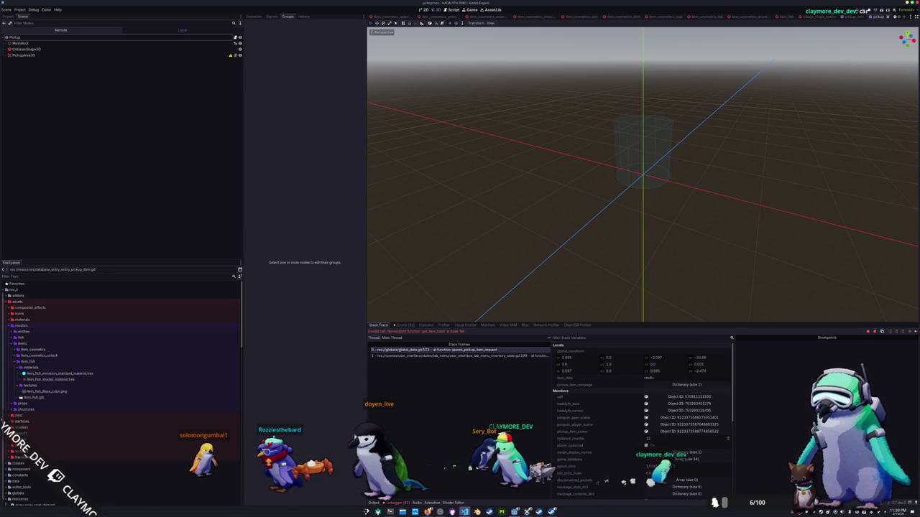
key(alt+Tab)
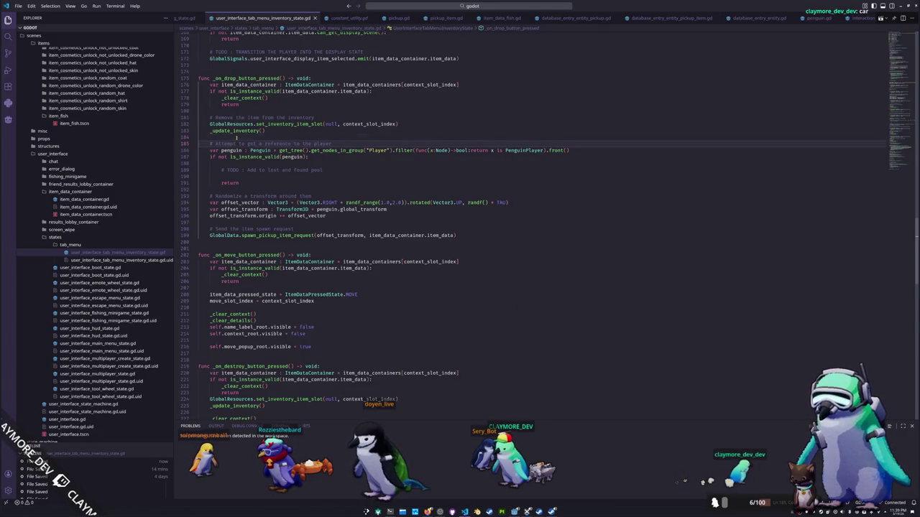
Step: Review the item_data_containers uses and the slot lookup in the drop handler
click(190, 131)
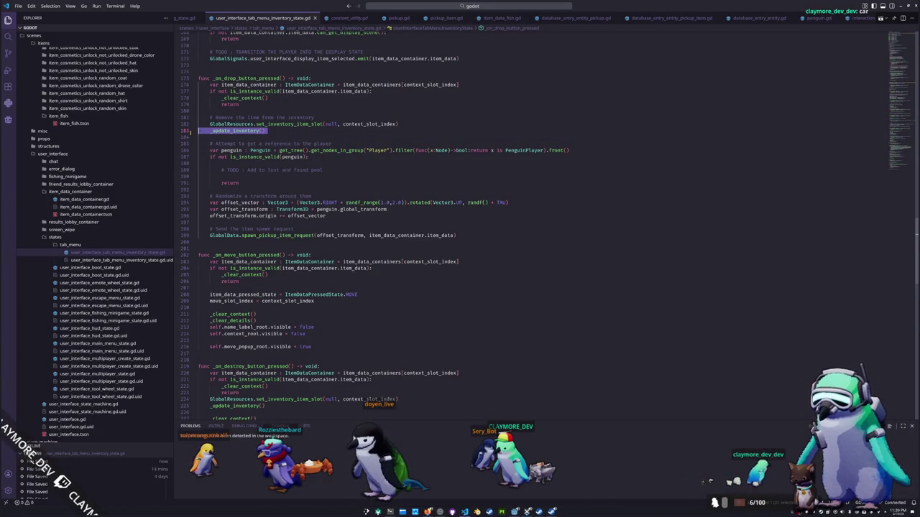
double_click(371, 84)
click(354, 85)
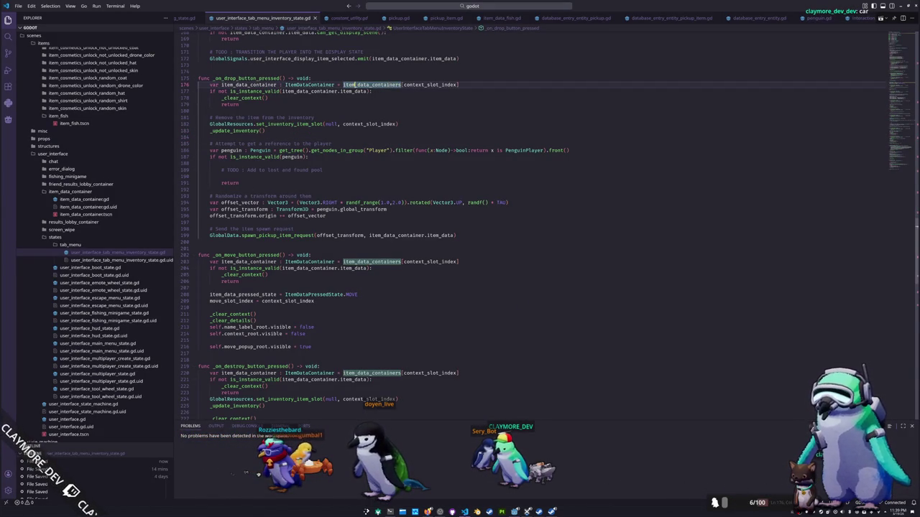
drag(342, 85, 460, 85)
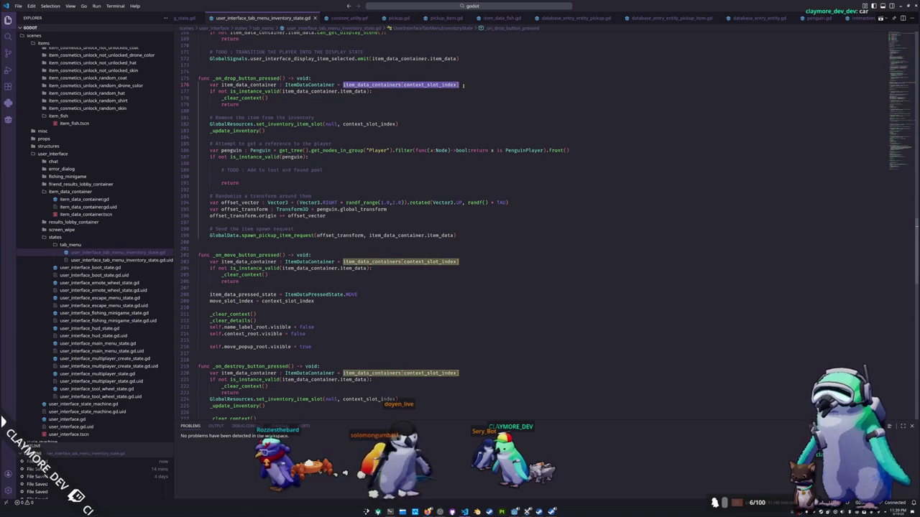
drag(272, 131, 230, 130)
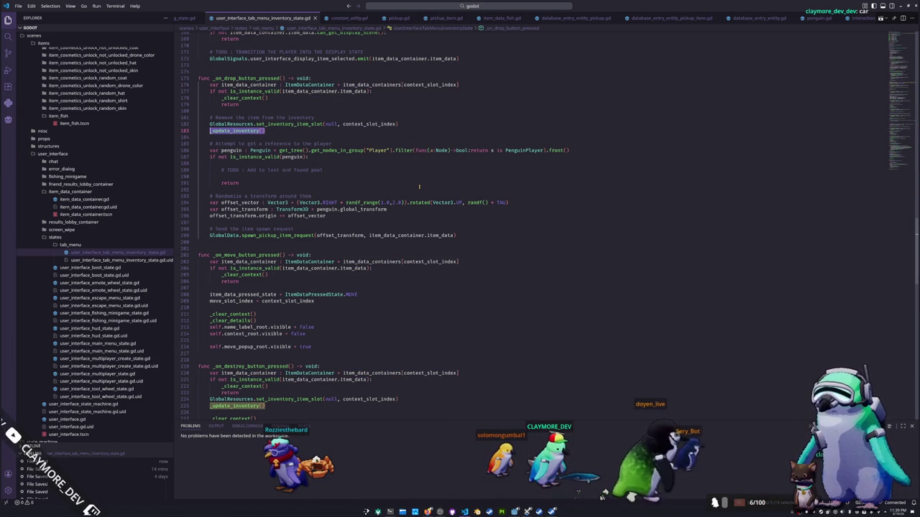
Step: Declare var item_data : ItemData = item_data_container[context_slot_index at the drop handler's top
click(283, 110)
key(Return)
key(Return)
key(BackSpace)
text(var item_data : ItemData = item_data_co)
key(Return)
text([context_slot_index)
Step: Close the index and change the line 181 assignment to item_data_container.item_data
key(Return)
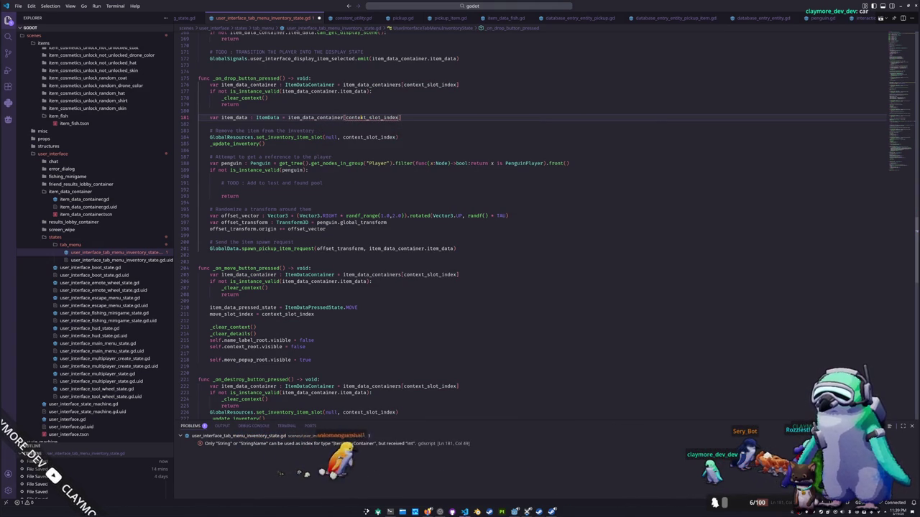
click(199, 124)
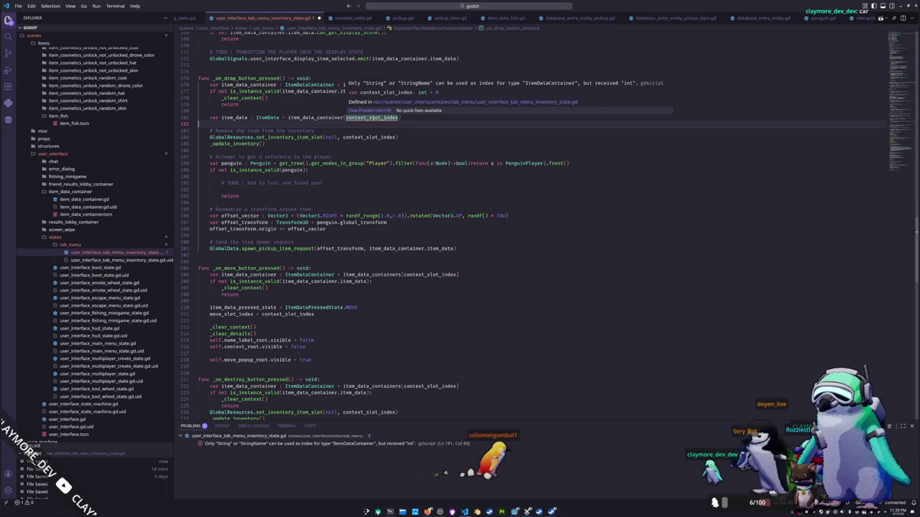
click(366, 117)
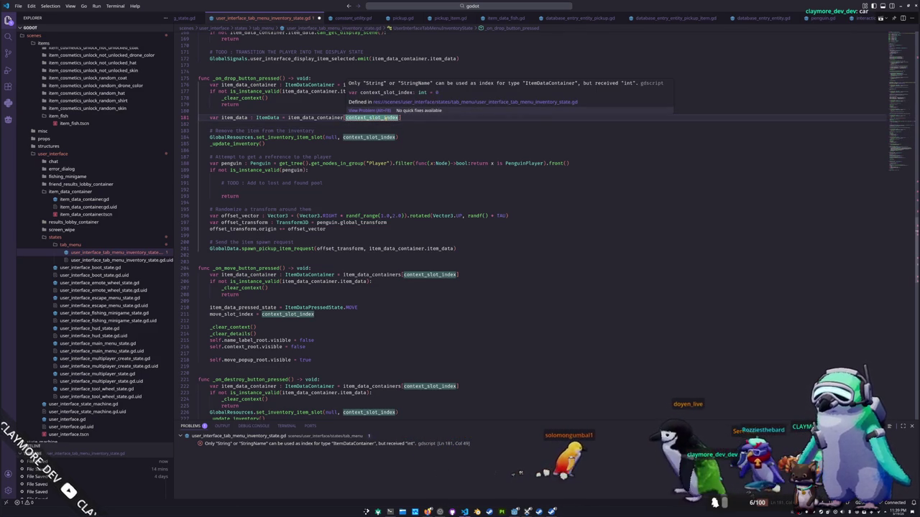
mouse_move(324, 117)
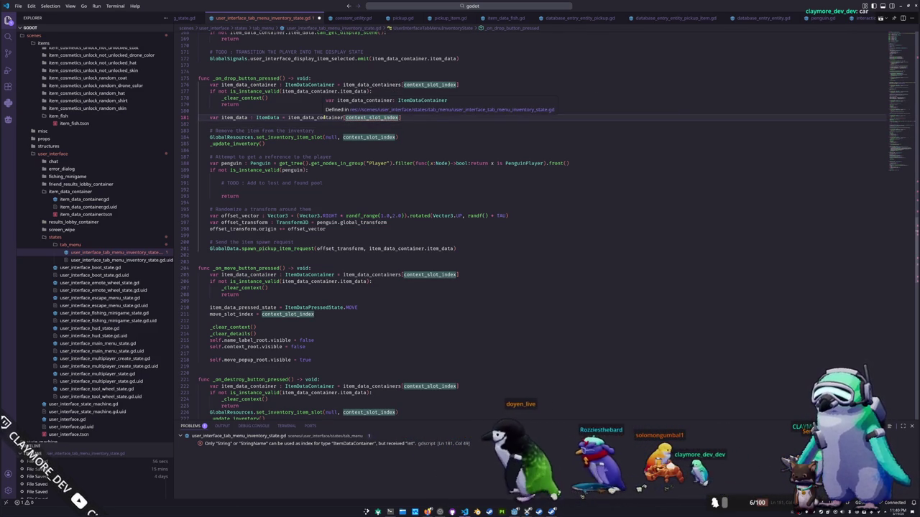
click(344, 117)
text(s)
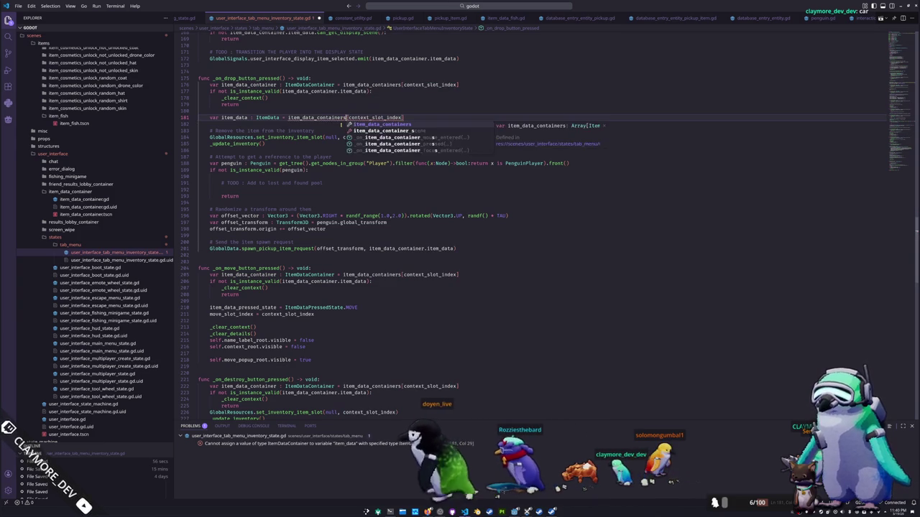
key(shift+End)
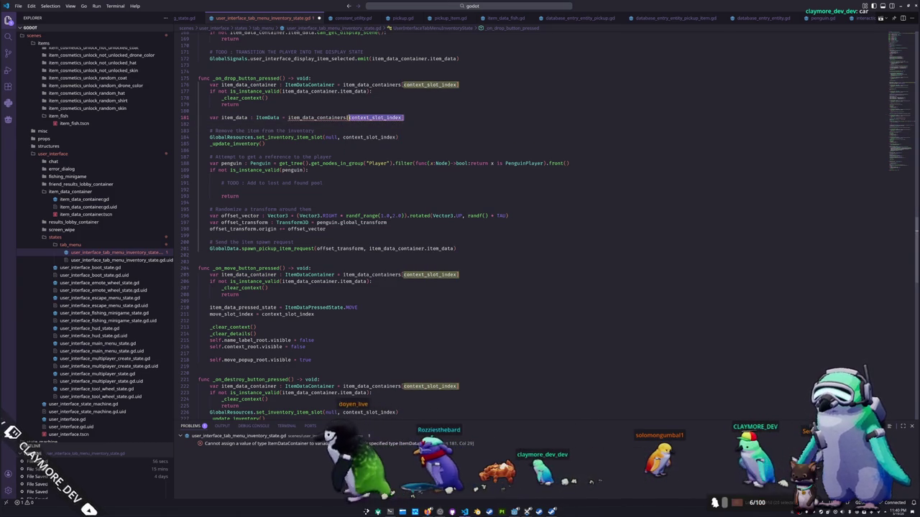
key(BackSpace)
key(BackSpace)
text(.item_data)
Step: Delete the blank line above the item_data assignment
click(210, 124)
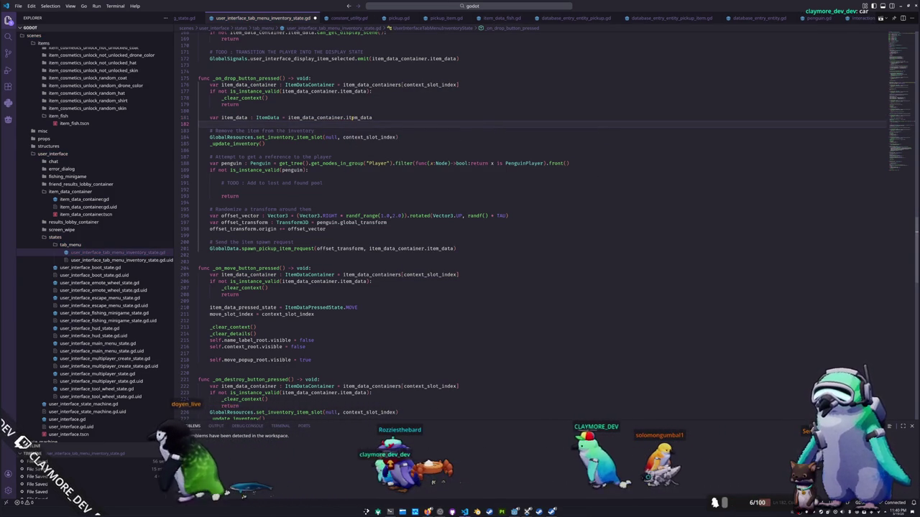
click(199, 111)
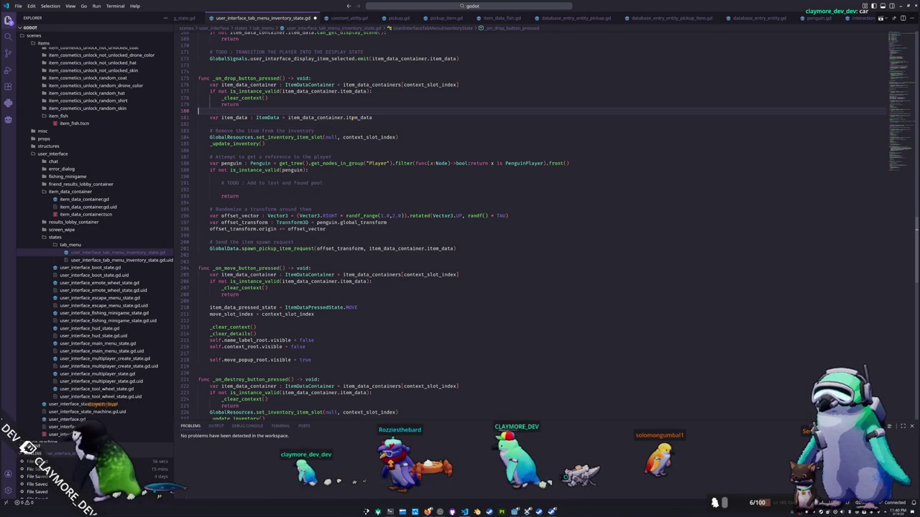
key(Delete)
Step: Remove the item_data_container. prefix so spawn_pickup_item_request receives plain item_data
click(352, 118)
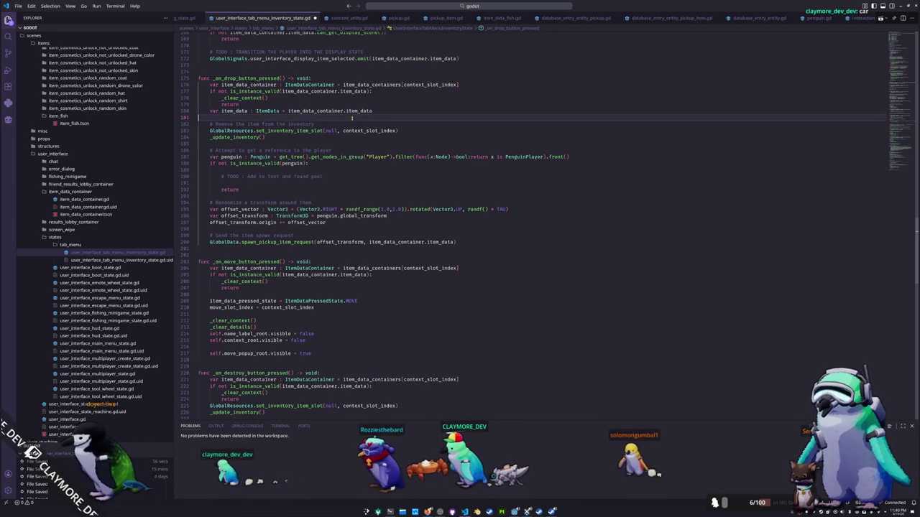
key(Down)
key(Down)
key(Down)
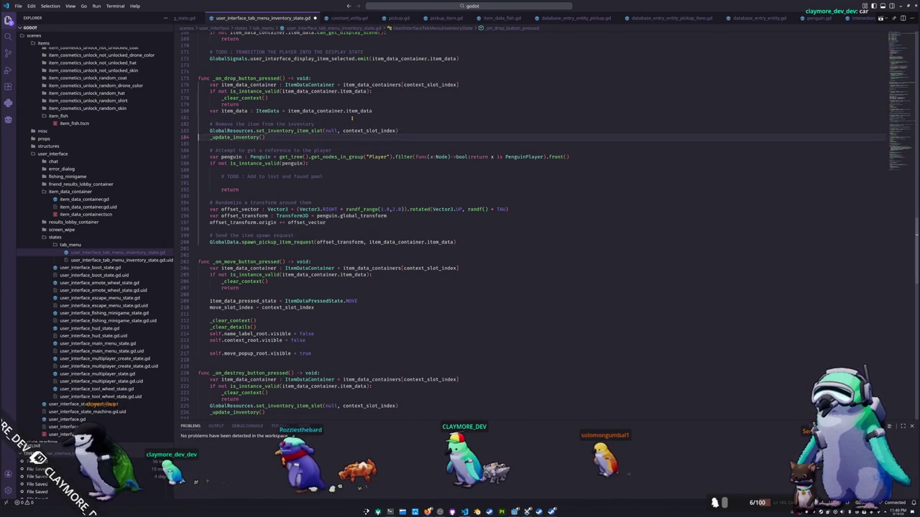
key(Up)
key(Down)
key(Down)
key(Down)
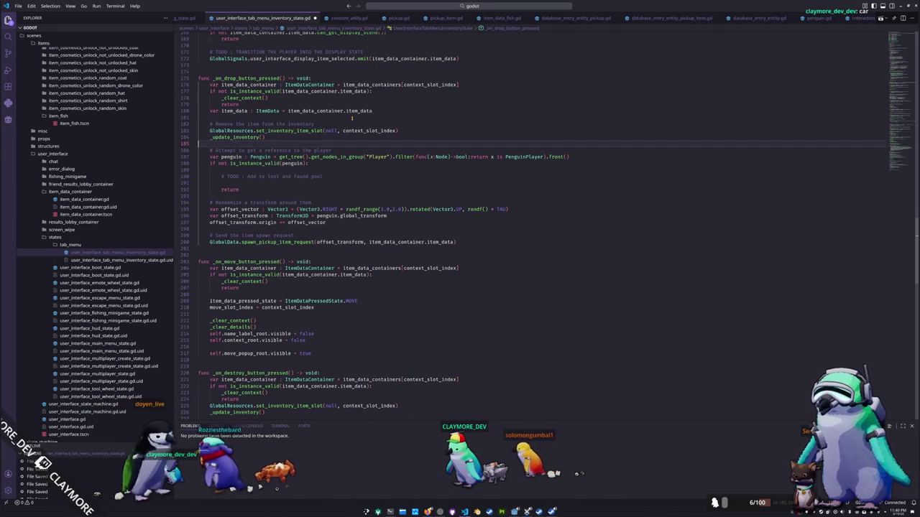
key(Down)
key(Down)
key(Down)
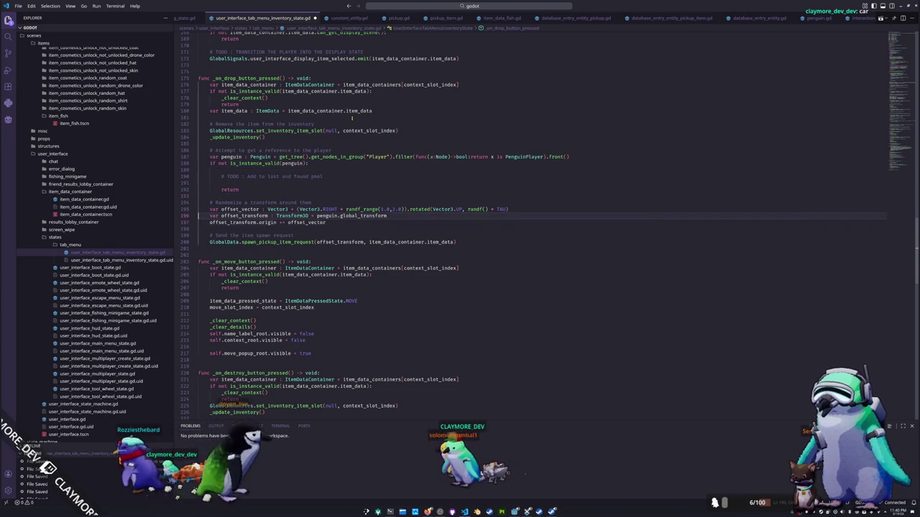
key(Down)
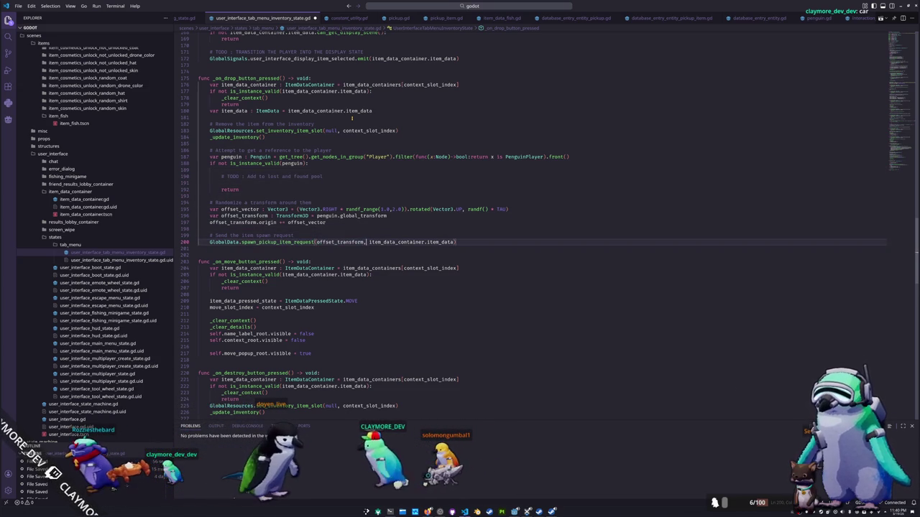
key(ctrl+shift+Right)
key(Delete)
key(Delete)
key(Down)
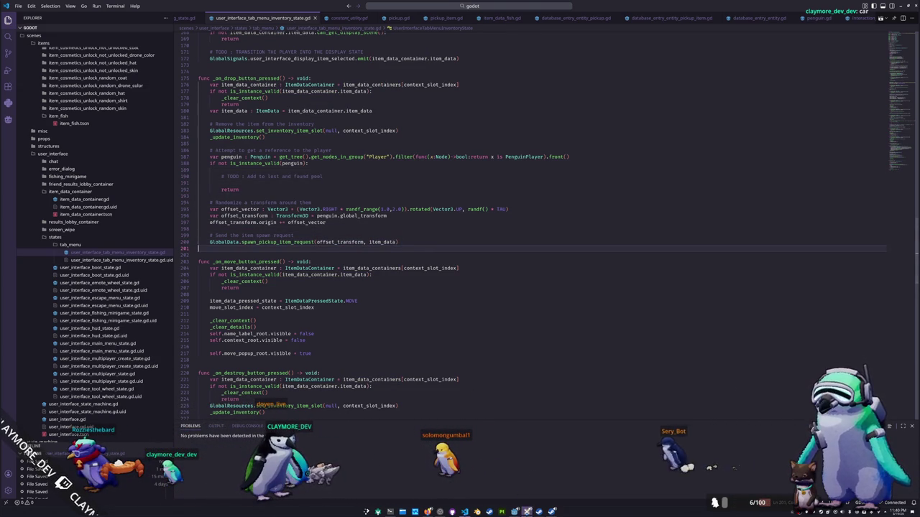
key(F8)
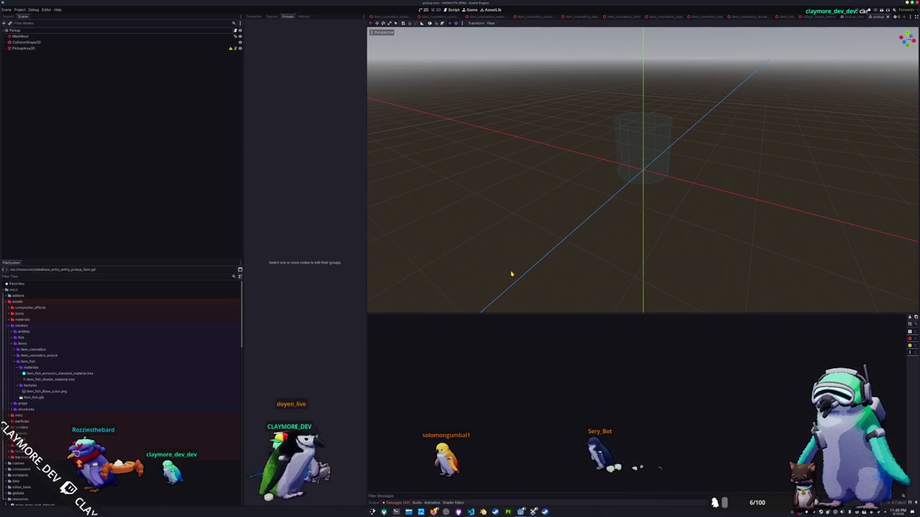
Step: Run the project with F5, toggle the inventory open and closed, and bring up the terminal log
key(F5)
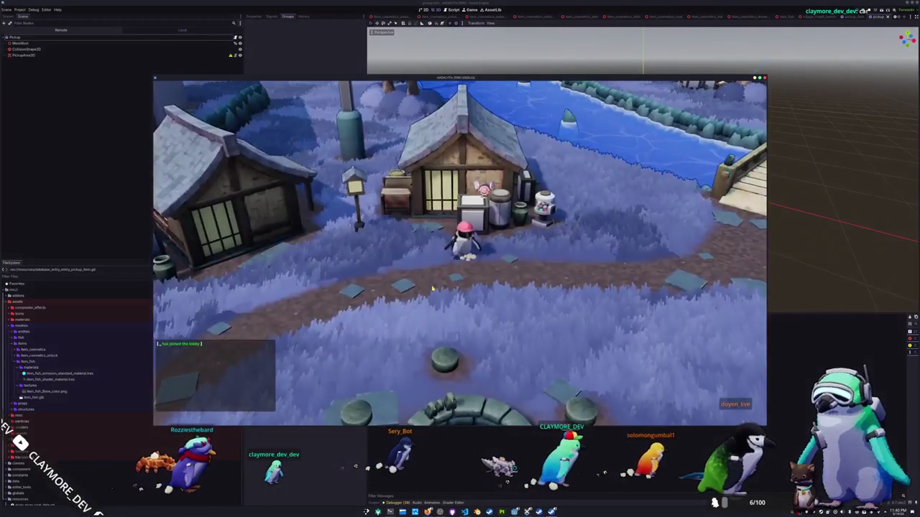
key(Tab)
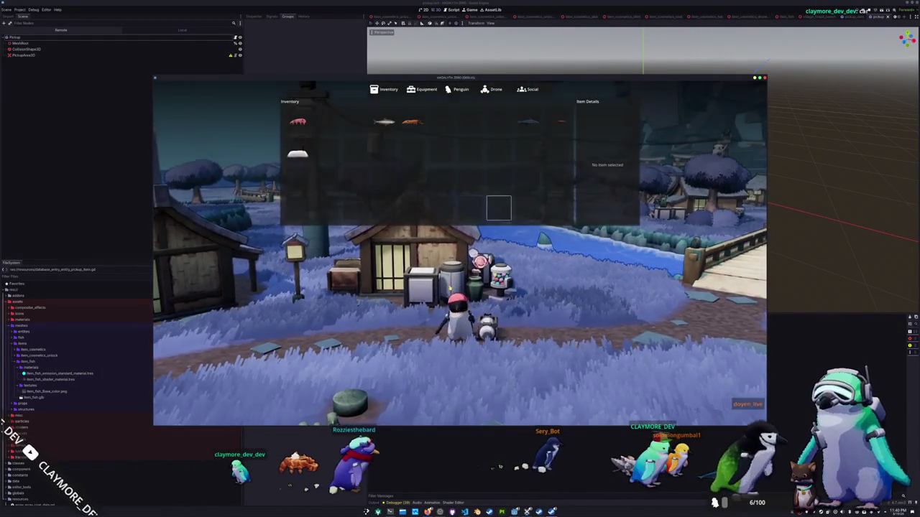
key(Tab)
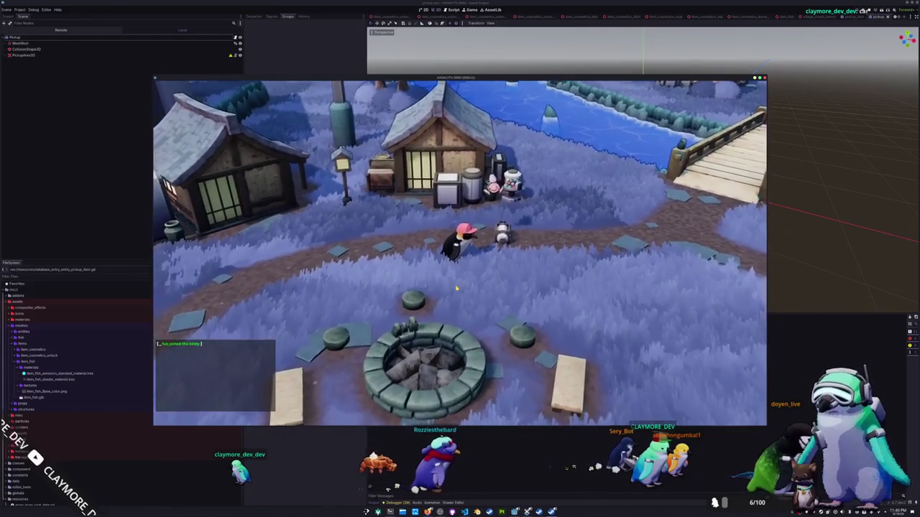
key(ctrl+alt+t)
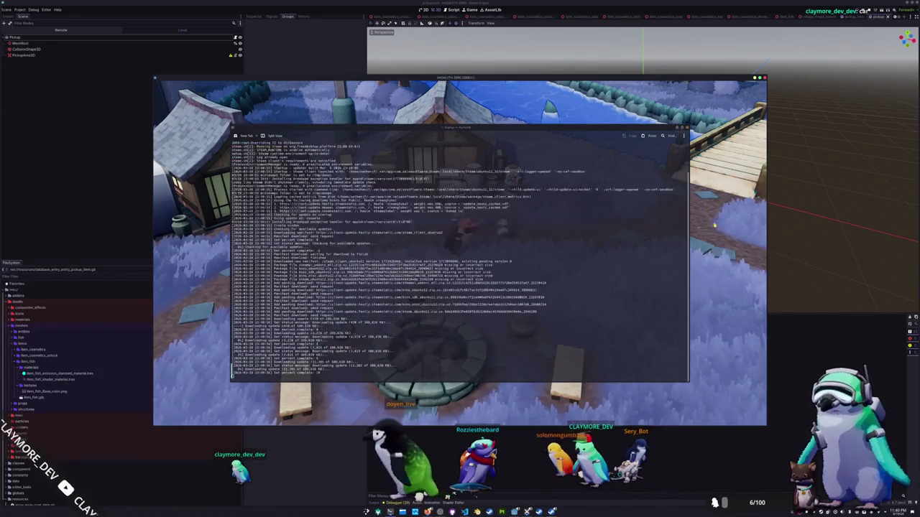
Step: Drop the white item and the Sea Bunny from the inventory, then return to VS Code
key(Tab)
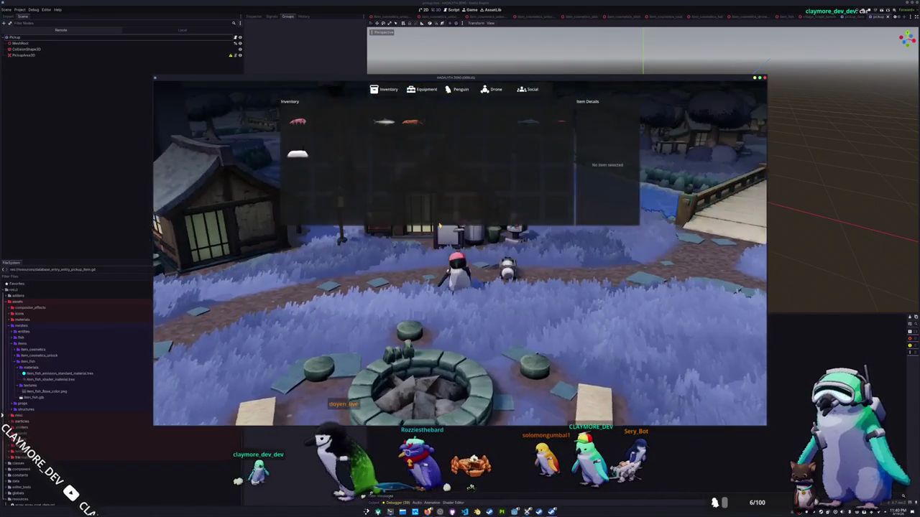
click(307, 166)
click(322, 178)
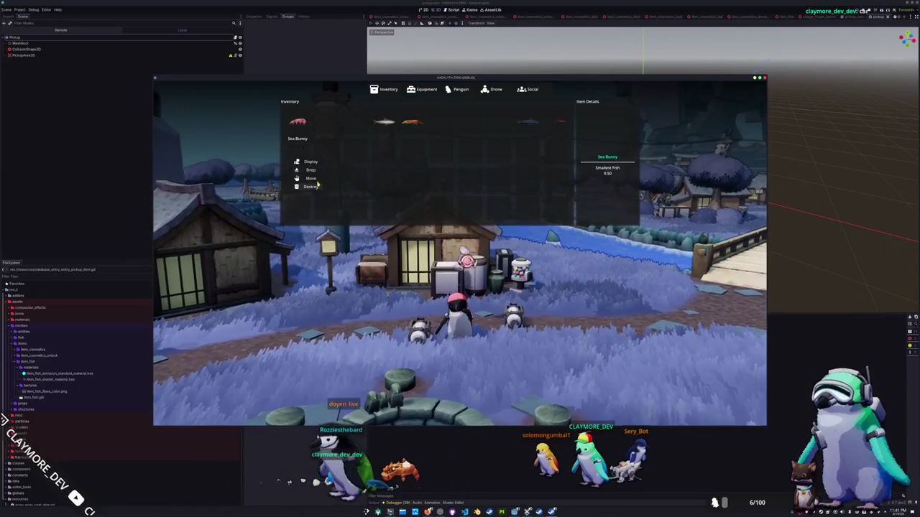
click(298, 121)
click(310, 135)
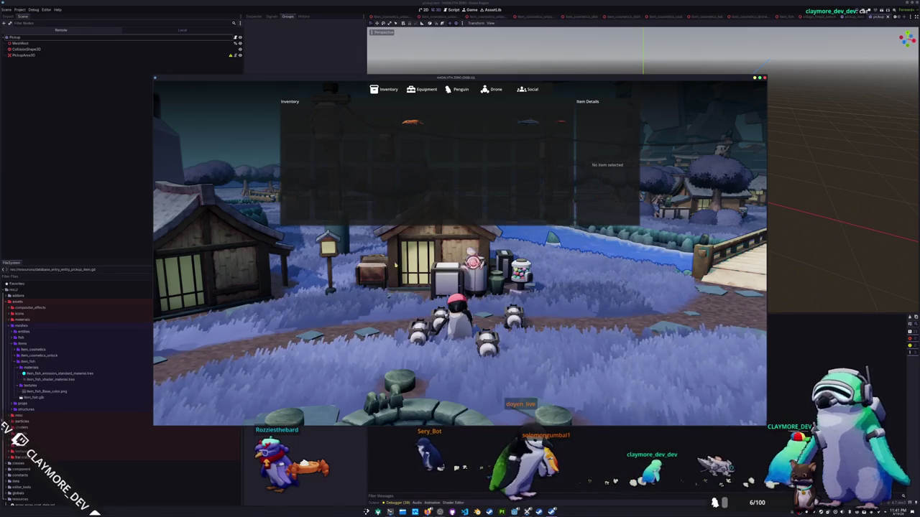
key(Tab)
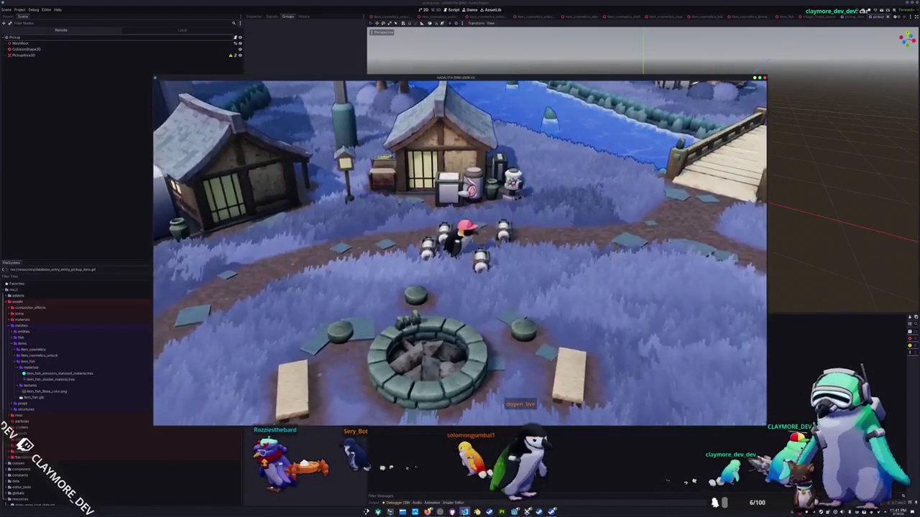
key(alt+Tab)
scroll(288, 253, up, 6)
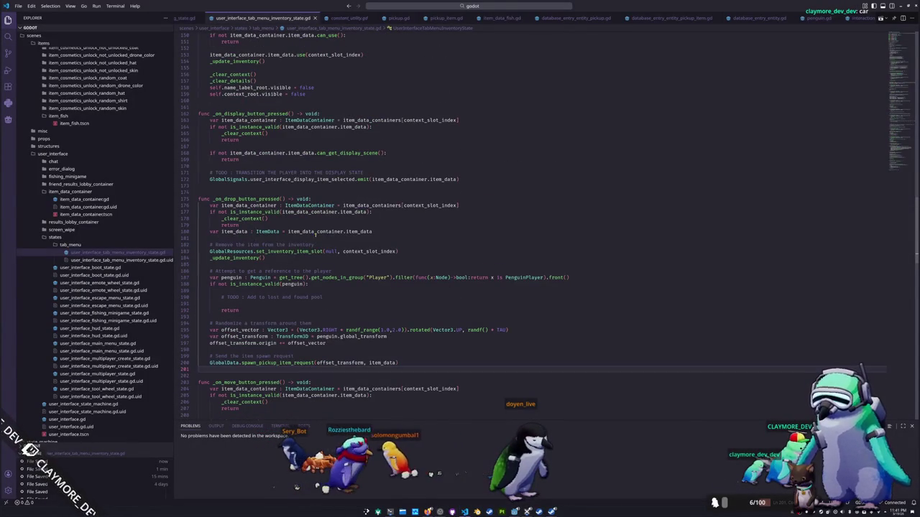
Step: Review the inventory script, highlighting uses of _set_context, _clear_context and _clear_details
scroll(250, 231, up, 12)
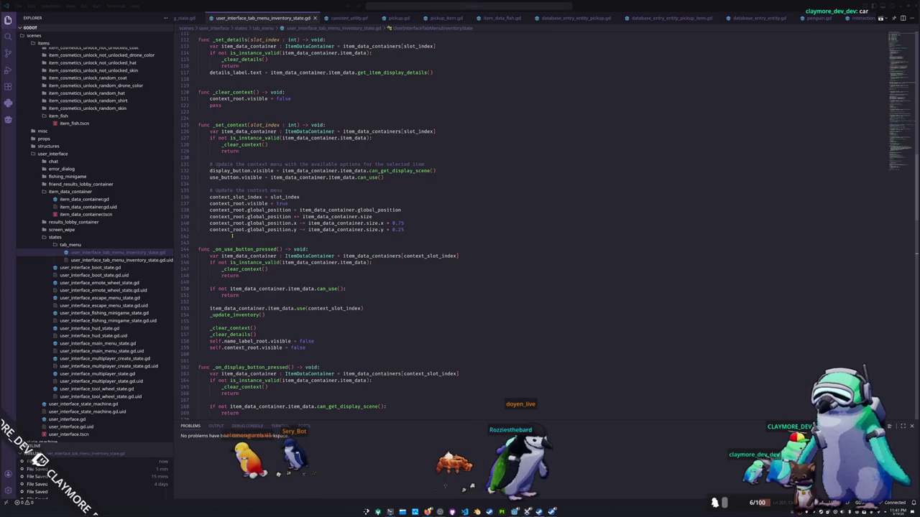
click(232, 236)
scroll(232, 235, up, 2)
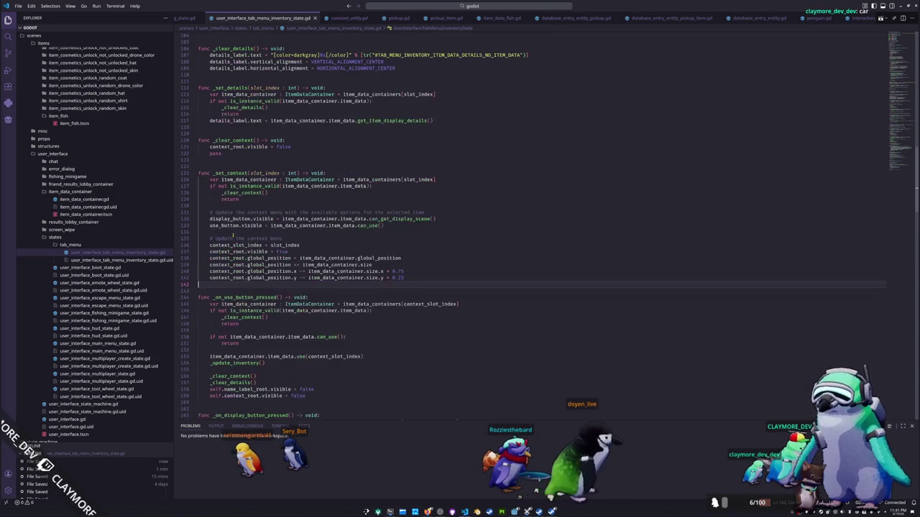
double_click(244, 174)
scroll(272, 181, up, 3)
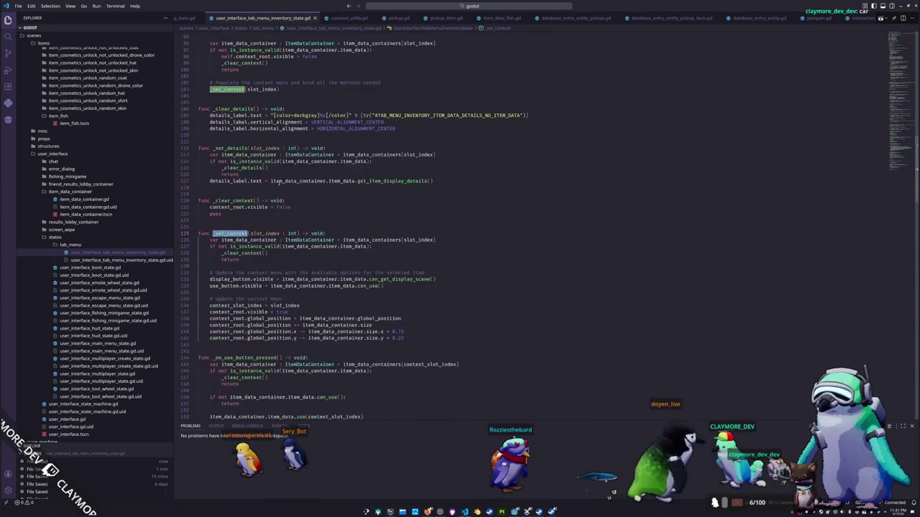
double_click(230, 202)
scroll(227, 205, up, 5)
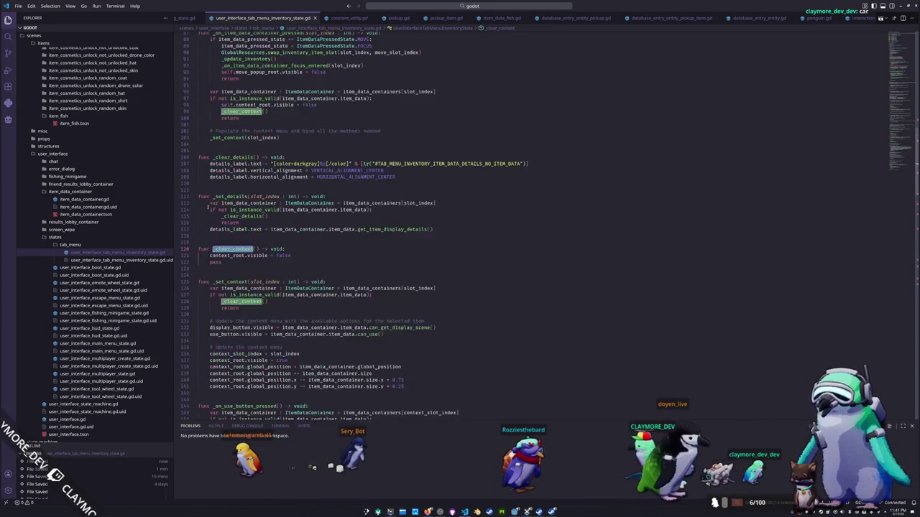
double_click(228, 205)
scroll(209, 210, up, 8)
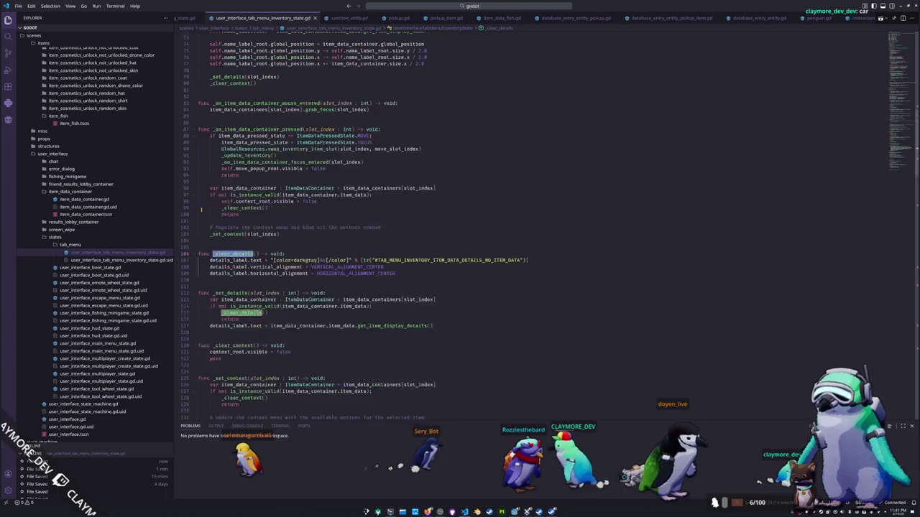
scroll(205, 212, up, 2)
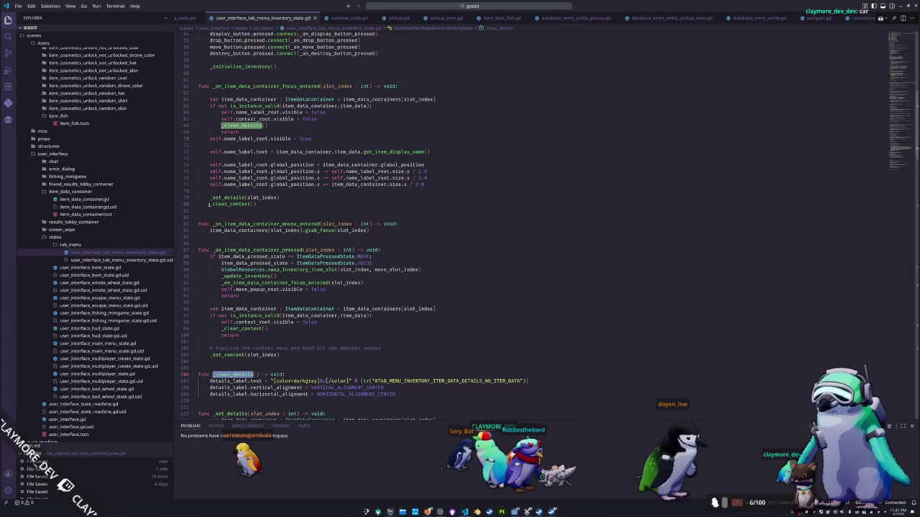
scroll(208, 205, up, 3)
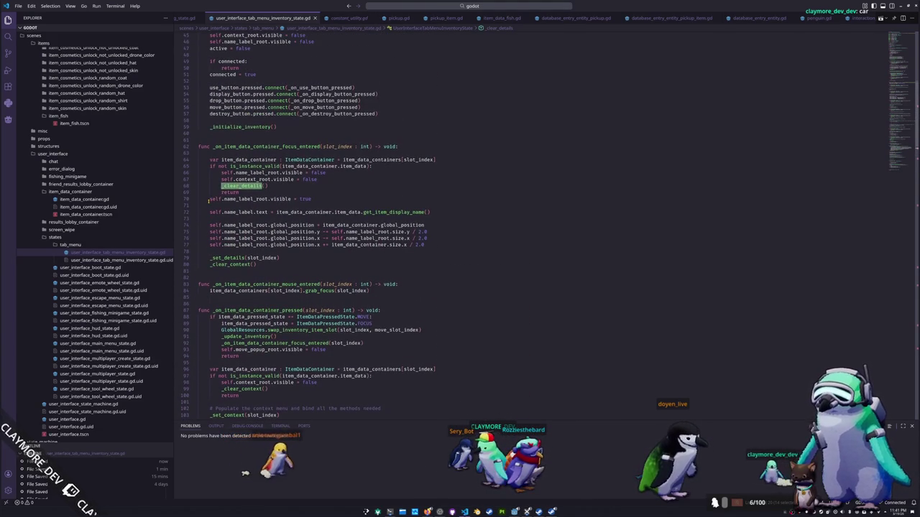
Step: Select the _on_item_data_container_focus_entered(slot_index : int) signature to copy it
drag(213, 147, 372, 146)
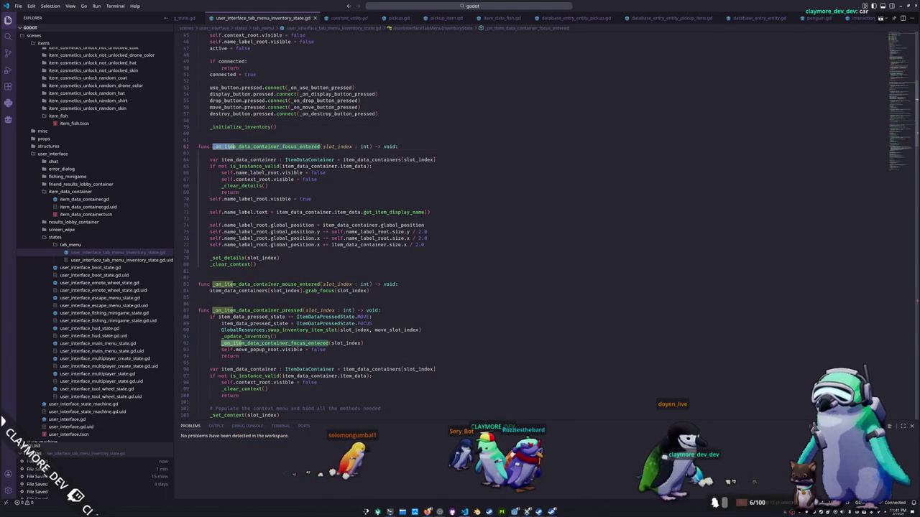
scroll(306, 195, down, 4)
scroll(534, 219, up, 2)
drag(235, 97, 373, 98)
key(ctrl+c)
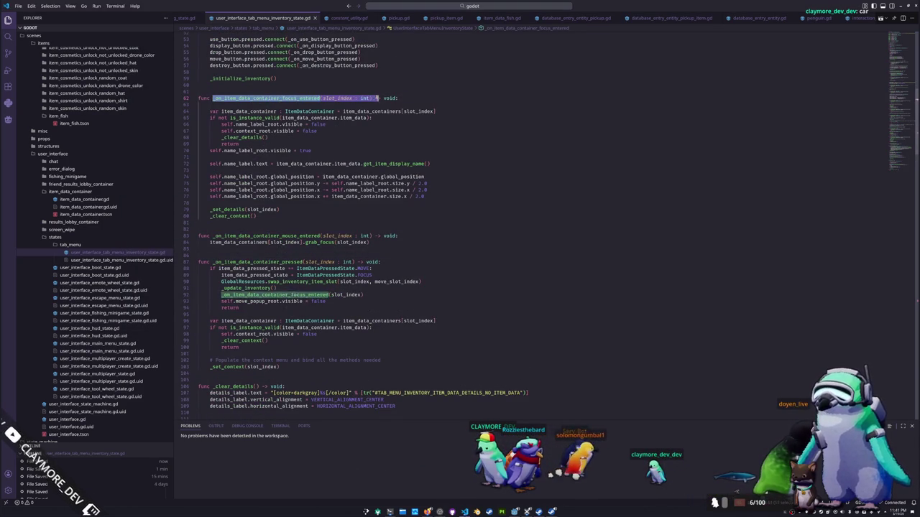
scroll(255, 213, down, 18)
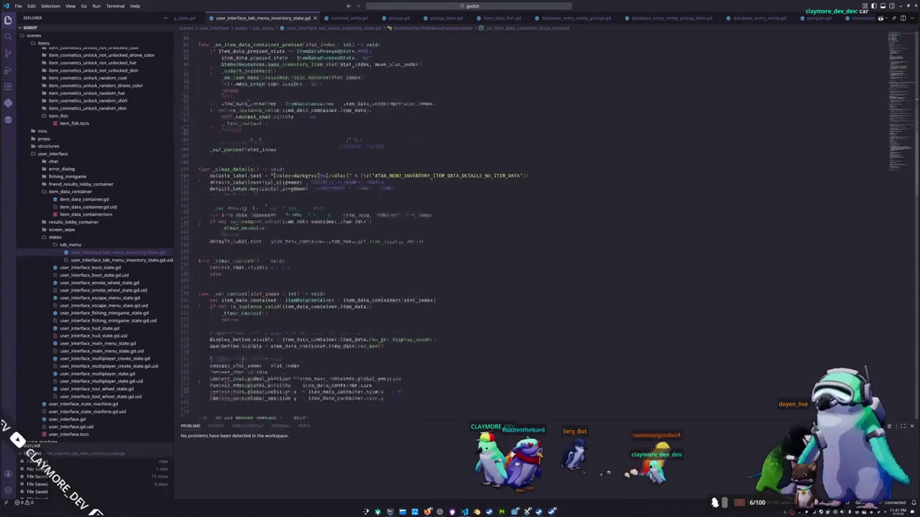
scroll(255, 213, down, 18)
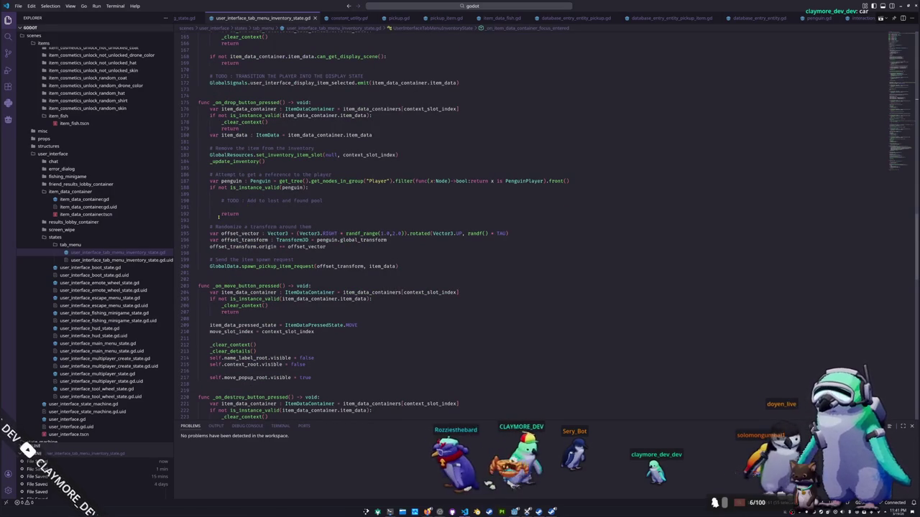
scroll(211, 220, down, 1)
Step: Paste the call after _update_inventory() and change its argument to context_slot_index
click(215, 156)
key(ctrl+v)
key(Up)
key(Down)
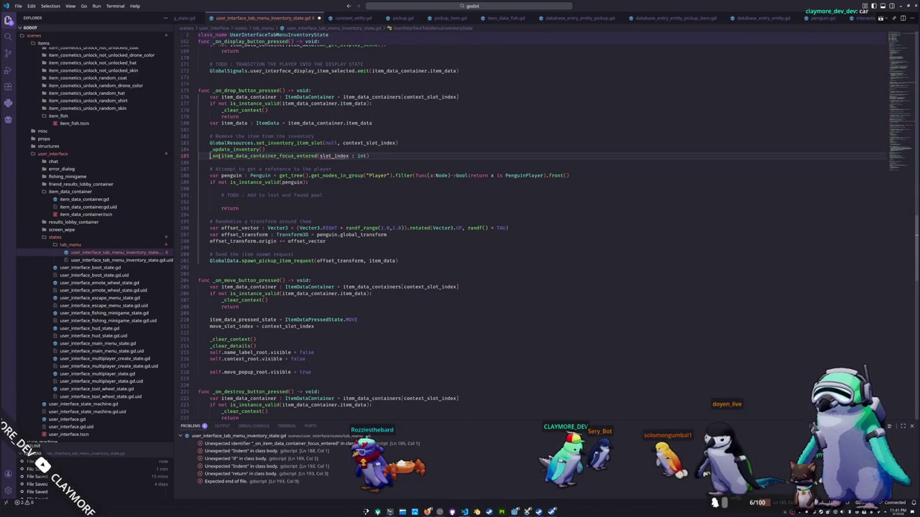
key(End)
key(ctrl+shift+Right)
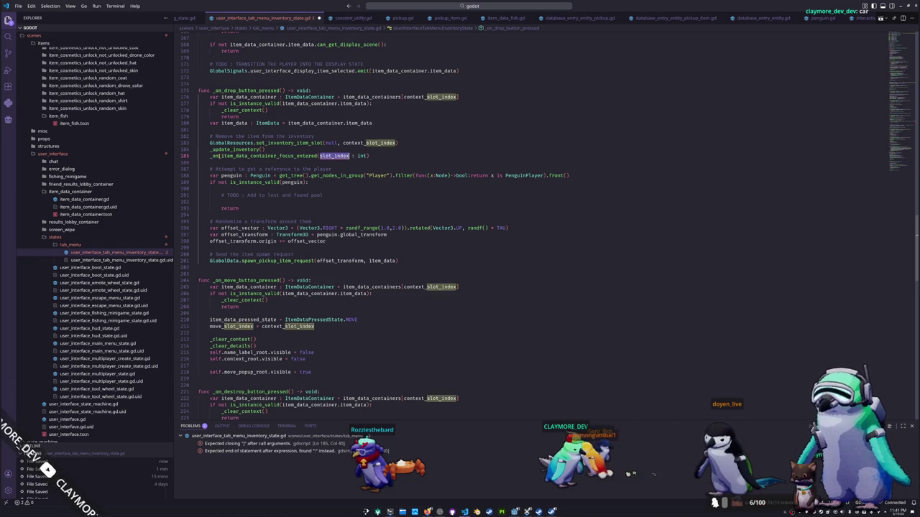
text(context_)
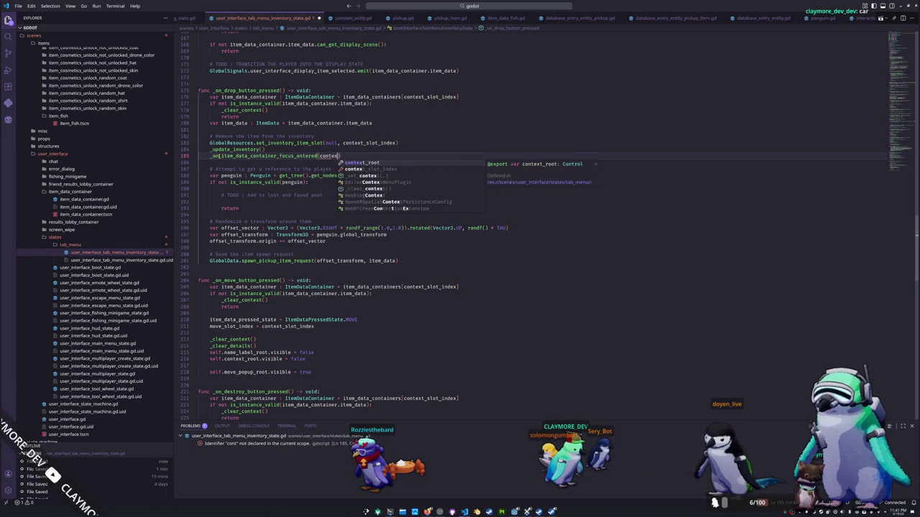
key(Return)
key(Down)
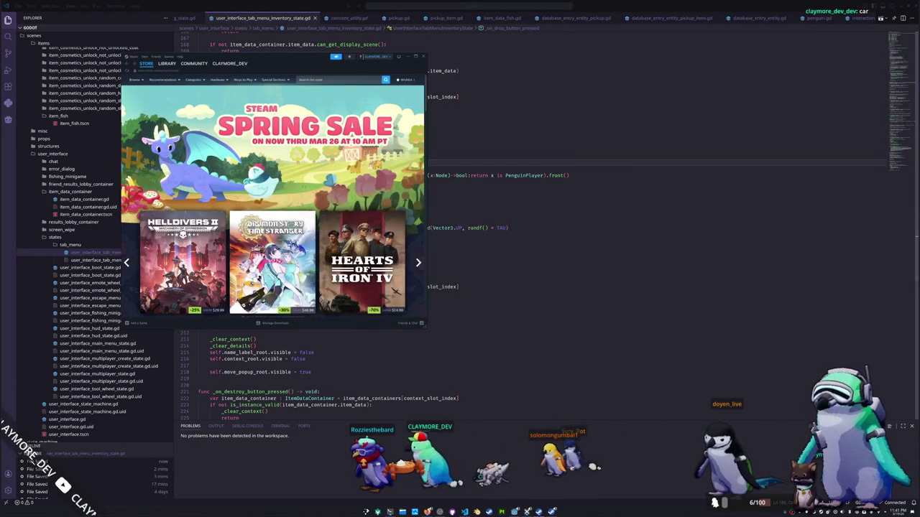
Step: Switch Steam to its Library and check the Blue Catfish's details in the game inventory
click(164, 67)
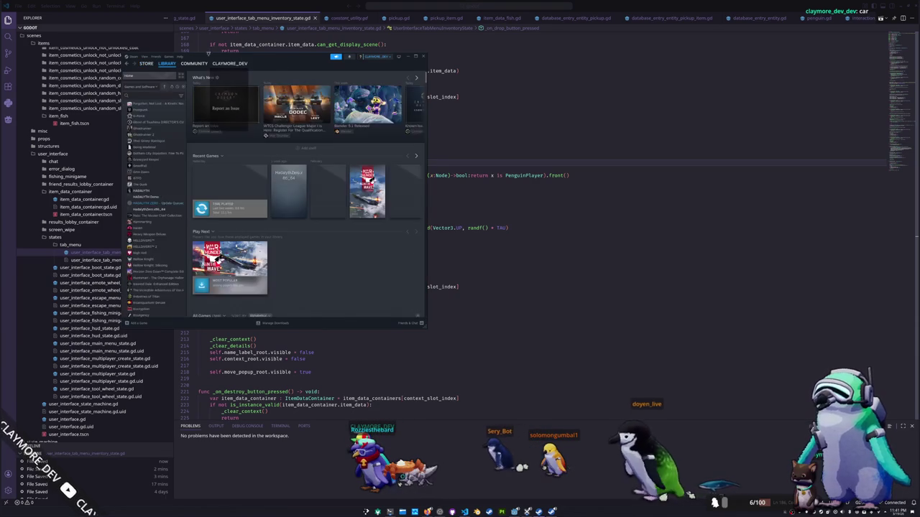
drag(273, 58, 200, 46)
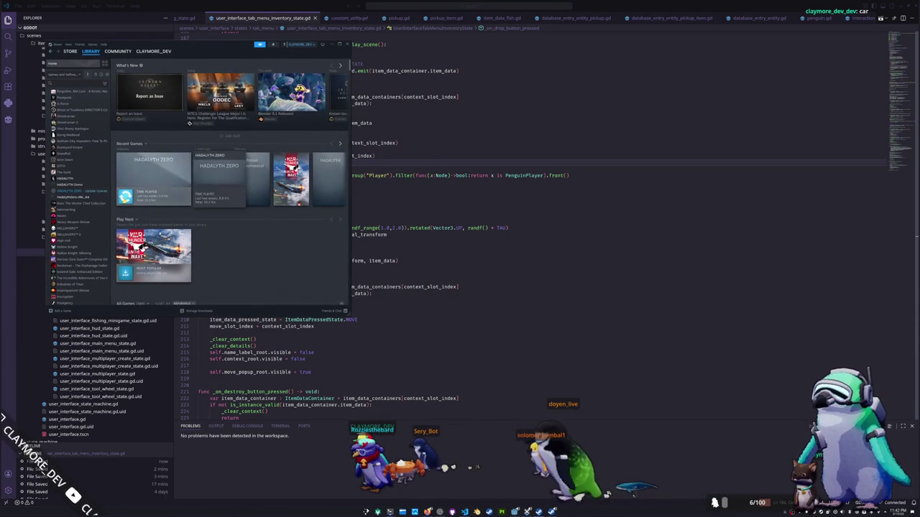
click(434, 295)
click(539, 512)
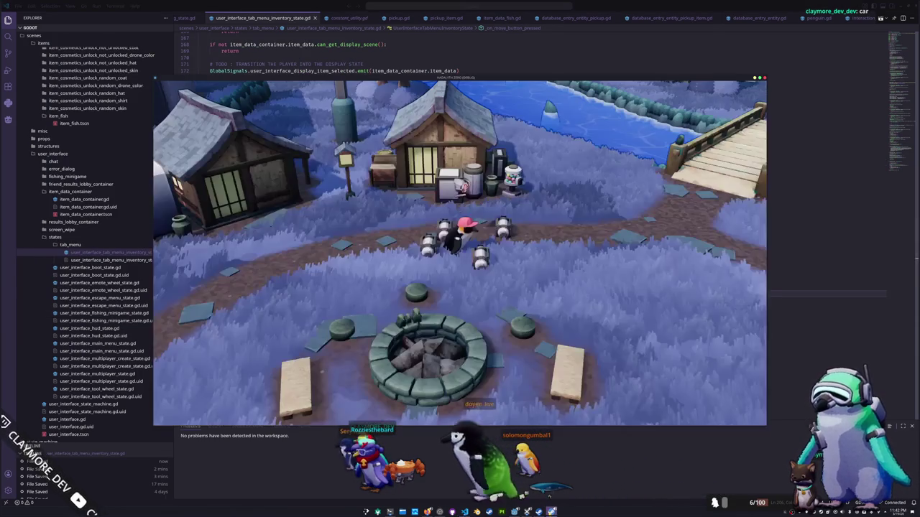
key(Tab)
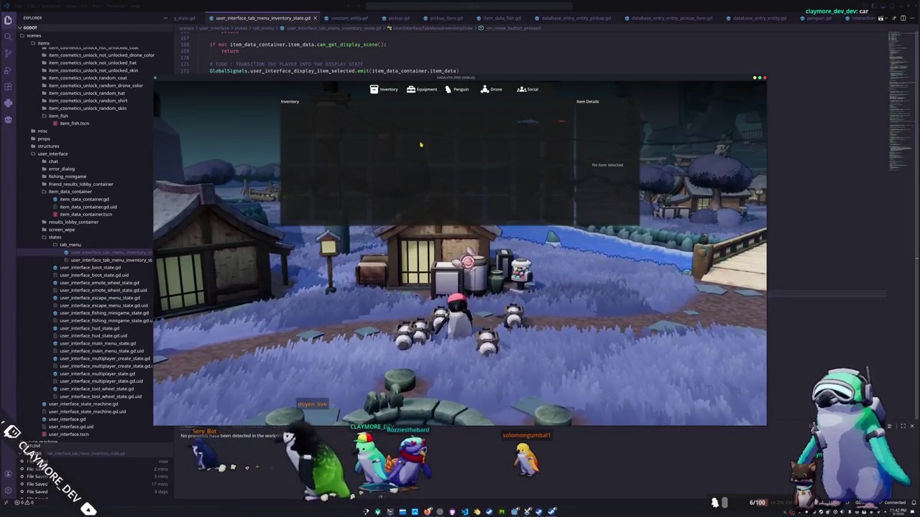
click(534, 123)
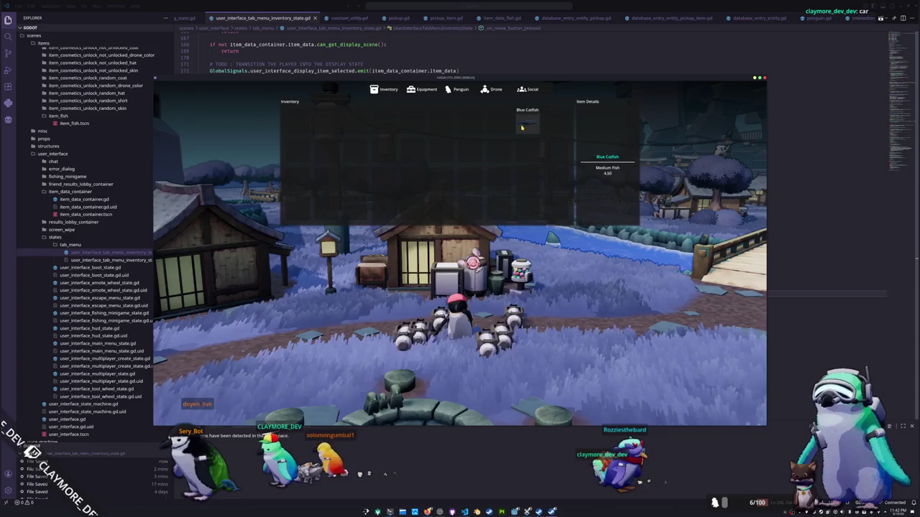
key(Tab)
Step: Walk the penguin past the fire pit, bridge and path, then leave for the main menu
key(s)
key(d)
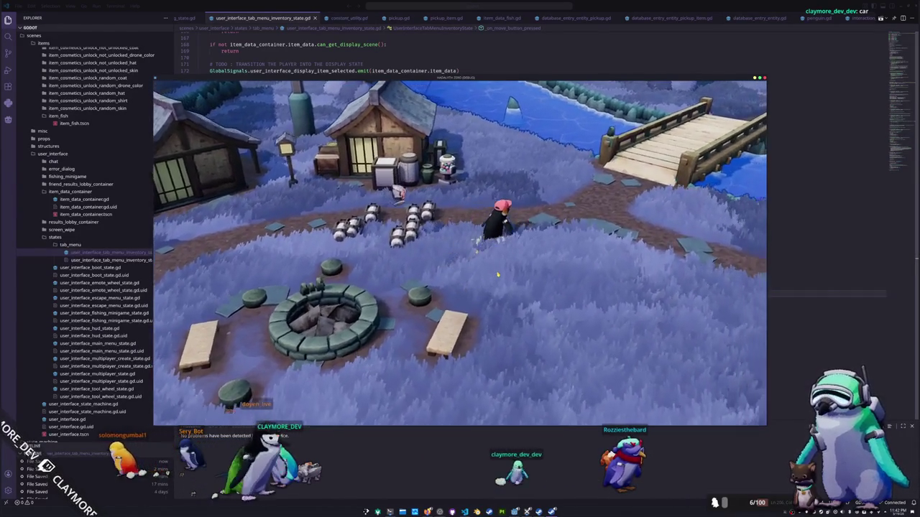
key(w)
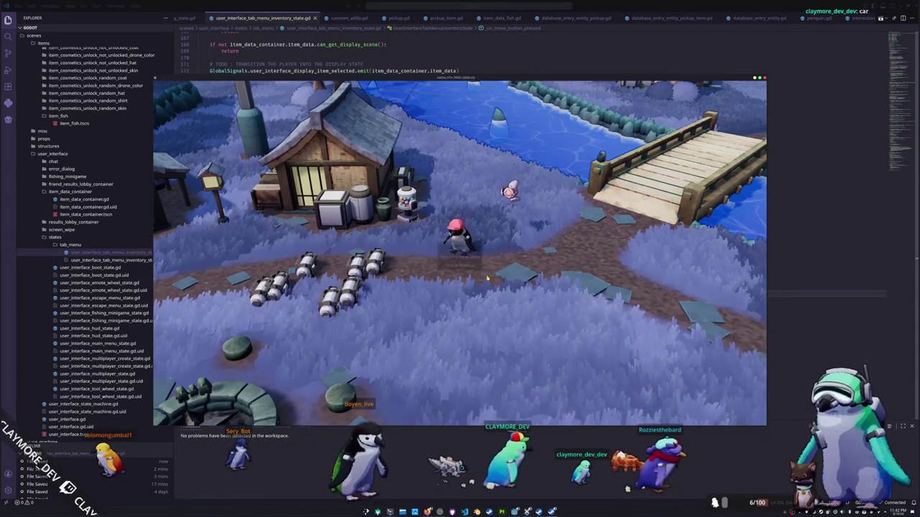
click(470, 256)
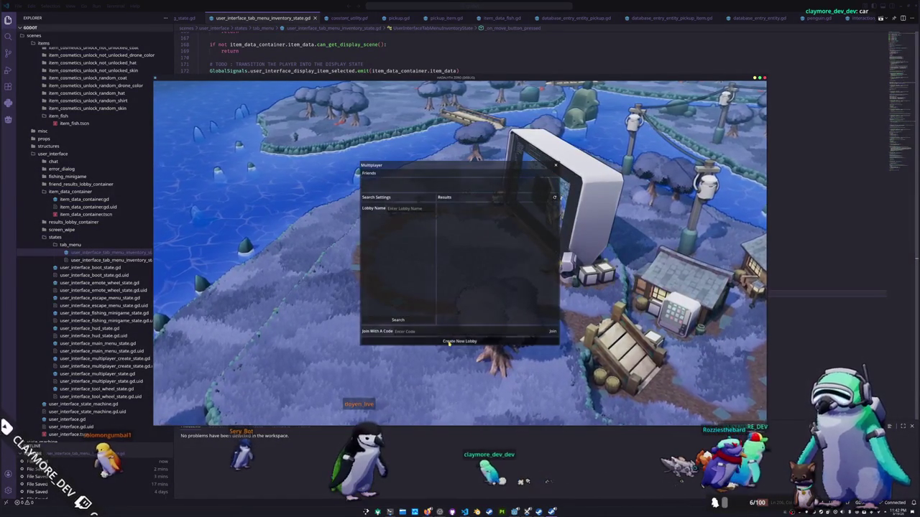
Step: Name the new lobby 't', create it, and walk the penguin left and up in the world
text(t)
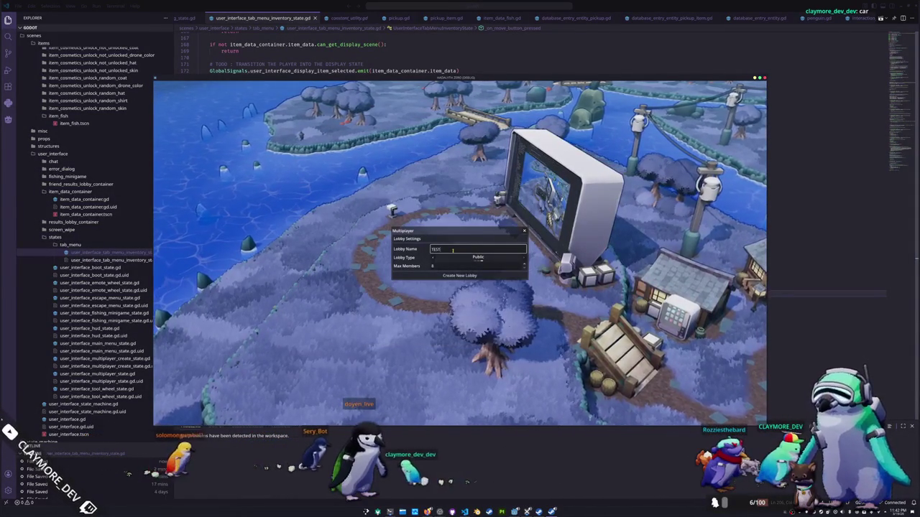
key(Return)
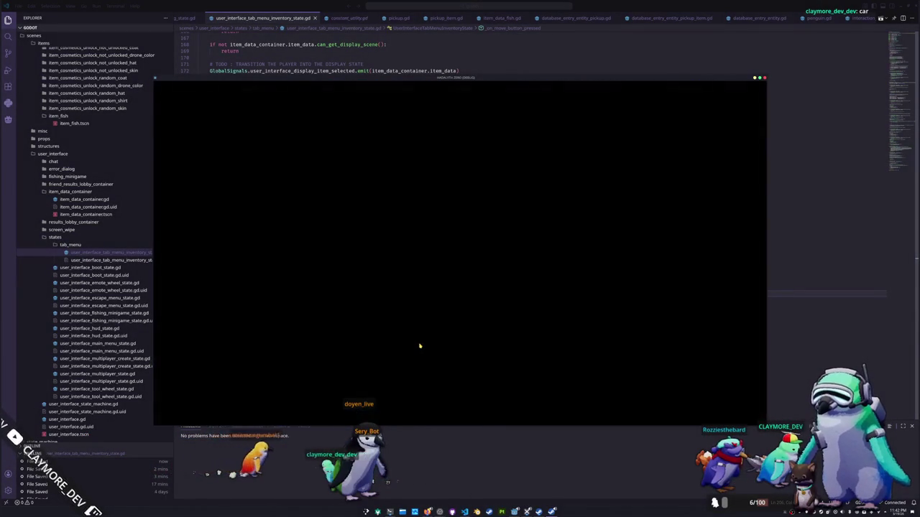
key(a)
key(w)
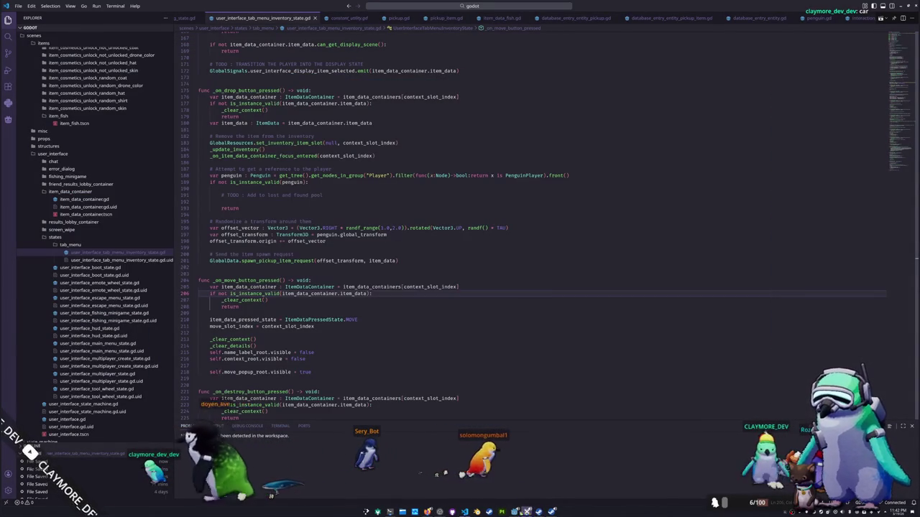
Step: Export every preset as a Release build from Godot, then bring the running game forward
click(515, 511)
click(19, 9)
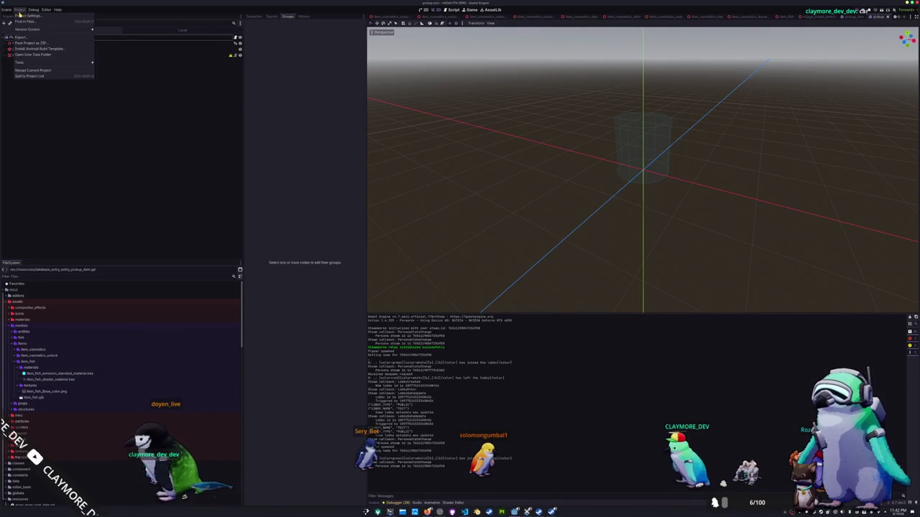
click(29, 37)
click(392, 311)
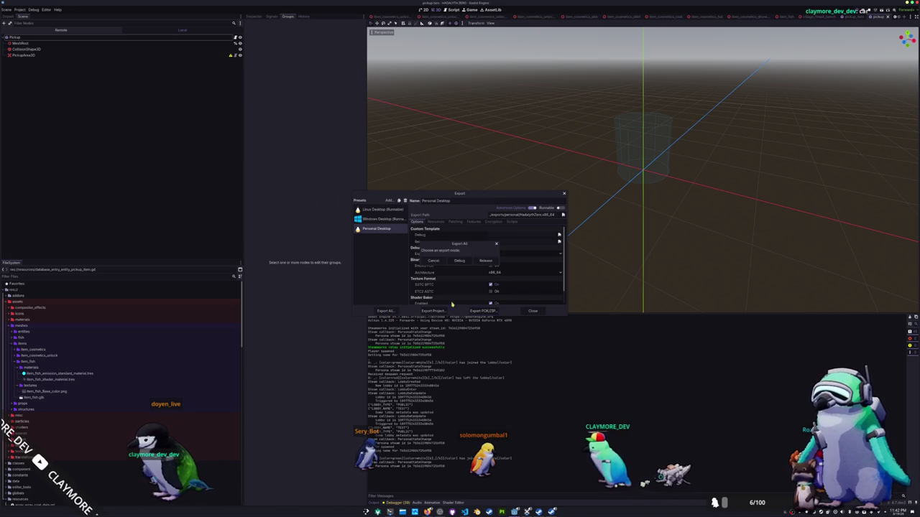
click(476, 263)
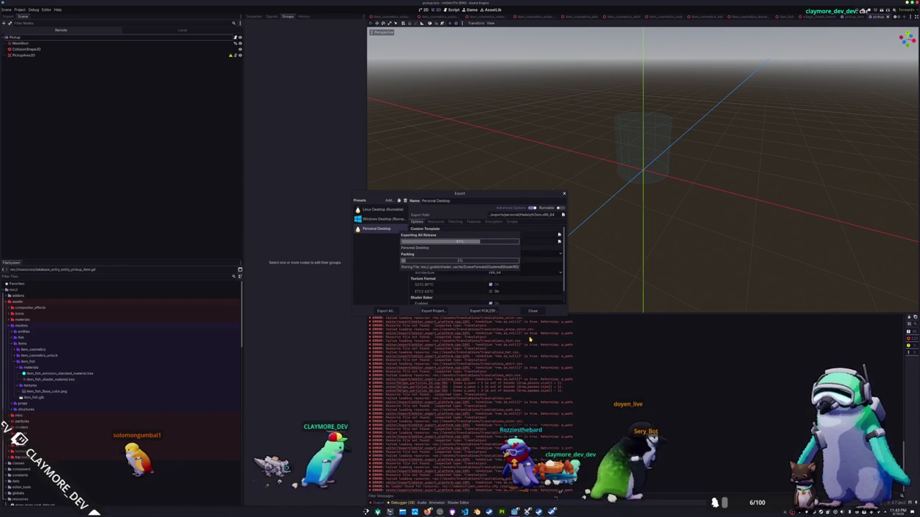
click(532, 311)
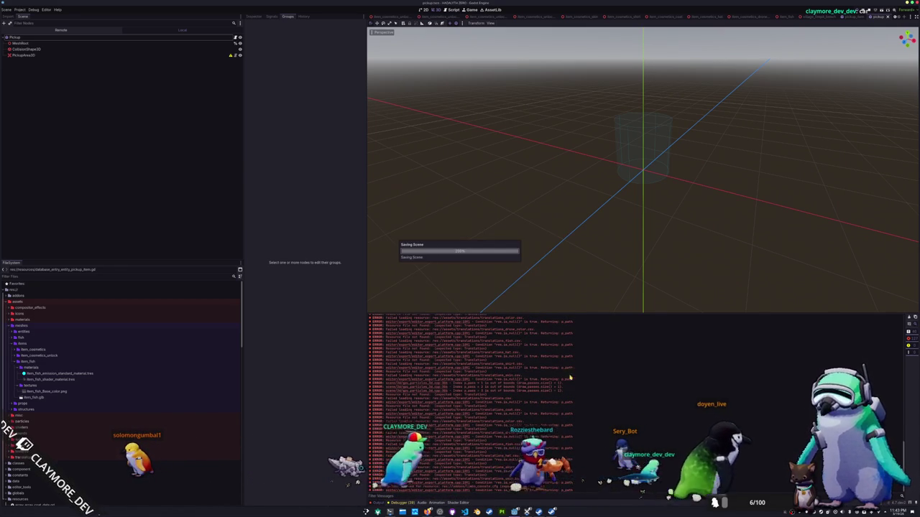
click(551, 511)
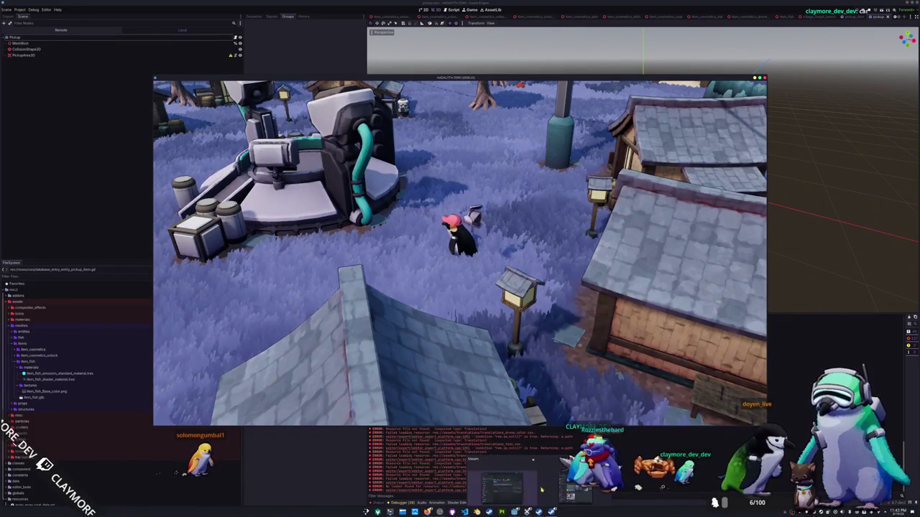
Step: Play HadalythZero.x86_64 from Steam and place it left, with the debug window on the right
click(503, 489)
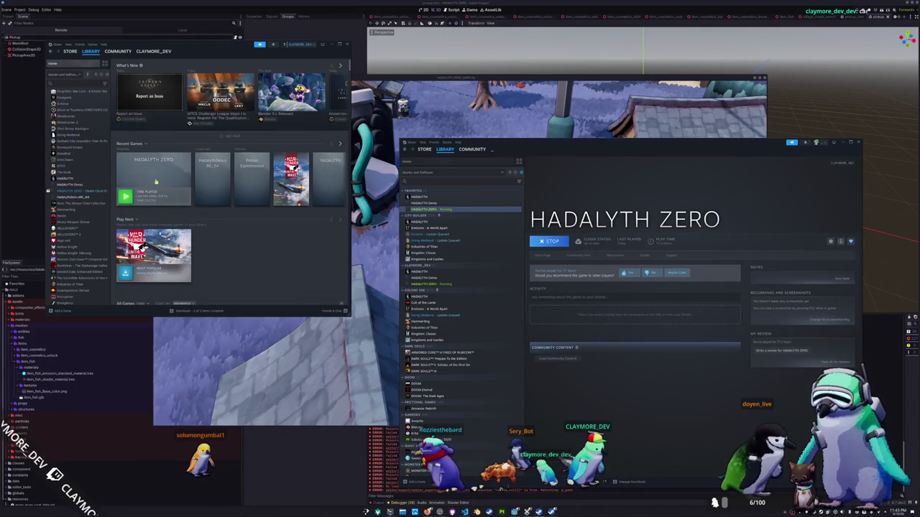
click(173, 181)
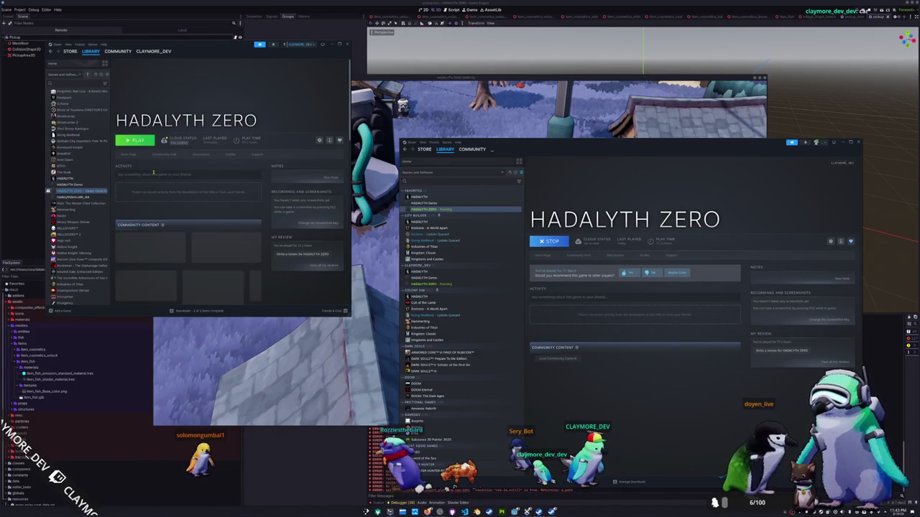
click(72, 197)
click(134, 140)
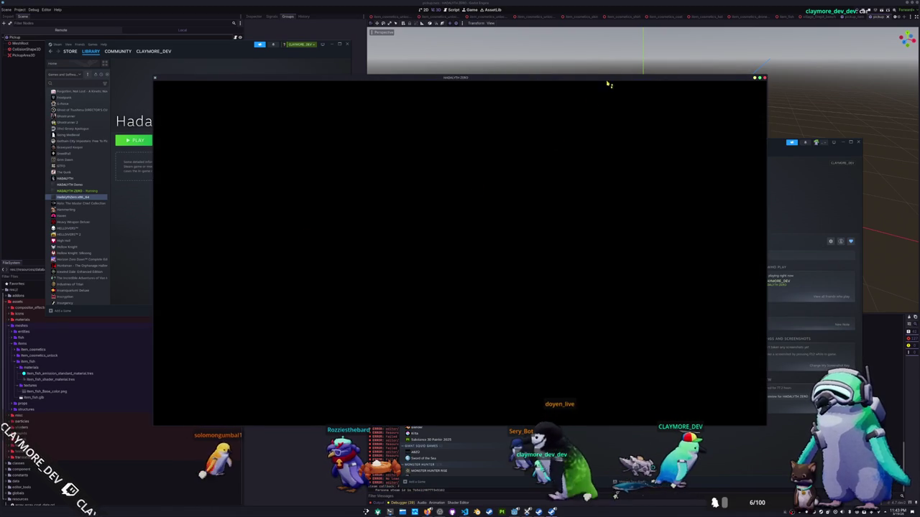
drag(608, 84, 446, 110)
drag(335, 87, 604, 112)
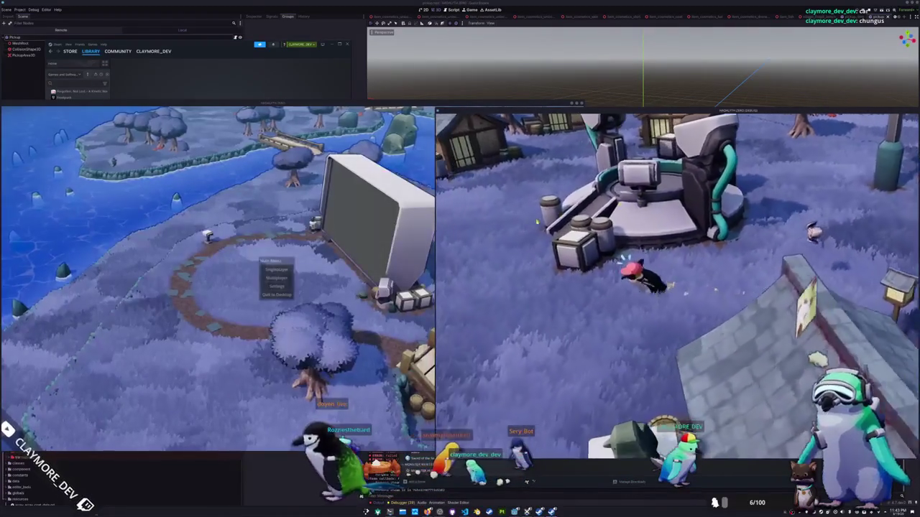
Step: Add a Blue Catfish in the debug window with the console command add inventory_item "Blue Catfish"
key(s)
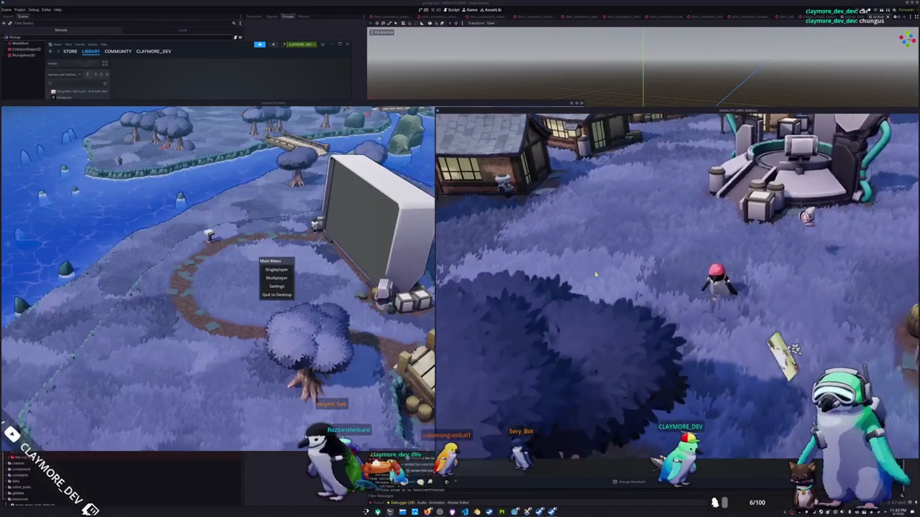
key(grave)
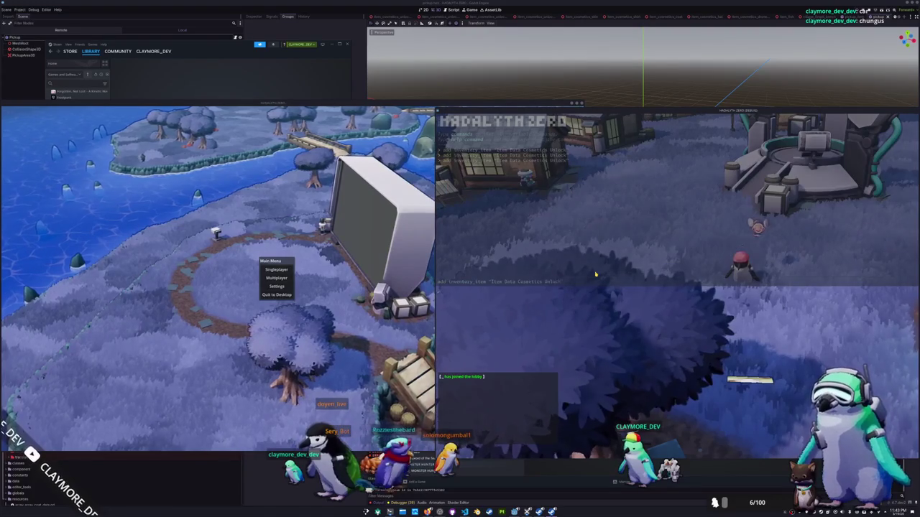
text(add inventory_item "Blu)
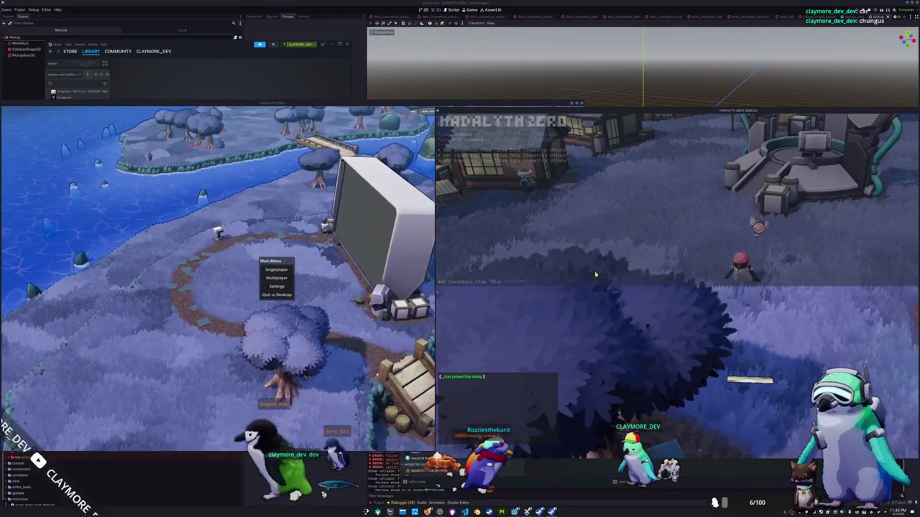
key(Tab)
key(Return)
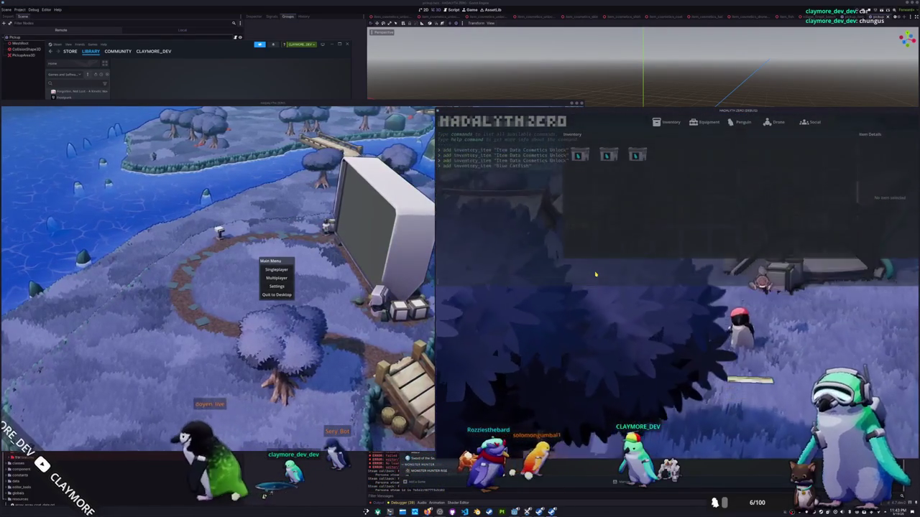
key(Escape)
key(Escape)
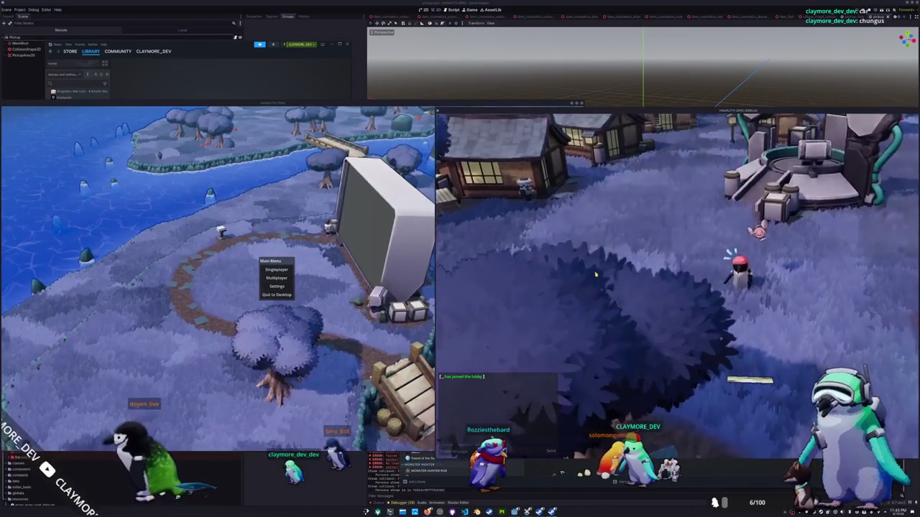
Step: Check the inventory panel, then walk the penguin up and left toward the buildings
key(Tab)
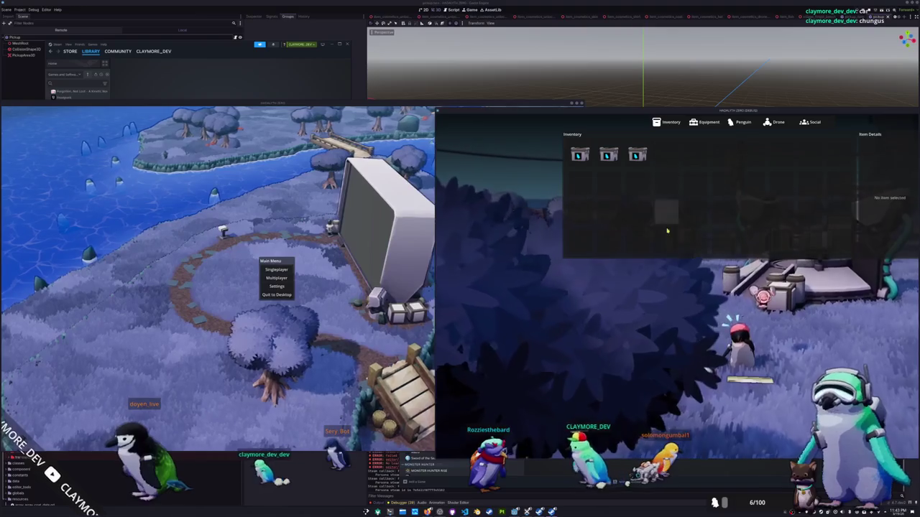
key(Tab)
key(w)
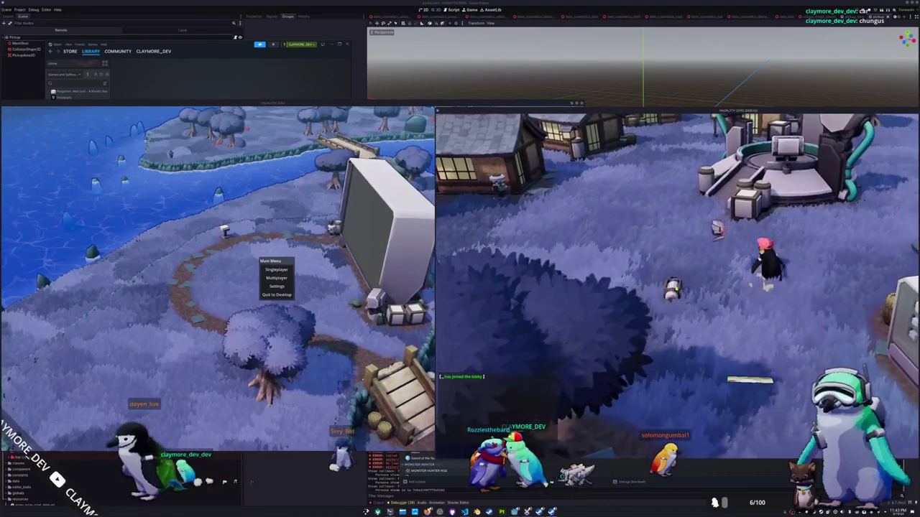
key(a)
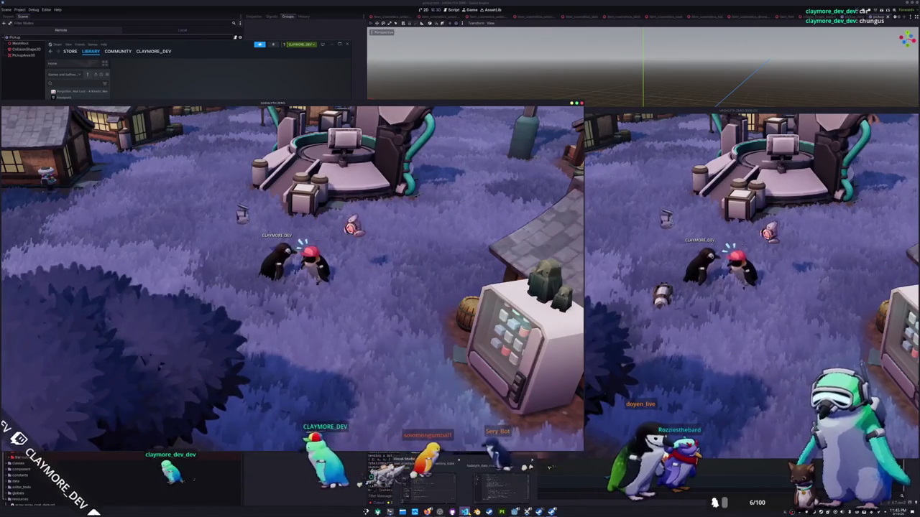
Step: Switch from the game to user_interface_tab_menu_inventory_state.gd in VS Code
key(alt+Tab)
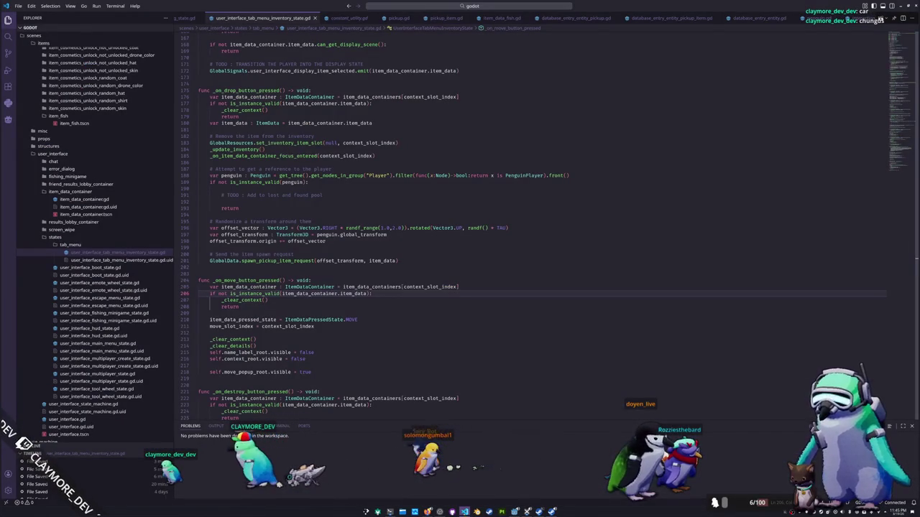
Step: Glance at the Rust networking window, then review the pickup.gd script
key(alt+Tab)
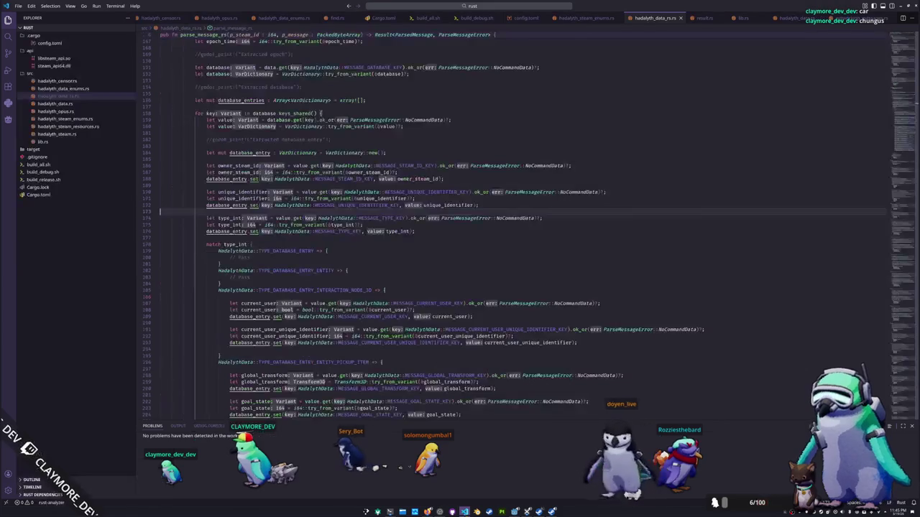
key(alt+Tab)
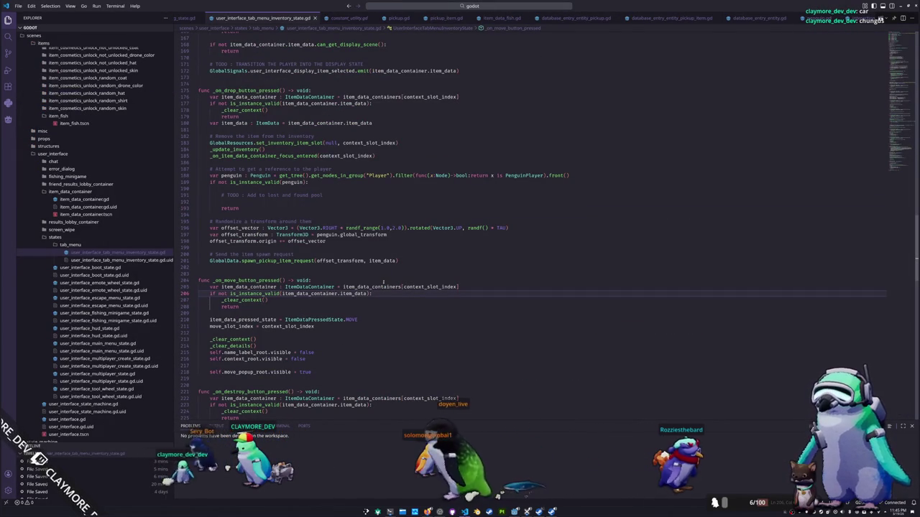
click(402, 19)
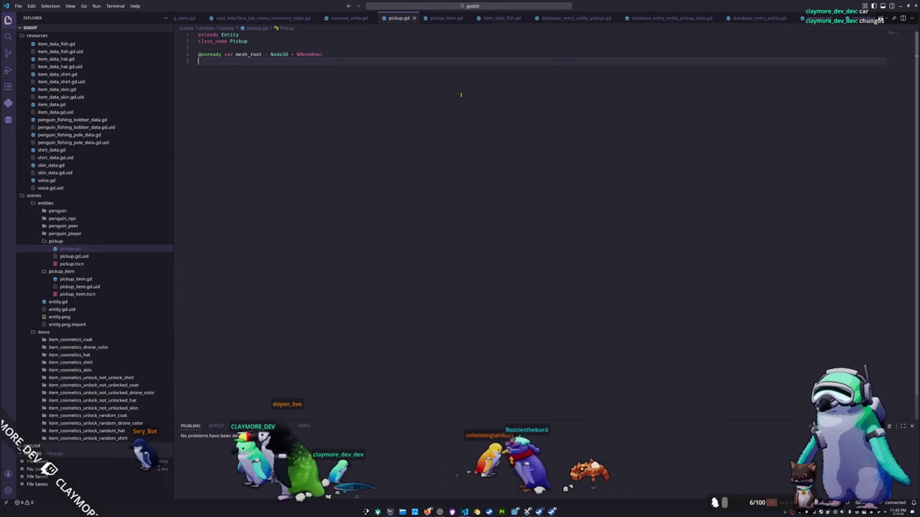
scroll(714, 19, down, 3)
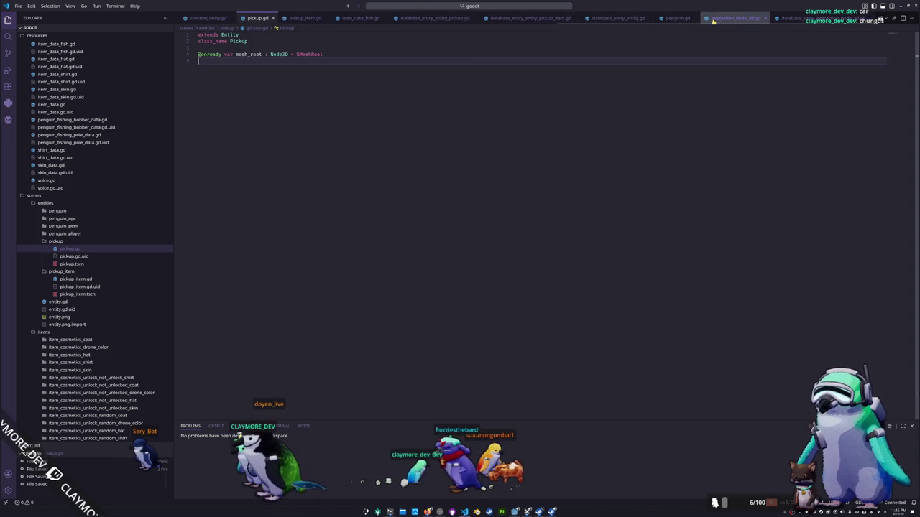
scroll(568, 17, up, 1)
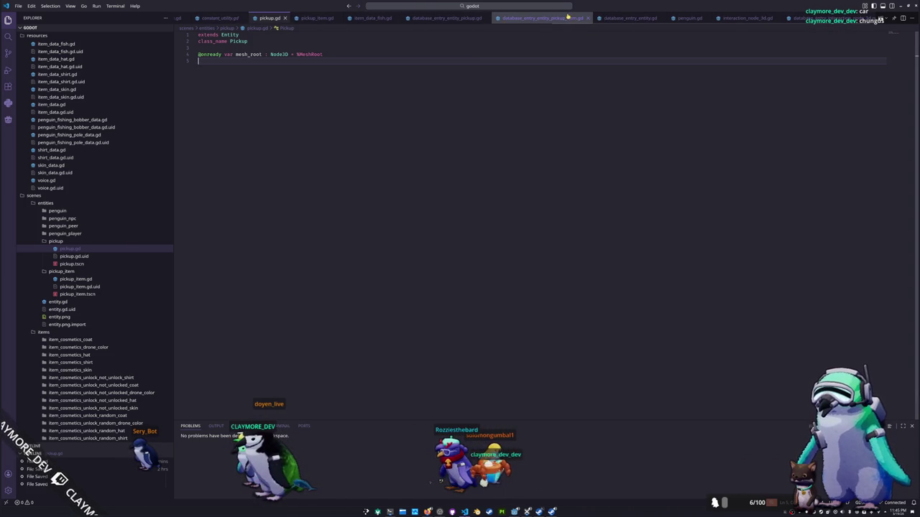
Step: Browse database_entry_entity.gd and penguin.gd, then place the cursor above configure() in pickup_item.gd
click(568, 17)
click(626, 19)
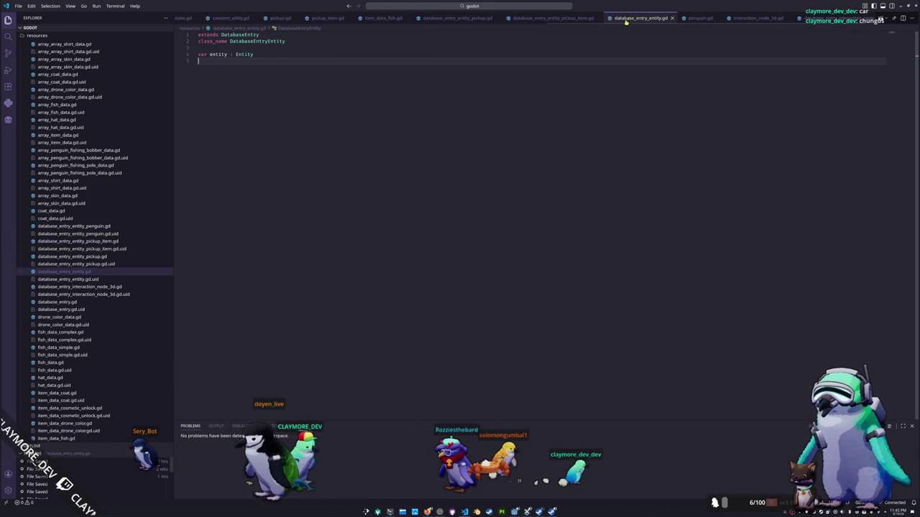
click(697, 18)
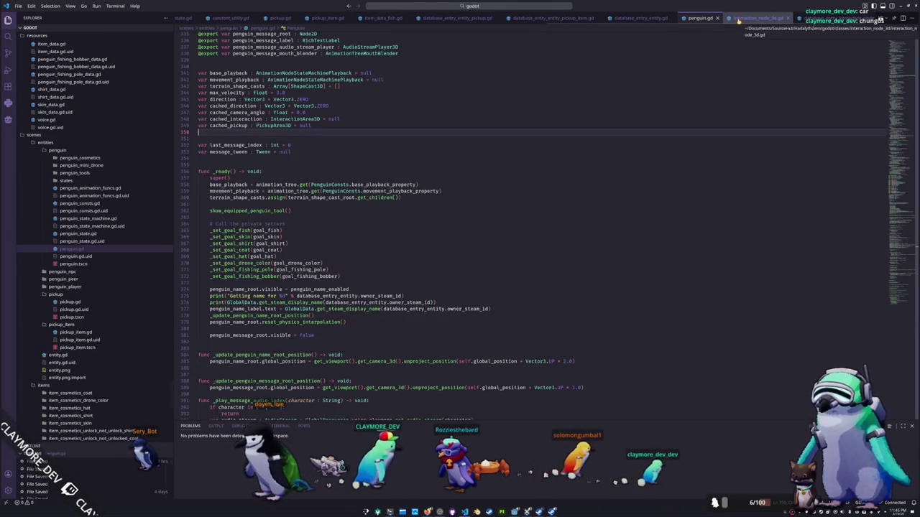
scroll(738, 22, down, 1)
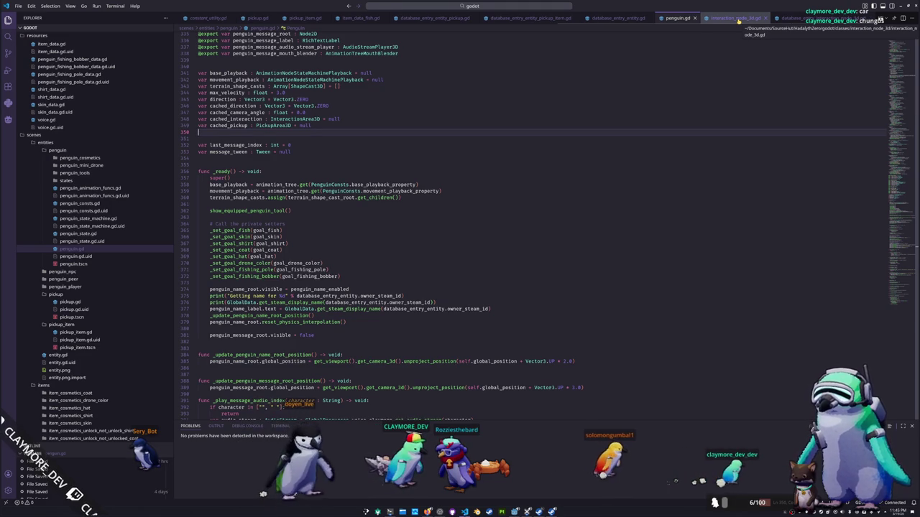
scroll(738, 21, up, 2)
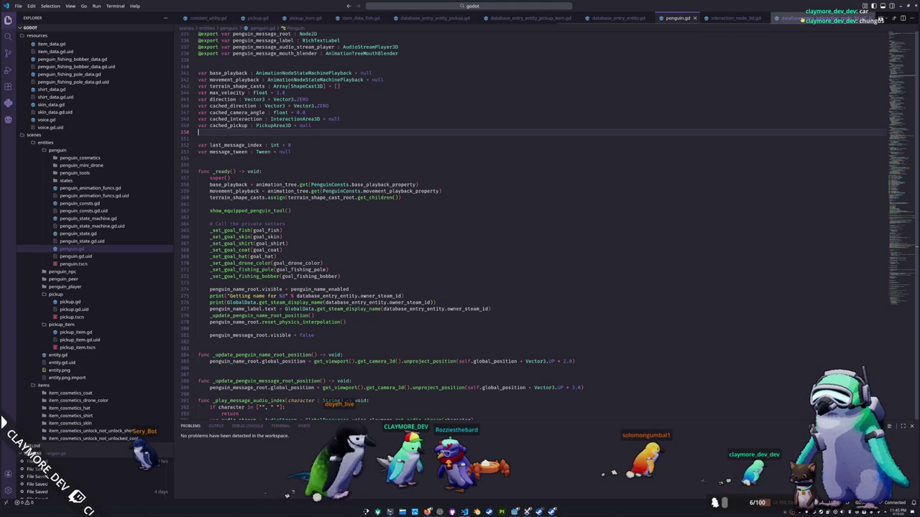
scroll(575, 20, up, 6)
scroll(543, 20, up, 4)
click(571, 18)
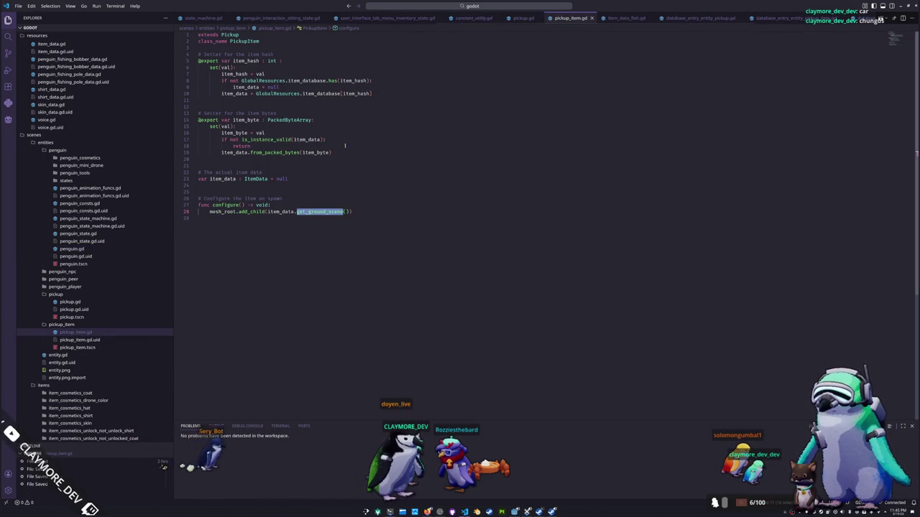
click(262, 188)
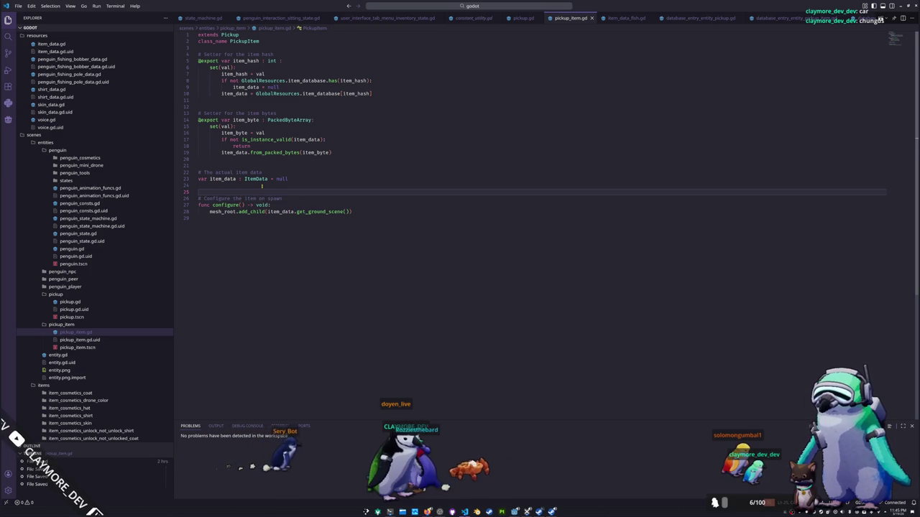
Step: Add a func _ready() -> void: that calls configure(), and save pickup_item.gd
key(Return)
text(func _read)
key(Return)
key(Return)
text(config)
key(Return)
key(Return)
key(ctrl+s)
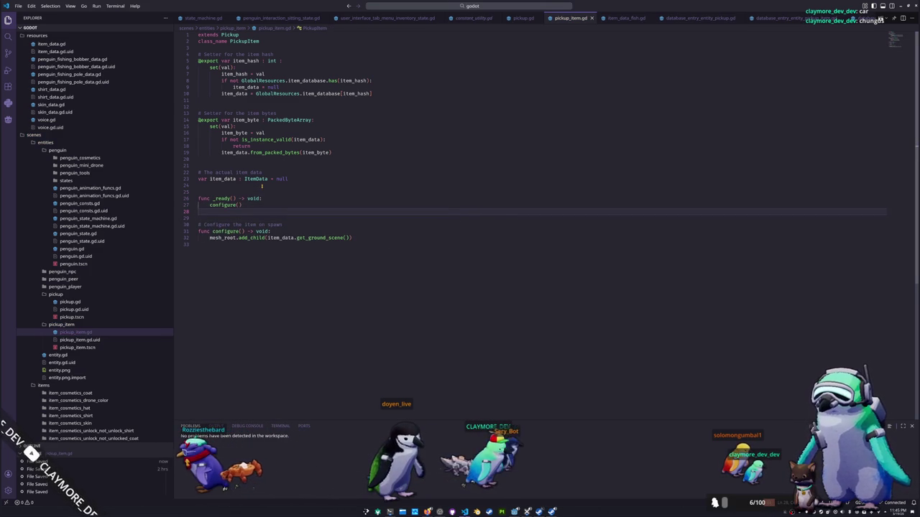
Step: Briefly compare against the base pickup.gd script, then return to pickup_item.gd
click(251, 191)
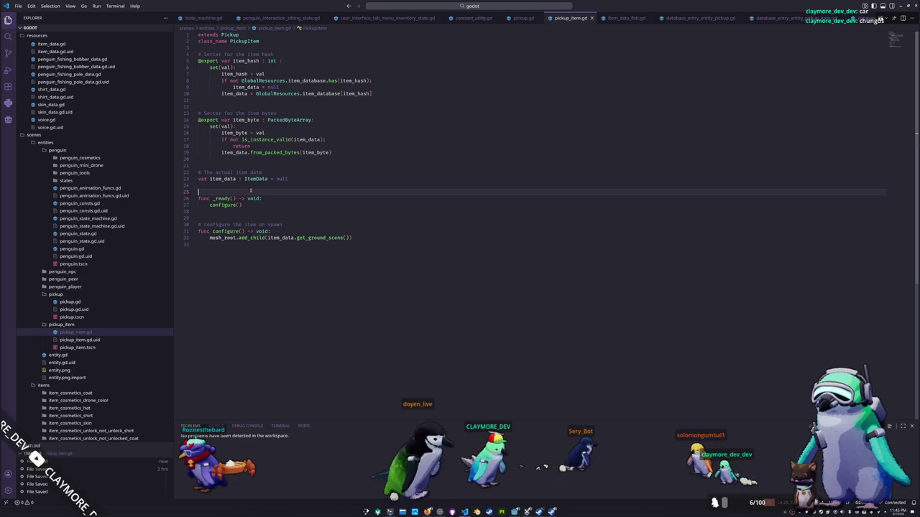
click(523, 17)
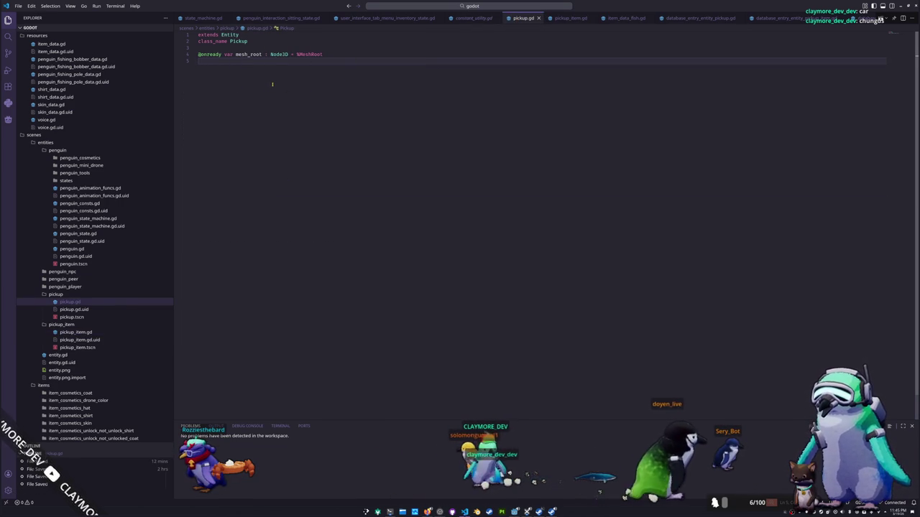
click(572, 18)
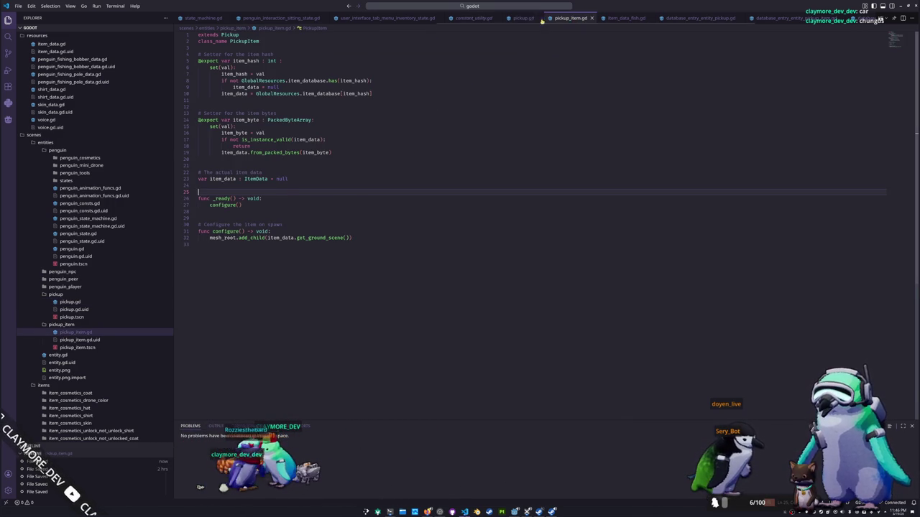
click(500, 7)
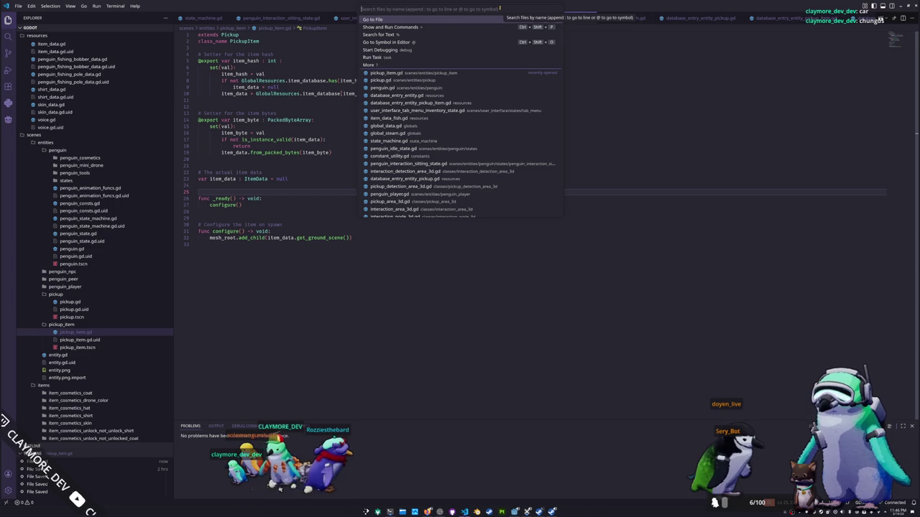
Step: Open user_interface_tab_menu_inventory_state.gd by searching 'TabInventory' in Quick Open
text(Tab)
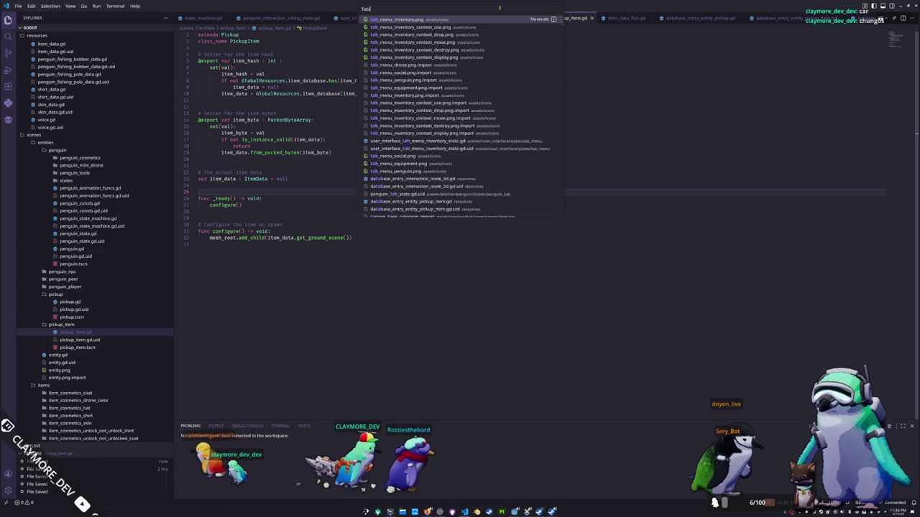
text(Inventory)
key(Down)
key(Down)
key(Down)
key(Return)
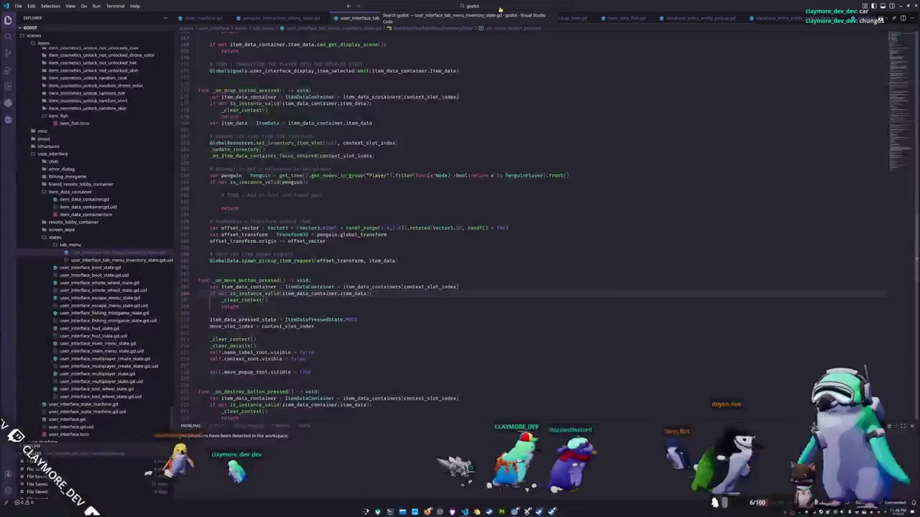
Step: Find the spawn_pickup_item_request call on line 201 in _on_drop_button_pressed and jump to its definition
scroll(264, 282, down, 3)
scroll(265, 282, down, 2)
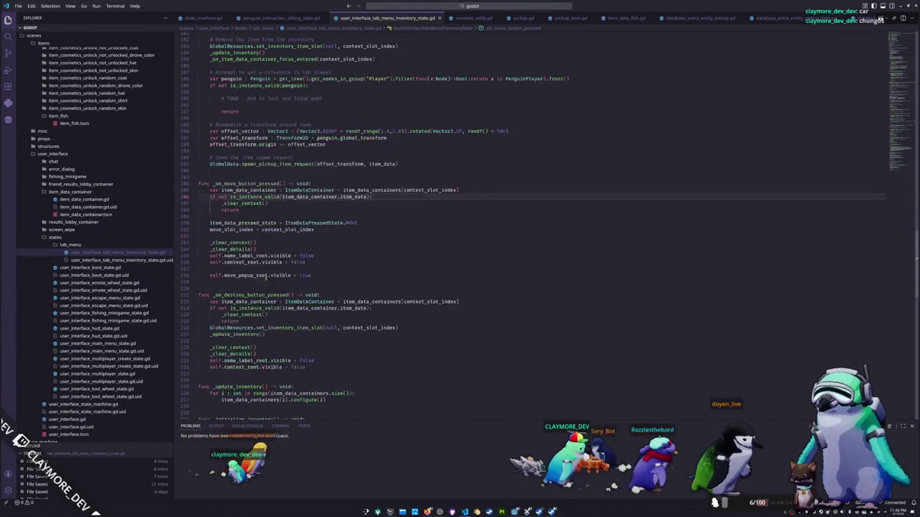
scroll(264, 281, down, 4)
scroll(282, 295, down, 6)
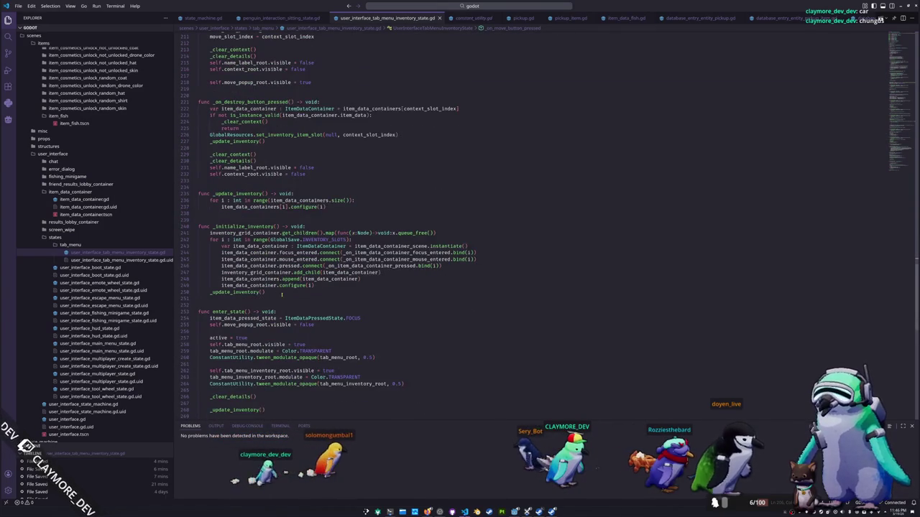
scroll(282, 295, down, 11)
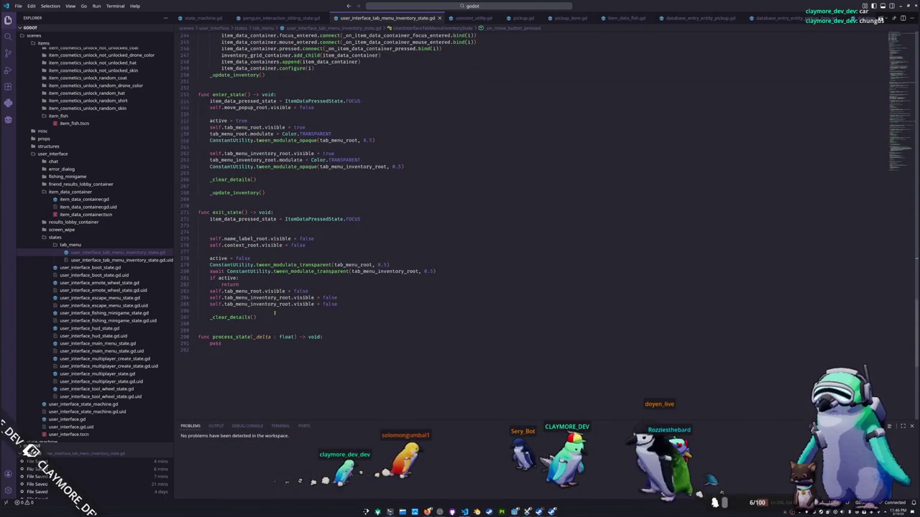
scroll(274, 313, up, 16)
scroll(275, 308, up, 12)
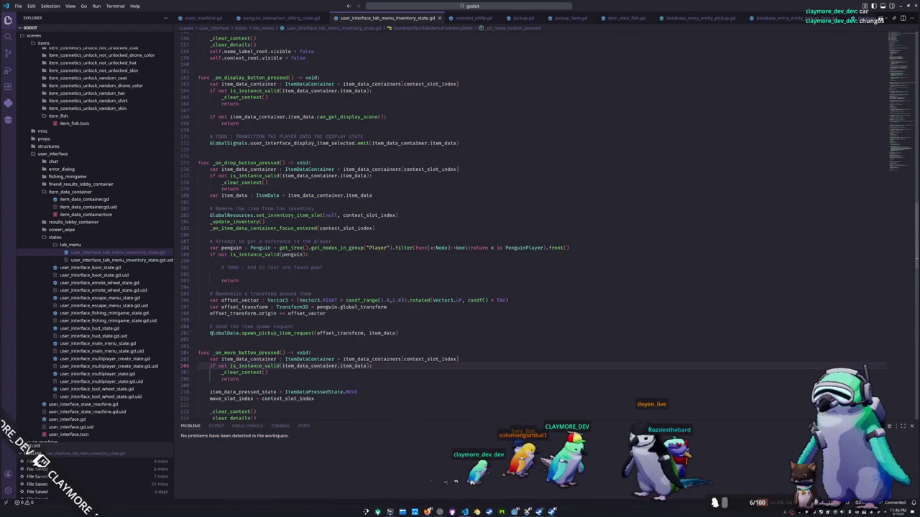
click(209, 332)
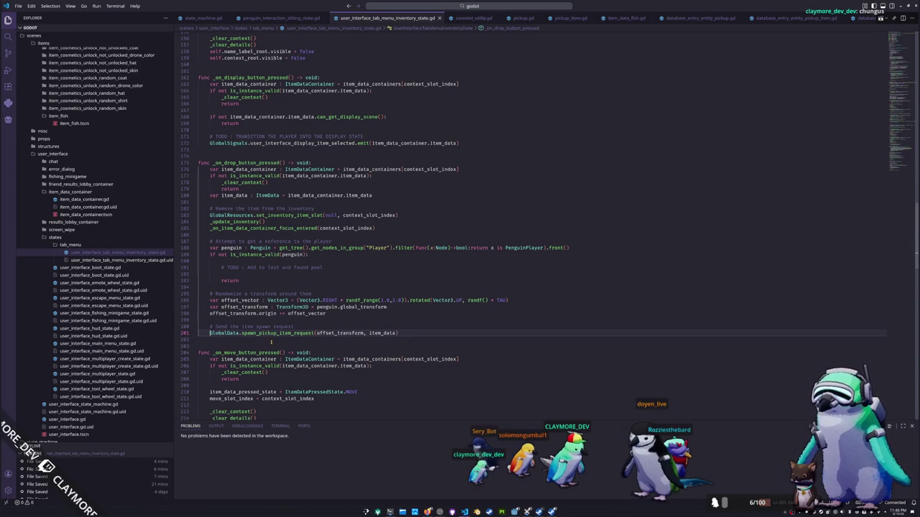
scroll(251, 297, up, 1)
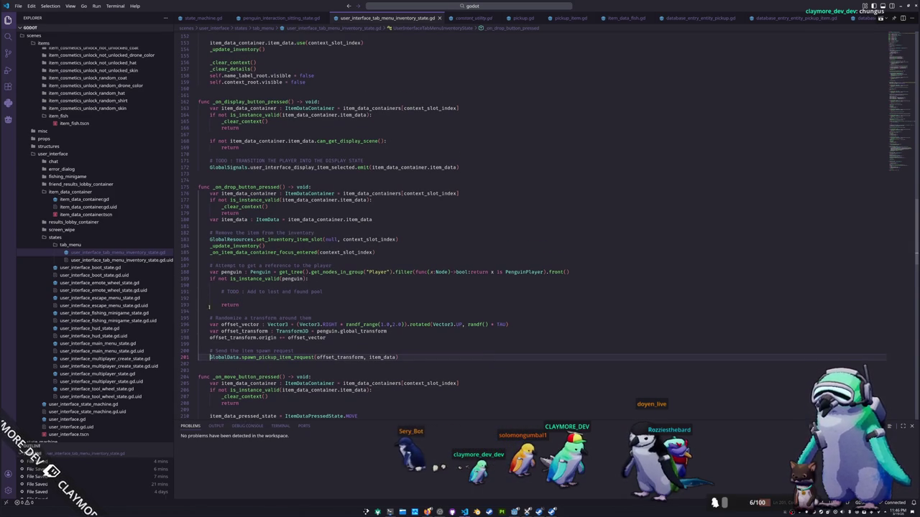
ctrl+click(277, 357)
drag(901, 122, 901, 348)
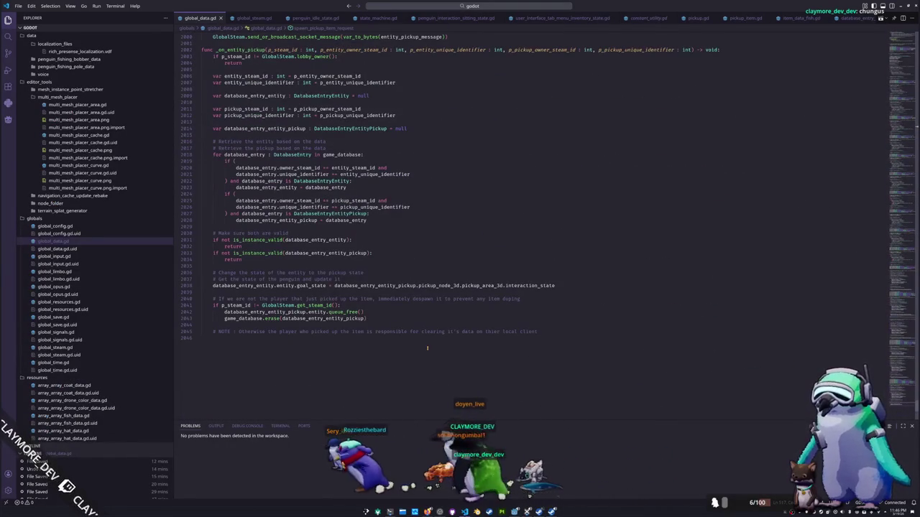
scroll(209, 329, up, 6)
scroll(209, 329, up, 8)
scroll(209, 328, up, 2)
scroll(210, 328, down, 6)
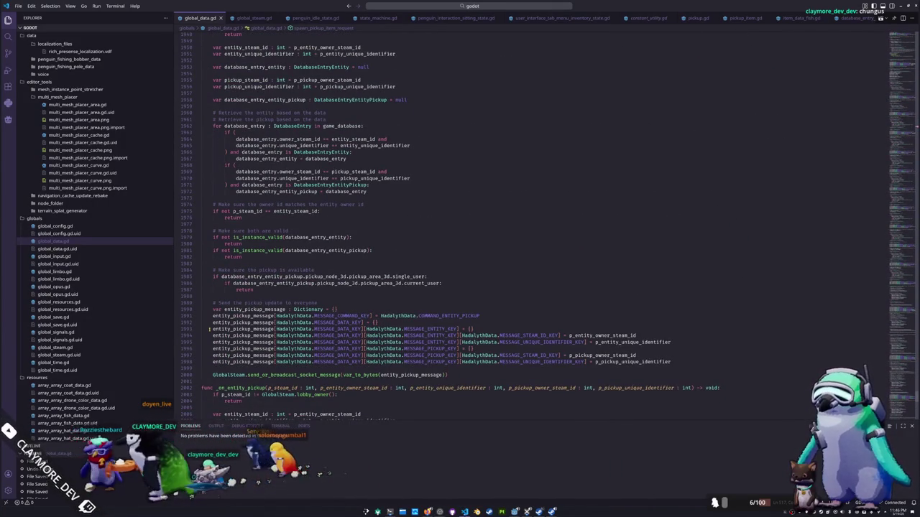
scroll(209, 328, up, 7)
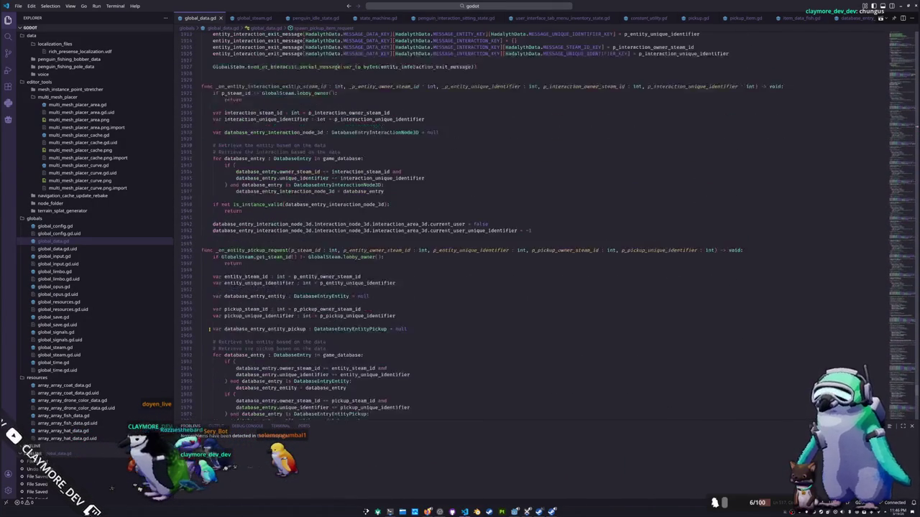
scroll(209, 329, up, 5)
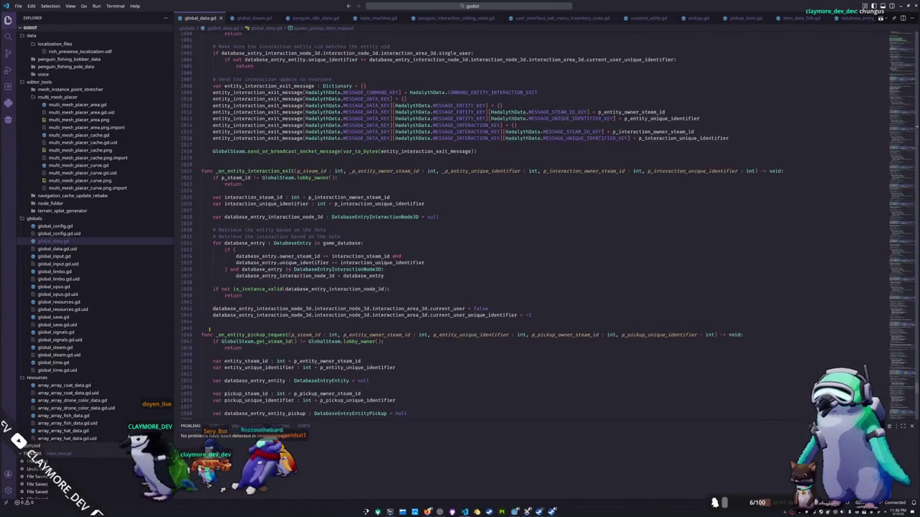
scroll(209, 328, up, 6)
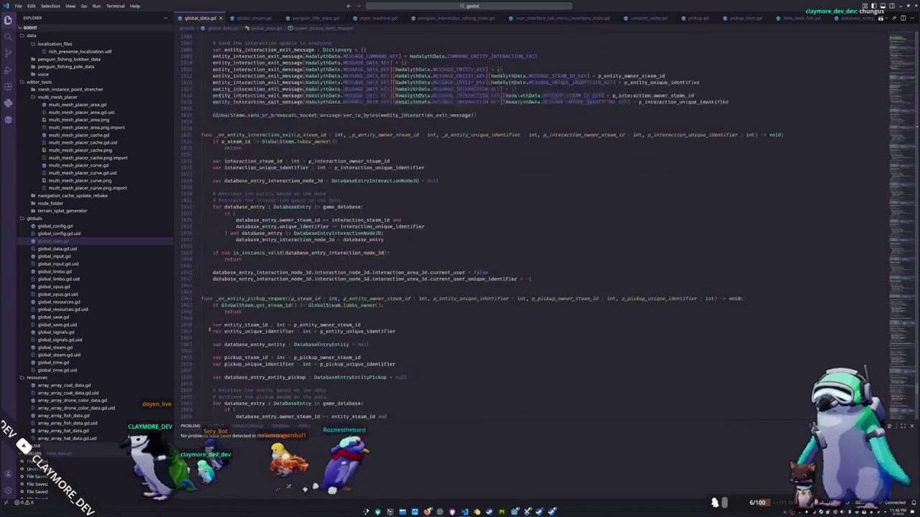
scroll(211, 327, up, 1)
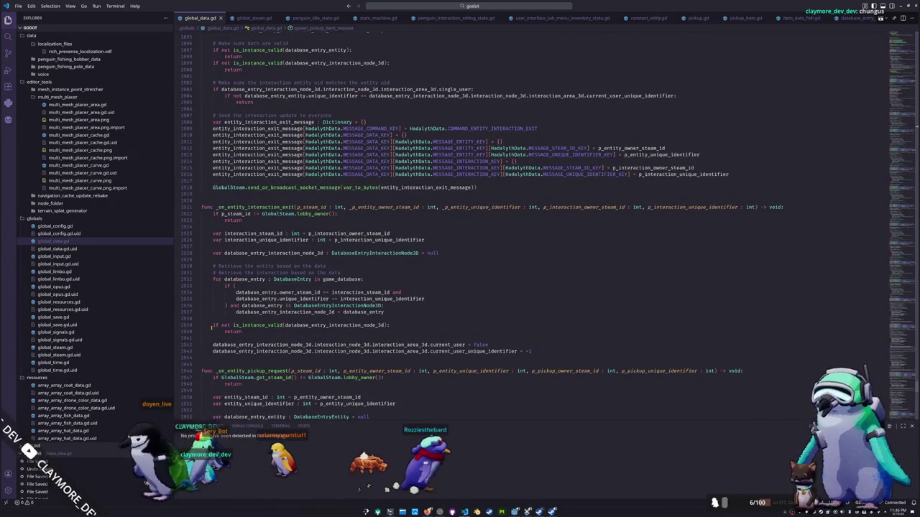
scroll(211, 328, up, 2)
scroll(212, 327, up, 8)
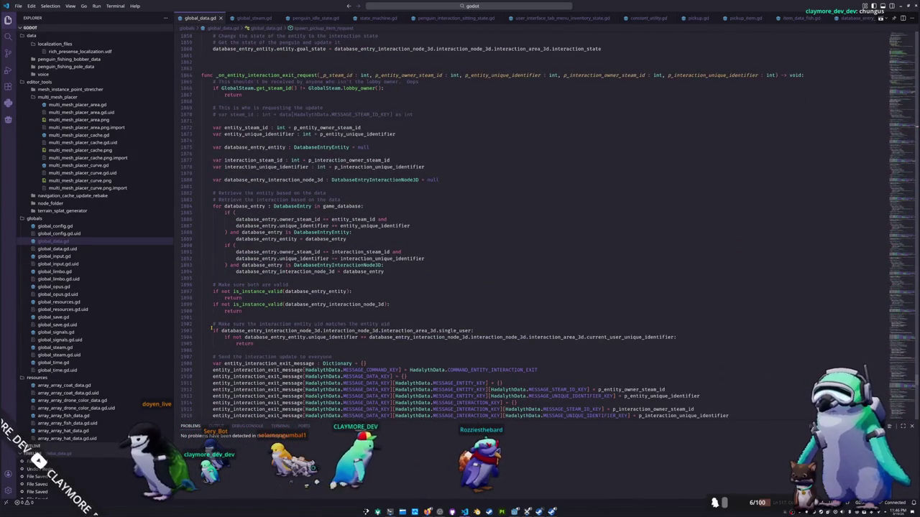
scroll(212, 327, down, 7)
scroll(212, 327, up, 7)
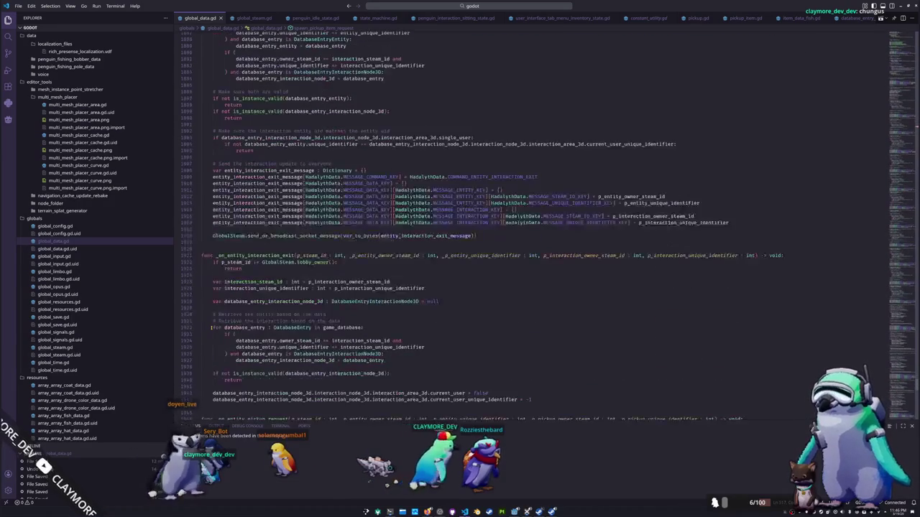
mouse_move(903, 36)
mouse_down()
mouse_move(903, 293)
mouse_move(900, 271)
mouse_up()
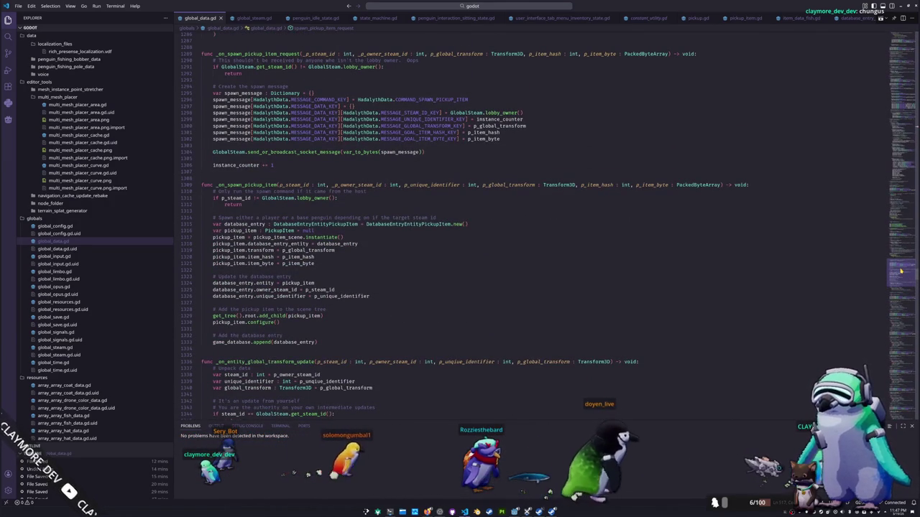
Step: Delete the pickup_item.configure() line and its leftover blank line, then return to Godot
scroll(900, 271, down, 1)
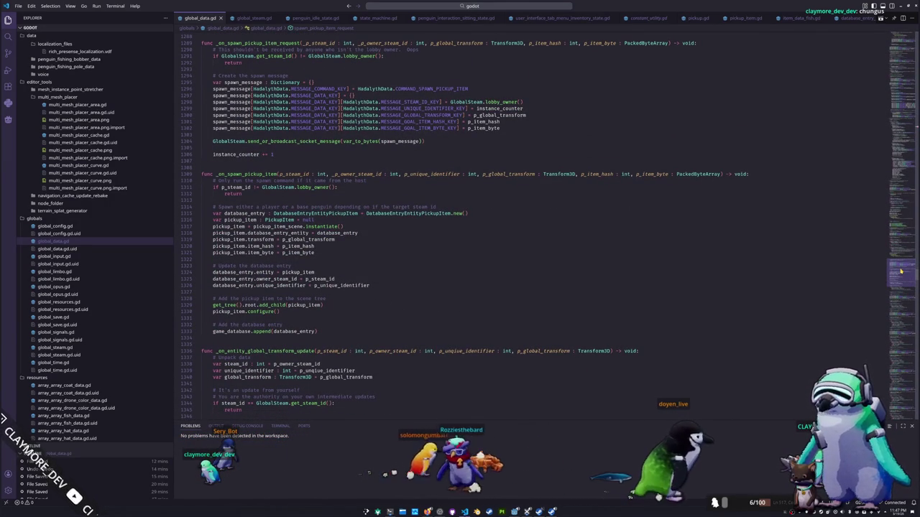
drag(900, 271, 900, 274)
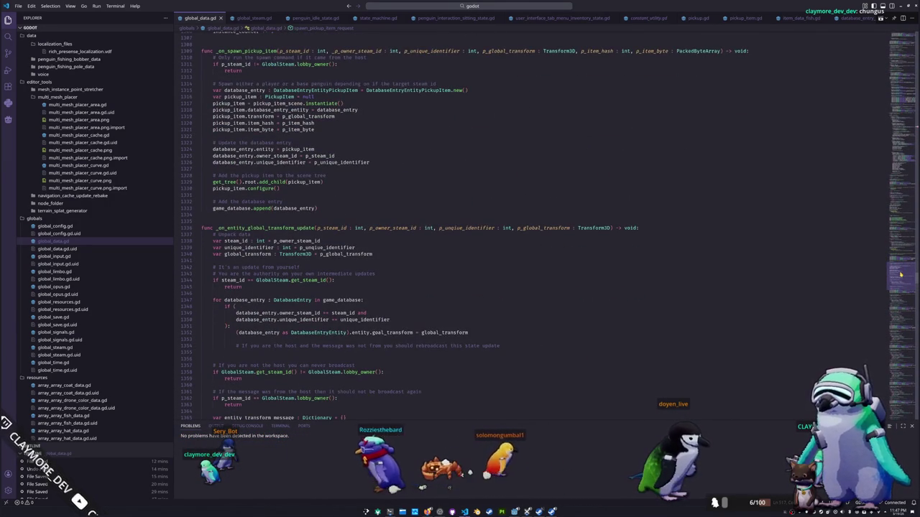
scroll(900, 273, up, 2)
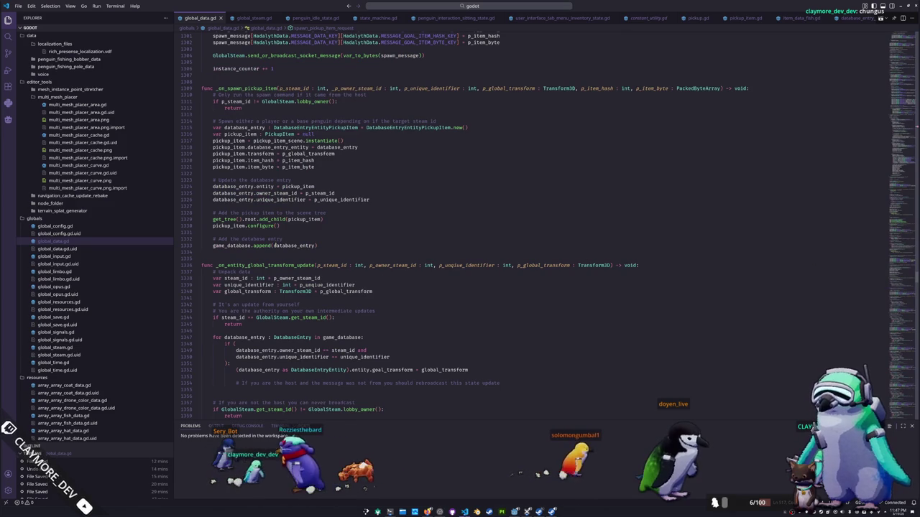
drag(213, 227, 288, 228)
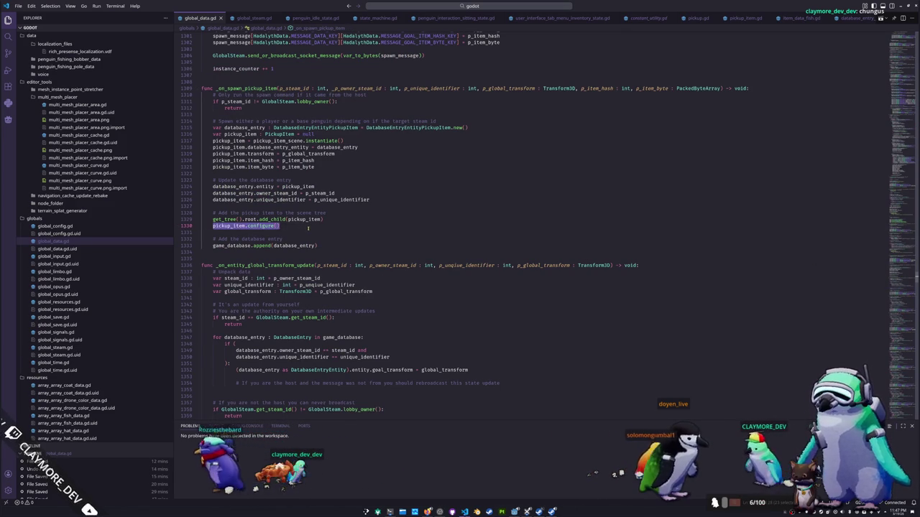
key(BackSpace)
key(Delete)
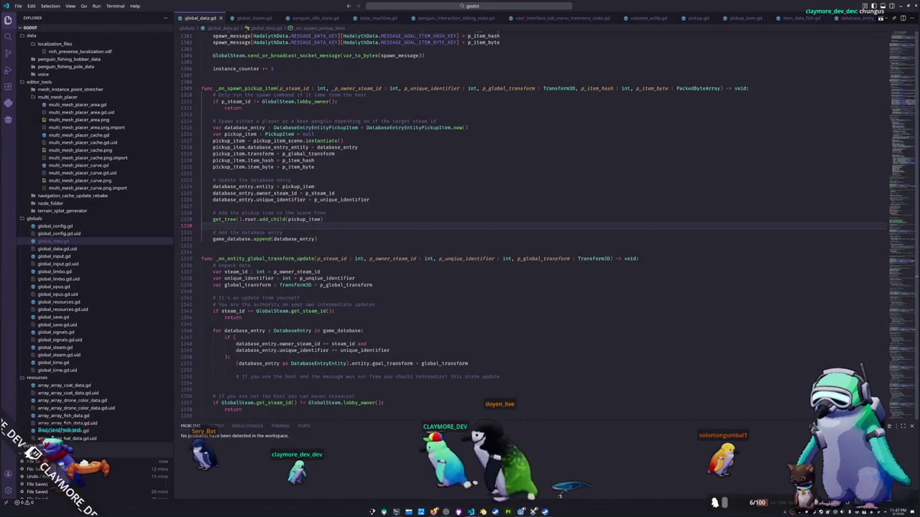
key(alt+Tab)
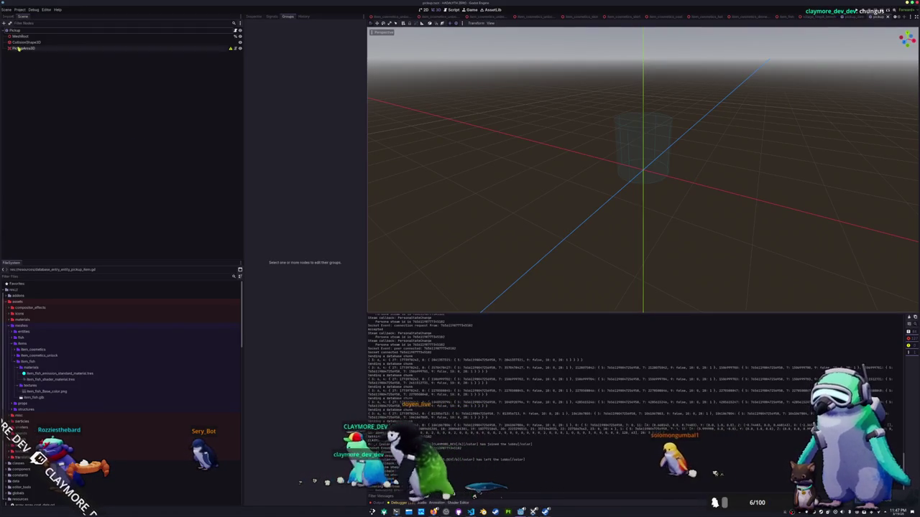
Step: Re-export all presets as Release builds, then bring up the Steam library
click(6, 10)
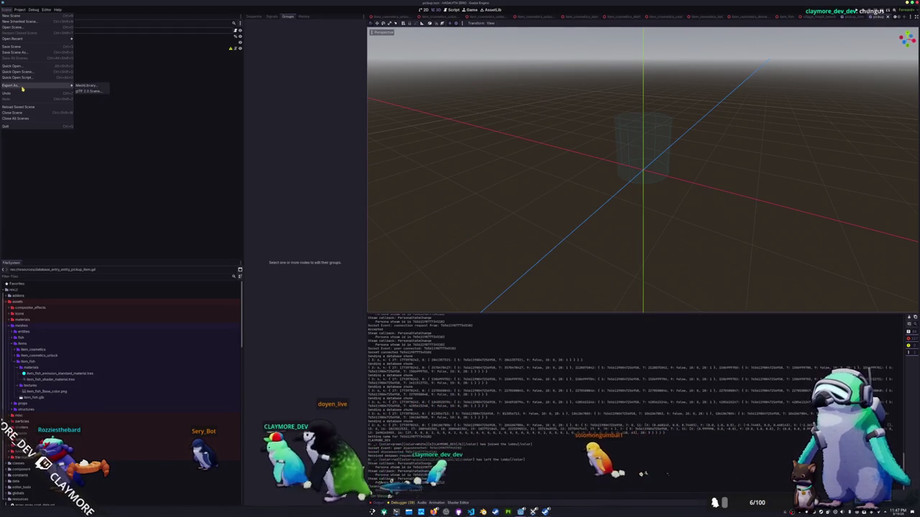
click(20, 9)
click(25, 35)
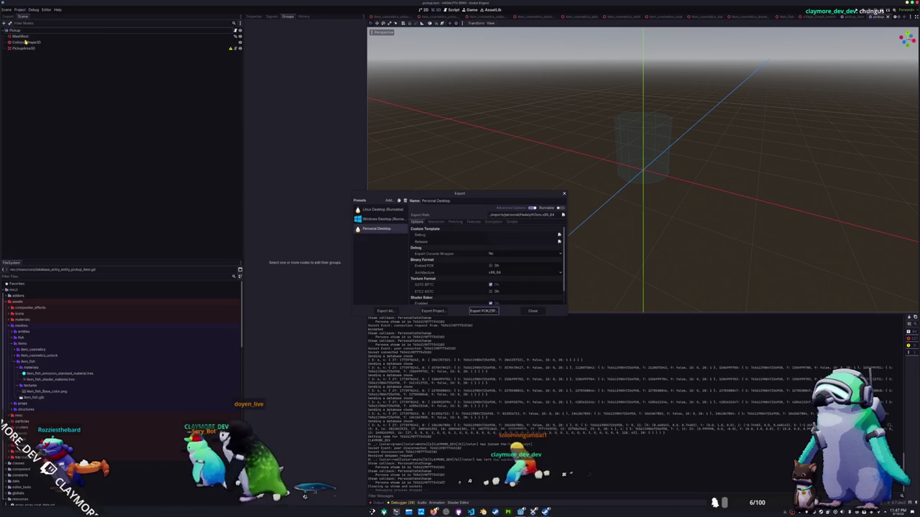
click(397, 311)
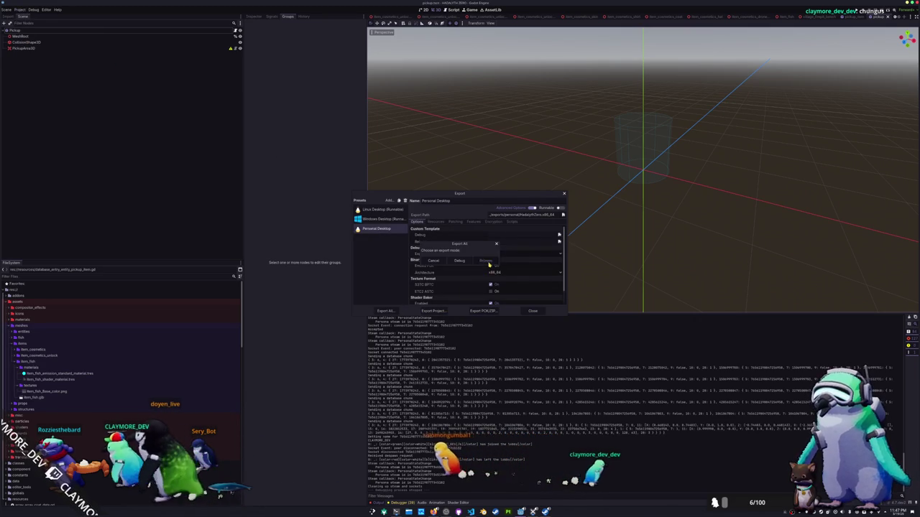
click(486, 260)
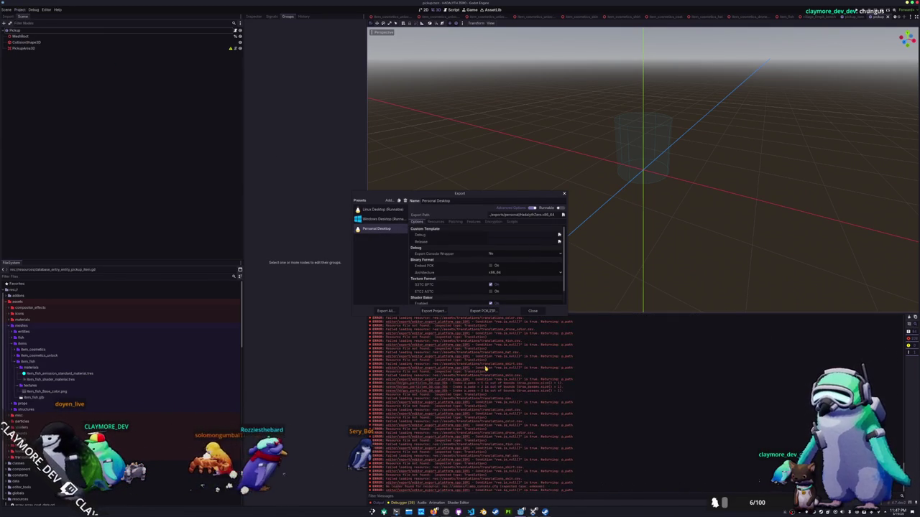
click(532, 312)
click(546, 509)
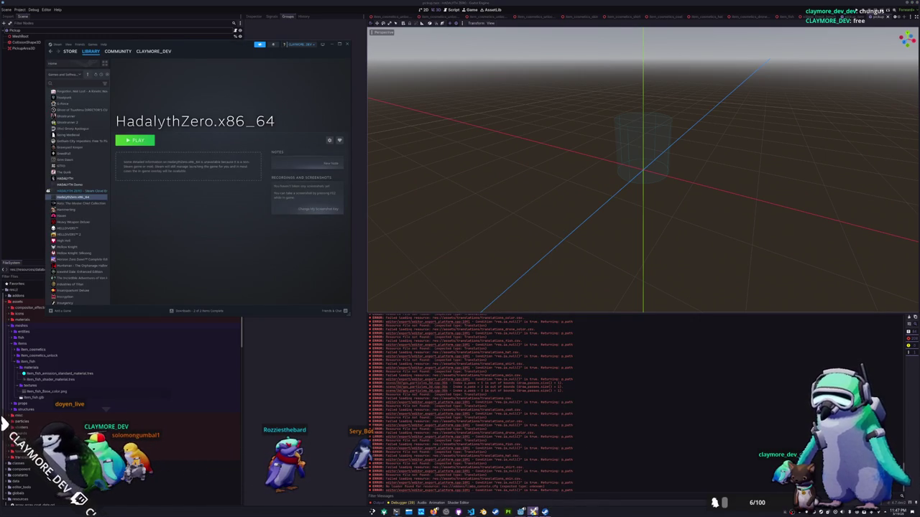
Step: Run the project with F5, open Multiplayer in both windows, and host a new lobby from the left one
mouse_move(532, 510)
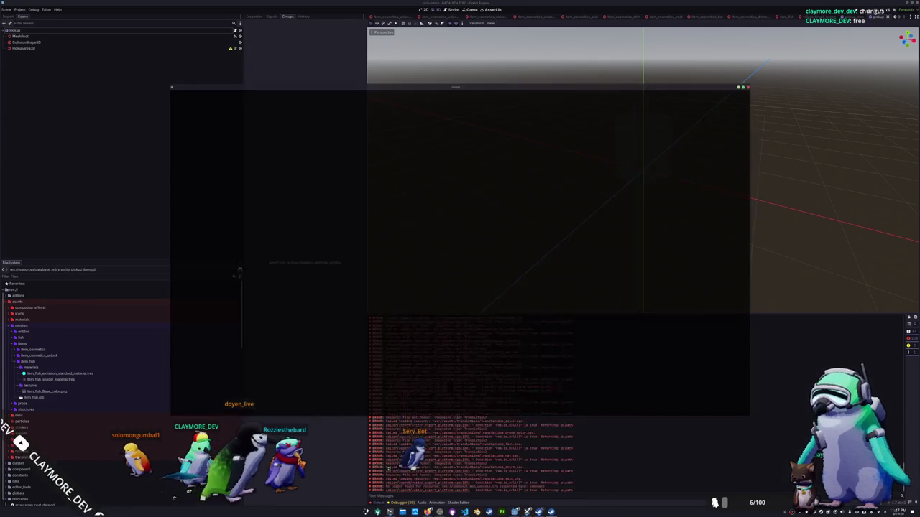
key(F5)
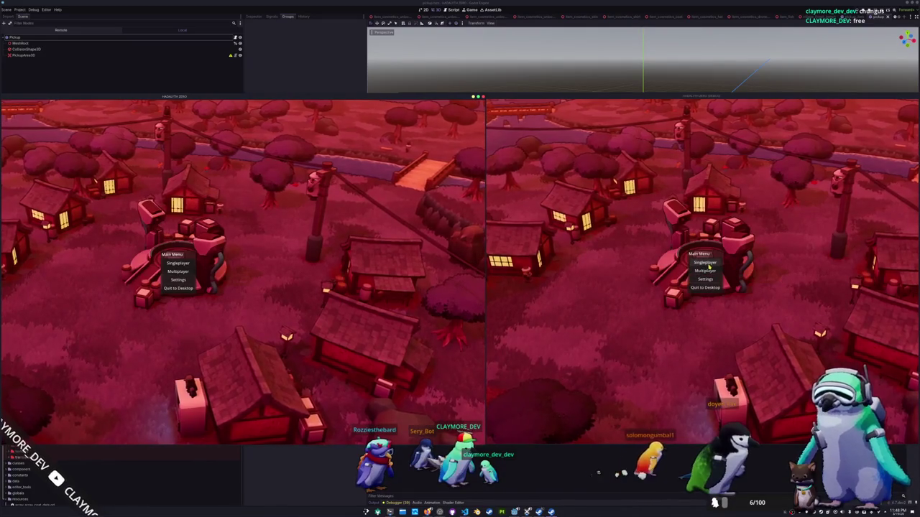
click(708, 271)
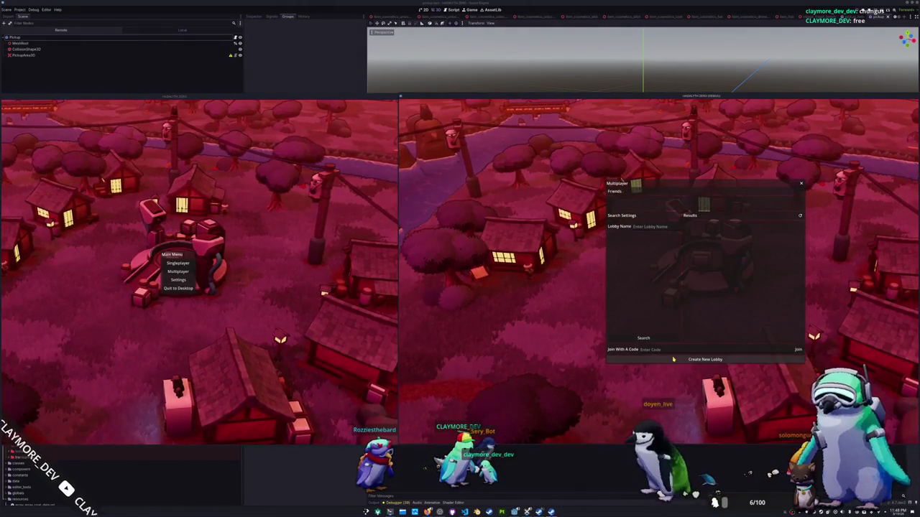
click(166, 274)
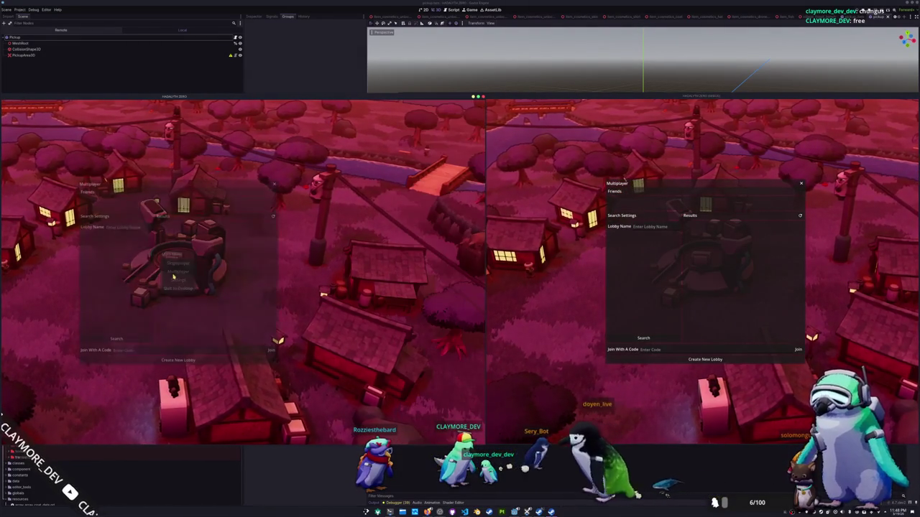
click(179, 360)
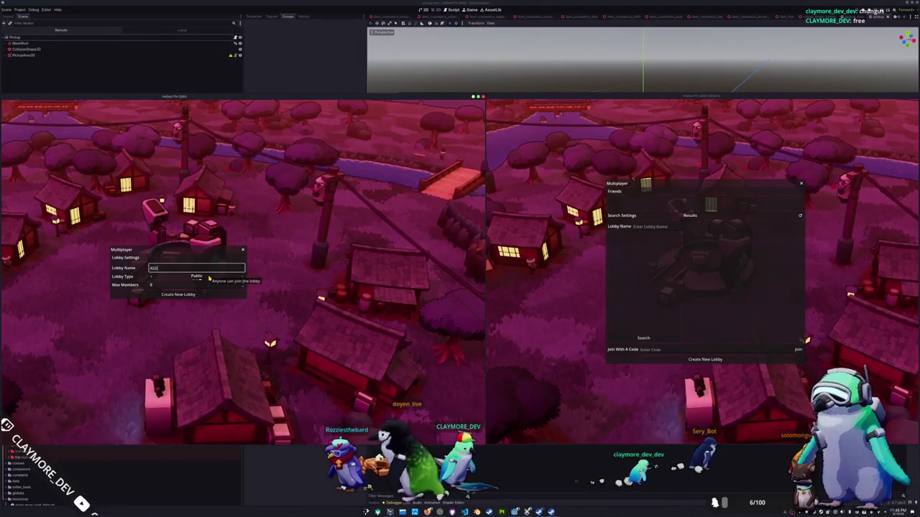
click(188, 293)
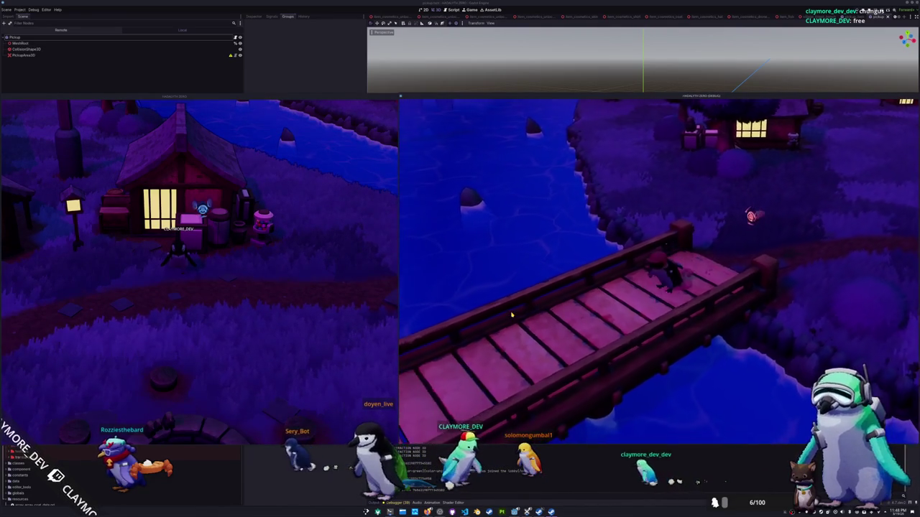
Step: Walk the penguin left off the bridge toward the house, then focus each game window
key(a)
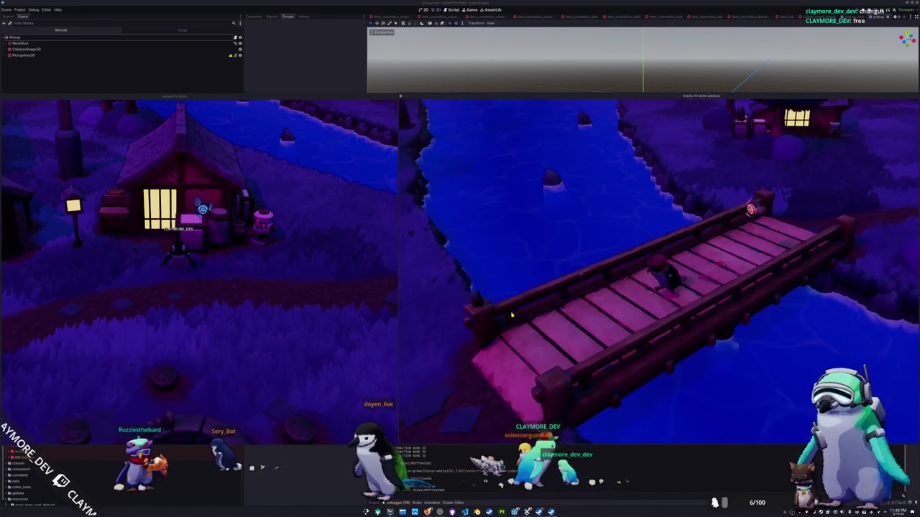
key(a)
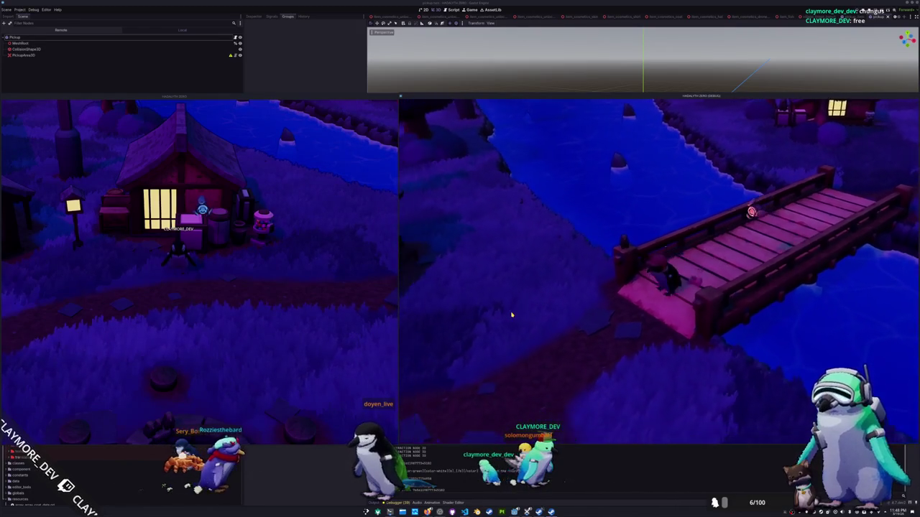
key(a)
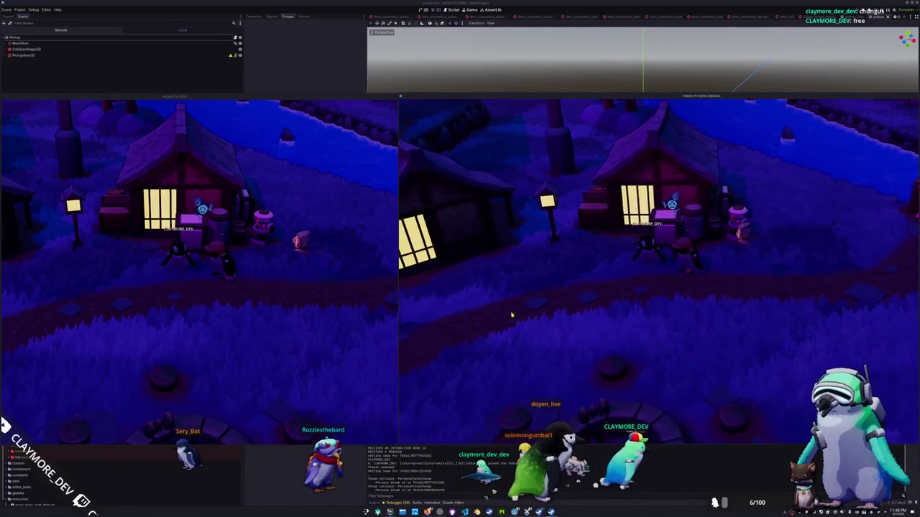
click(313, 332)
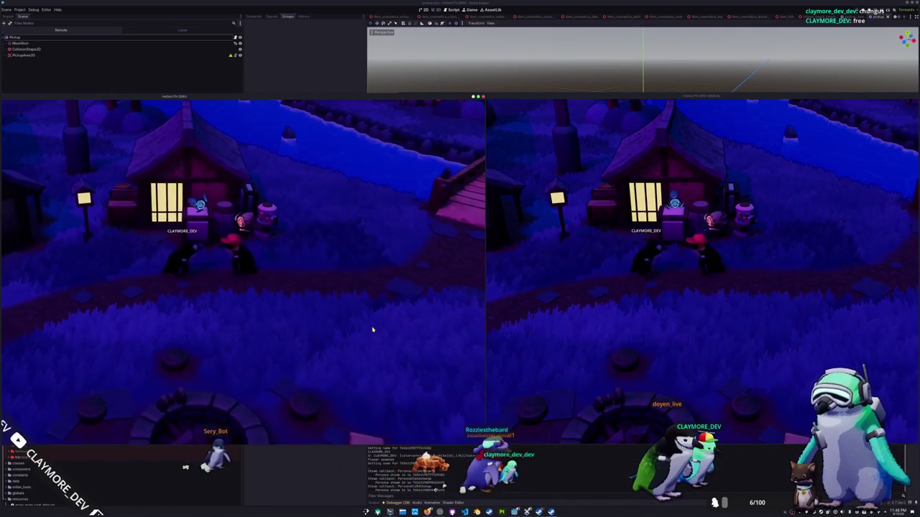
click(605, 320)
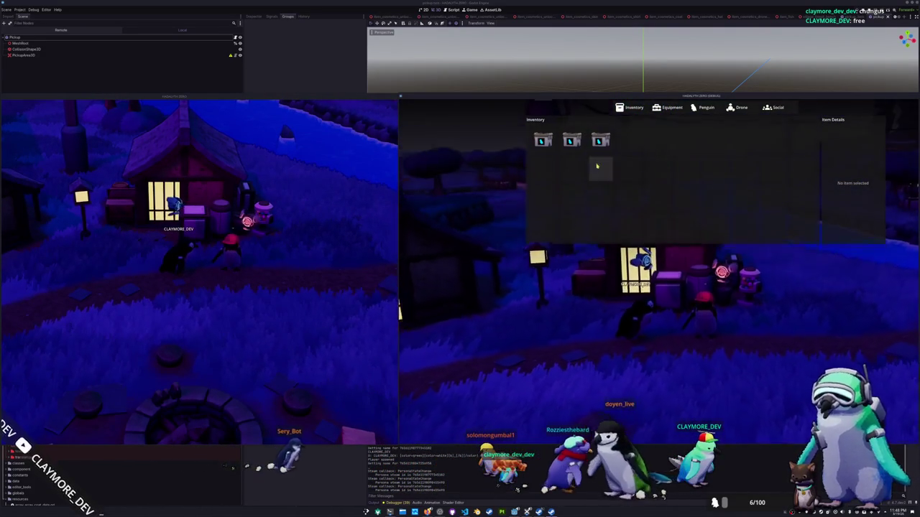
Step: Add two more Blue Catfish to the inventory via the developer console
key(Escape)
key(grave)
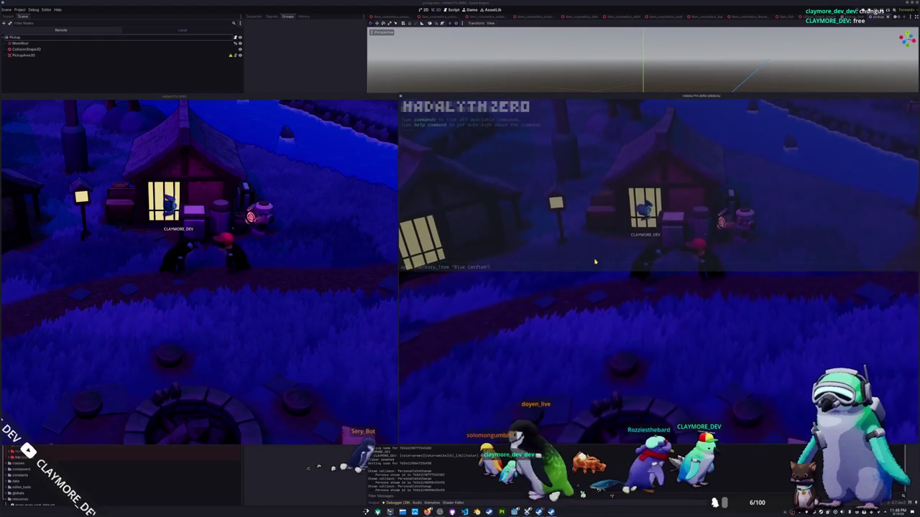
key(Up)
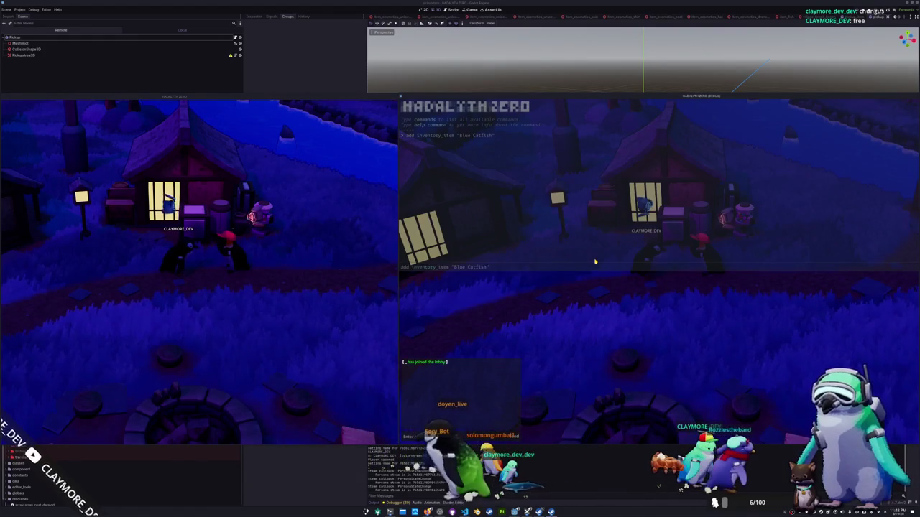
key(Return)
key(Up)
key(Return)
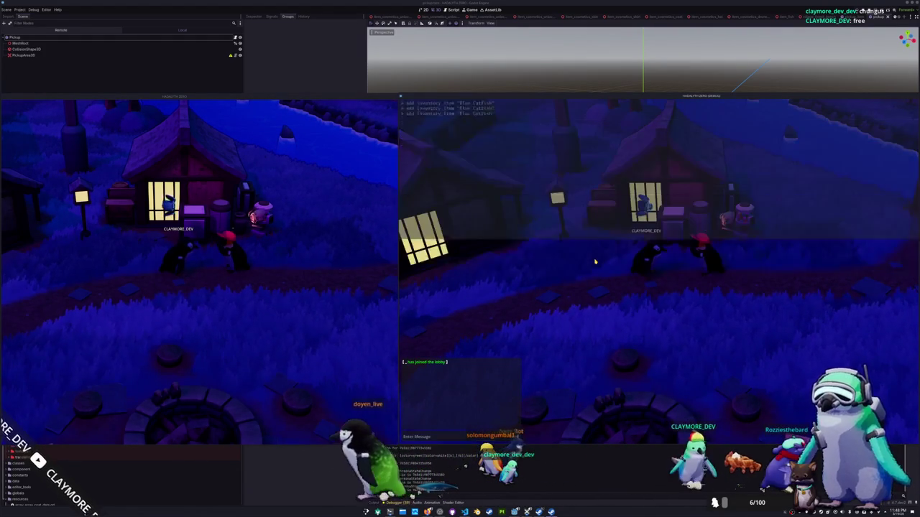
key(grave)
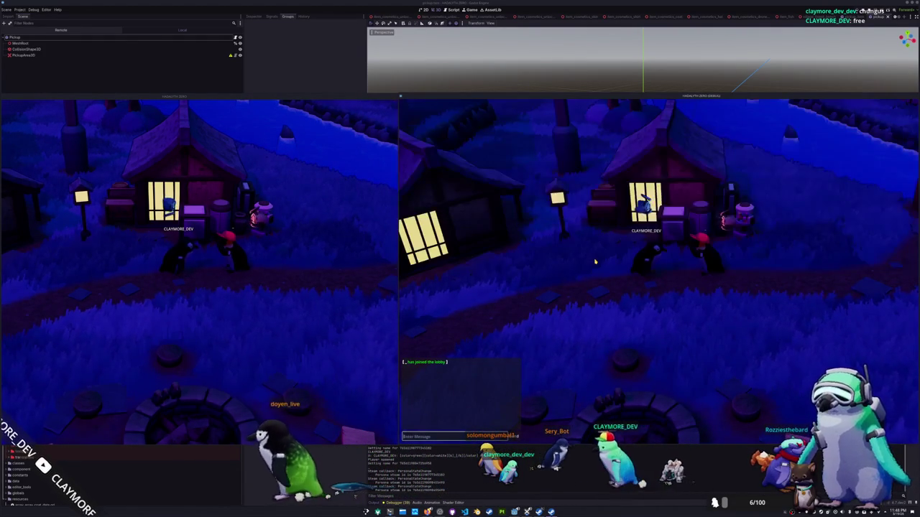
Step: Drop a Blue Catfish from the right client's inventory and check both game windows
key(Tab)
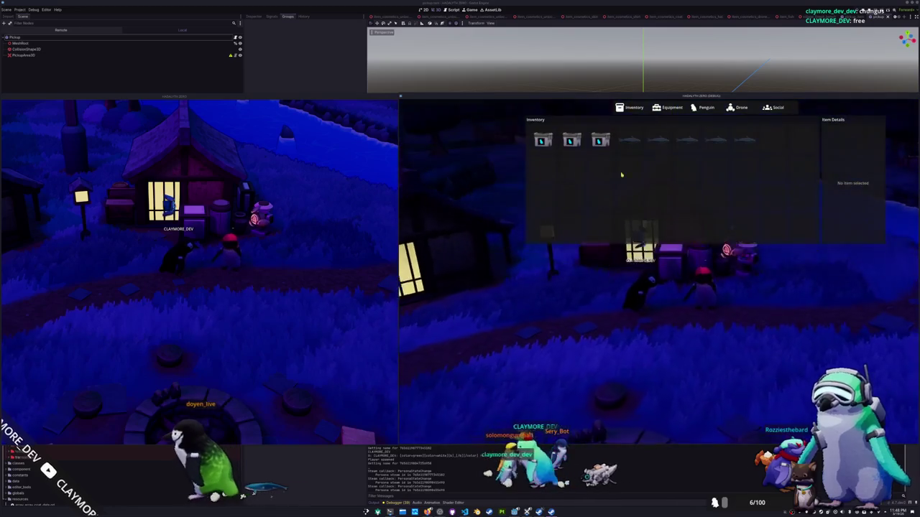
click(600, 142)
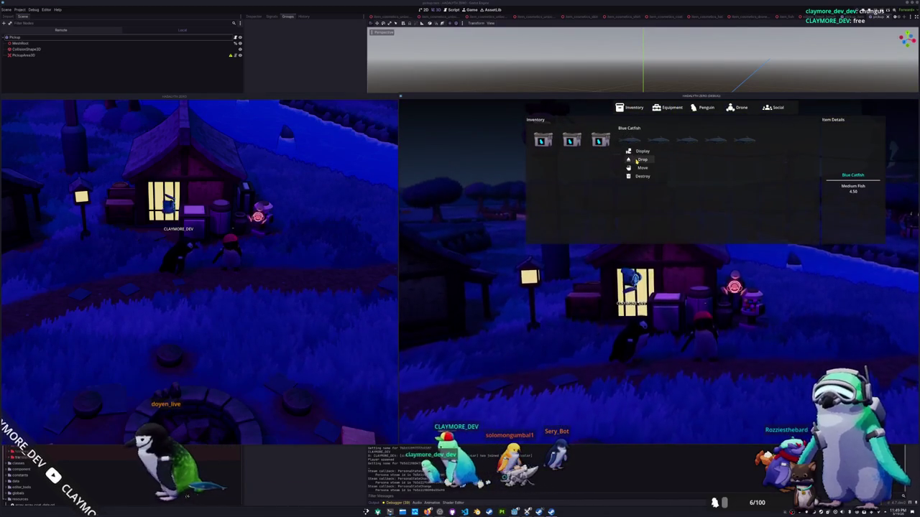
click(636, 160)
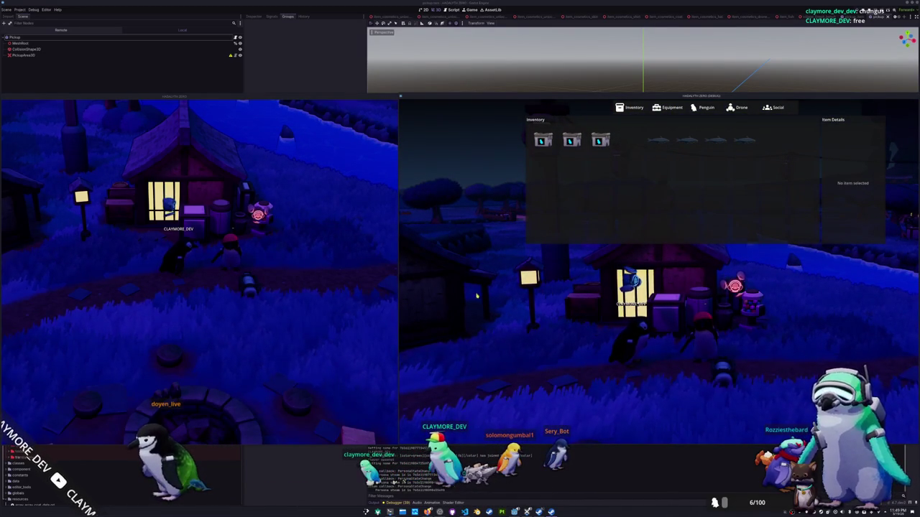
click(302, 302)
click(542, 315)
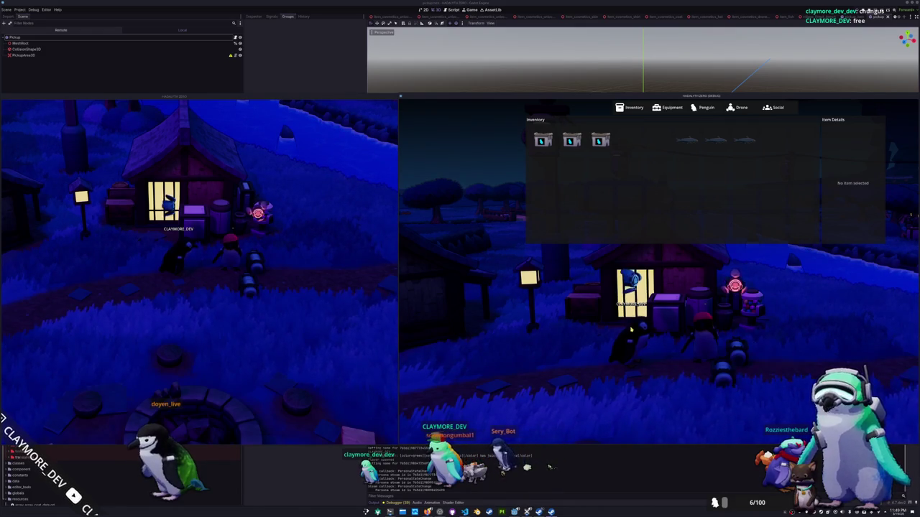
click(324, 330)
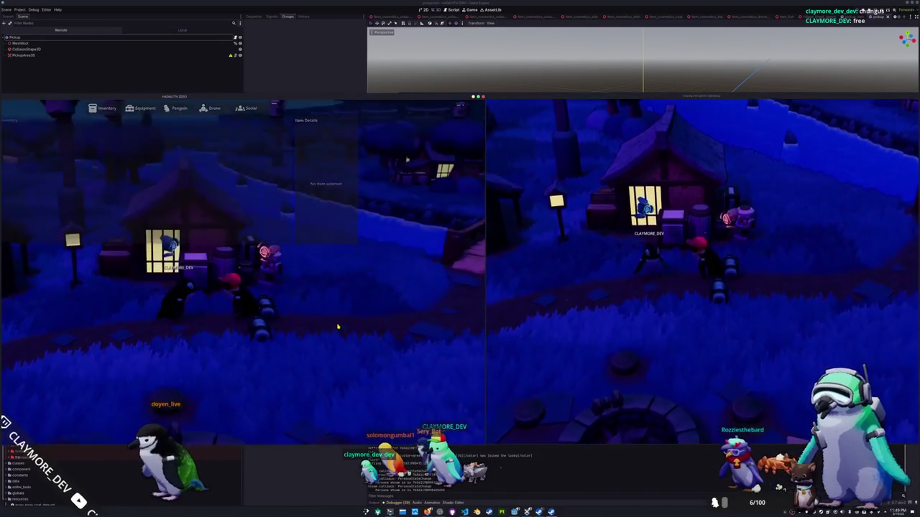
Step: Walk the right client's penguin down and back up around the dropped fish
click(610, 312)
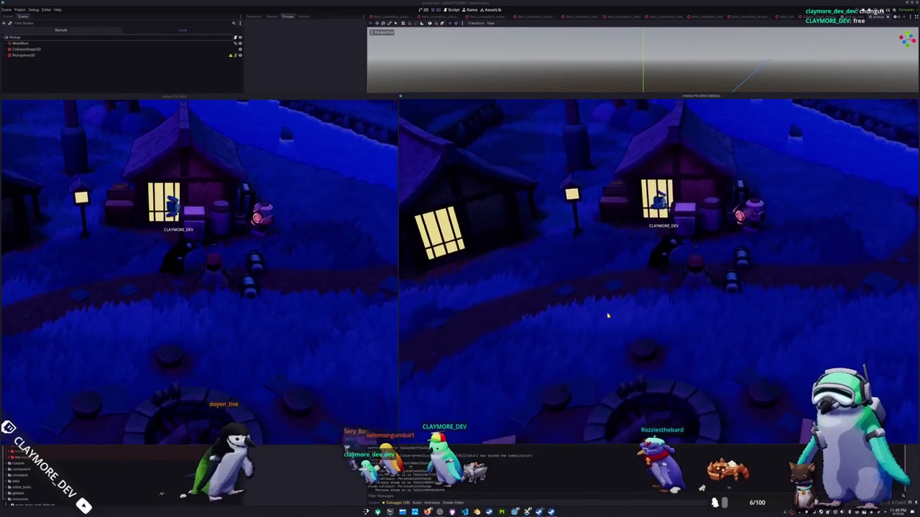
key(s)
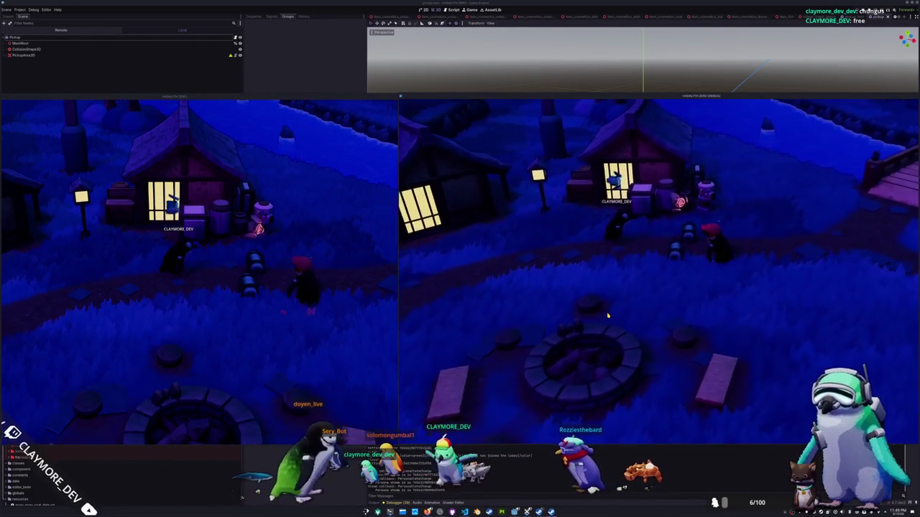
key(w)
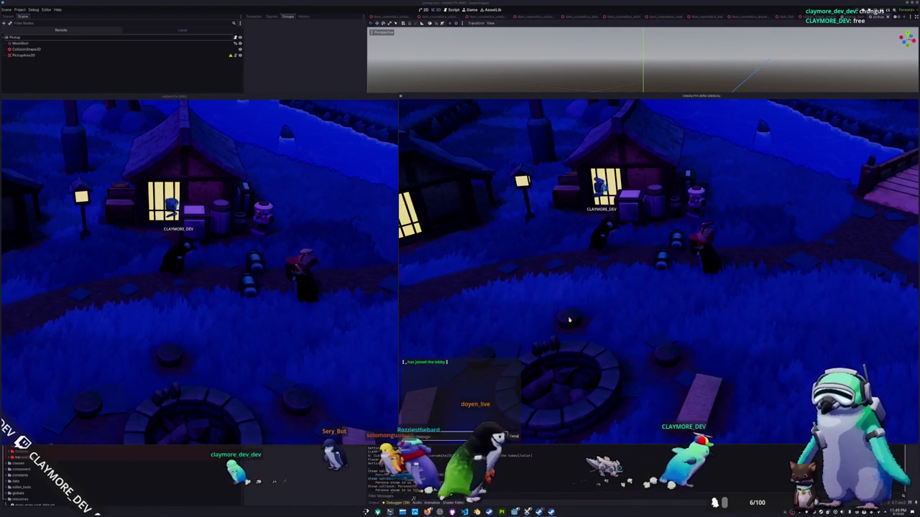
Step: Return the right game client to its main menu
click(328, 331)
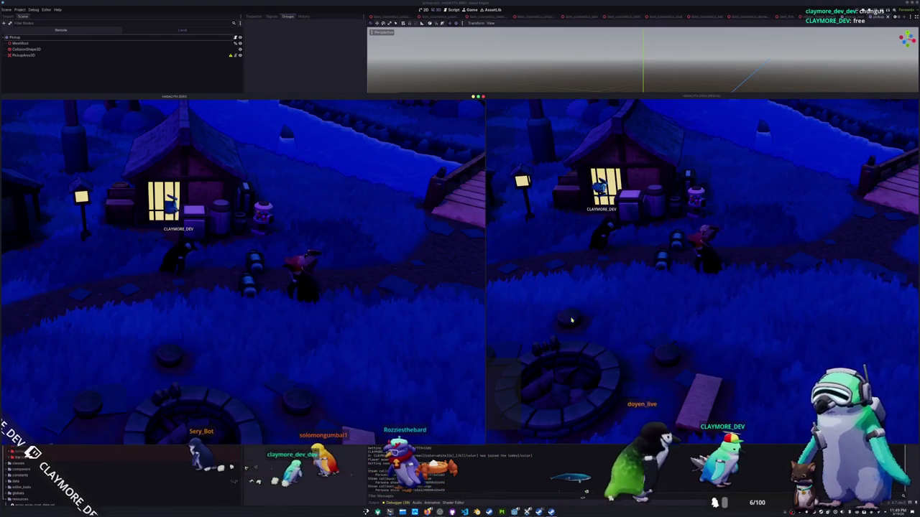
click(519, 312)
click(696, 275)
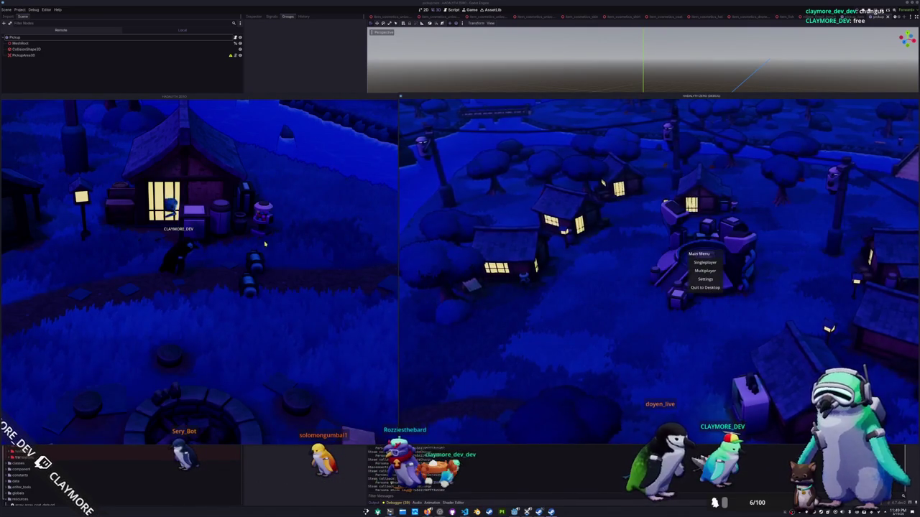
Step: Join the host's lobby from the right client's Multiplayer lobby browser
click(706, 270)
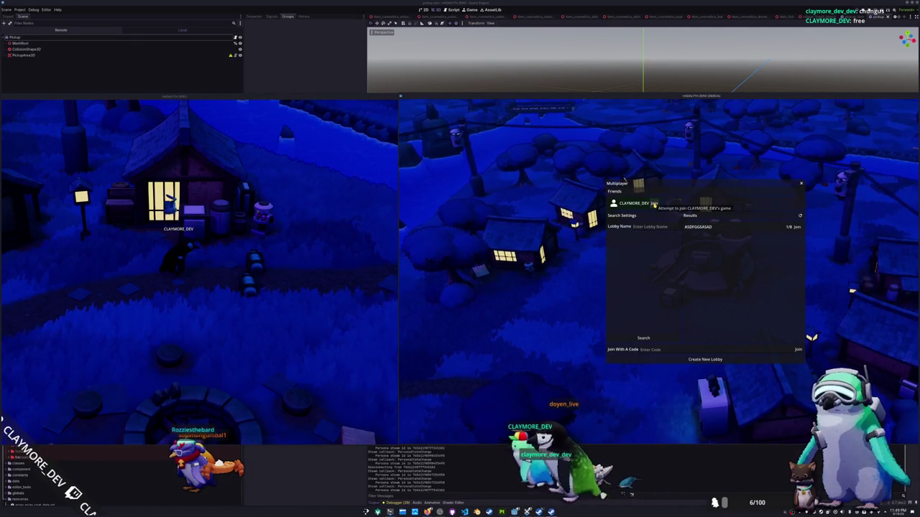
click(653, 204)
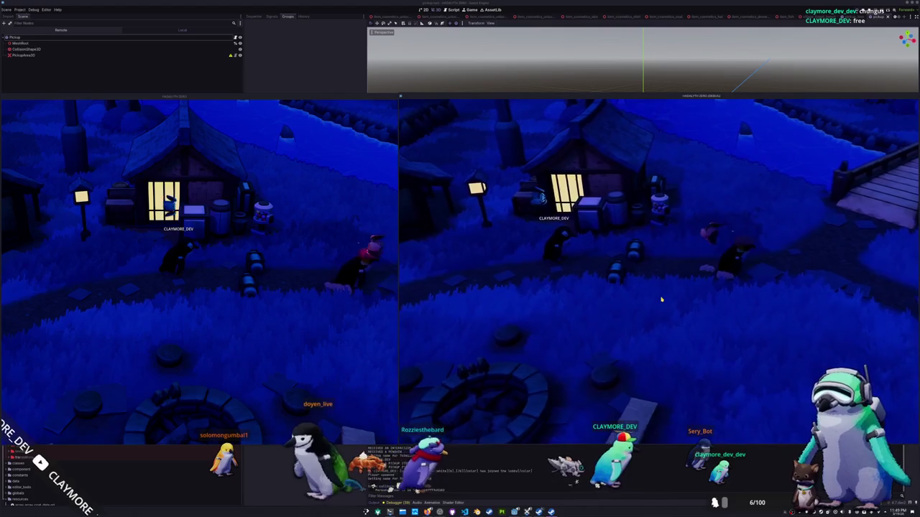
Step: Walk the rejoined penguin right, left and past the house, then check its inventory
key(d)
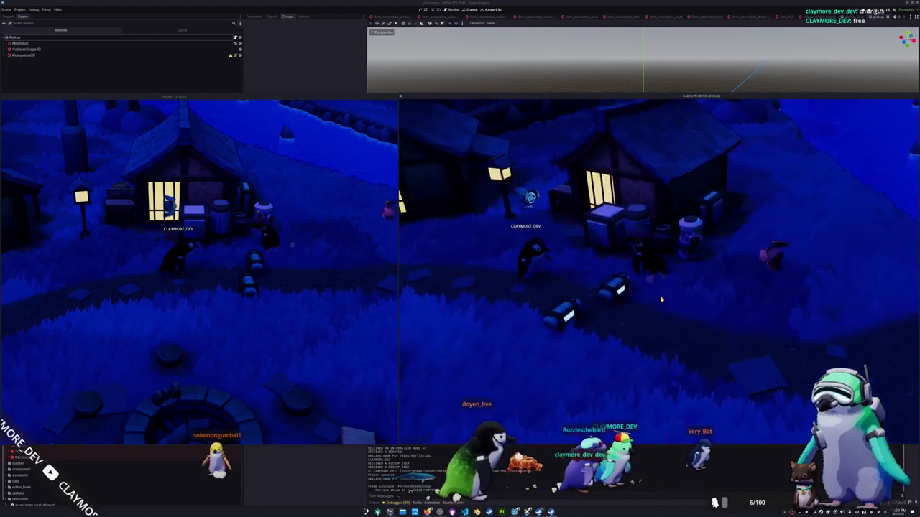
key(a)
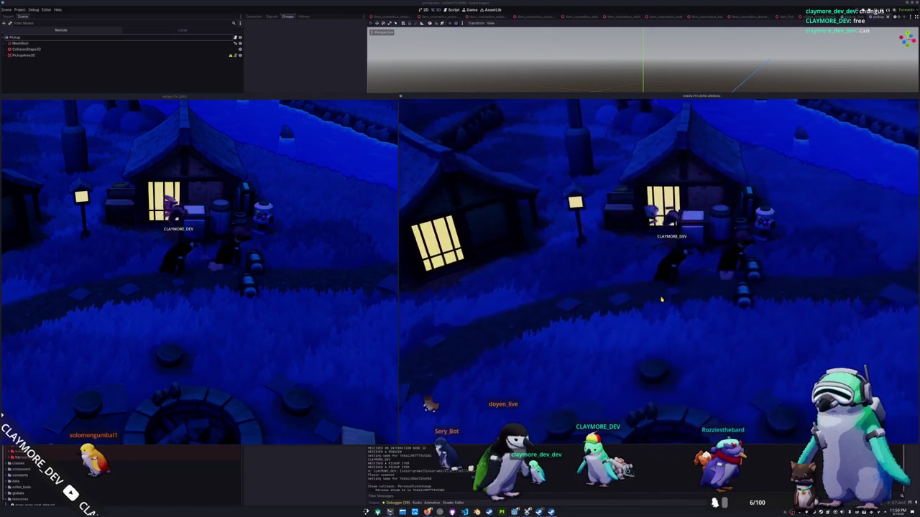
key(d)
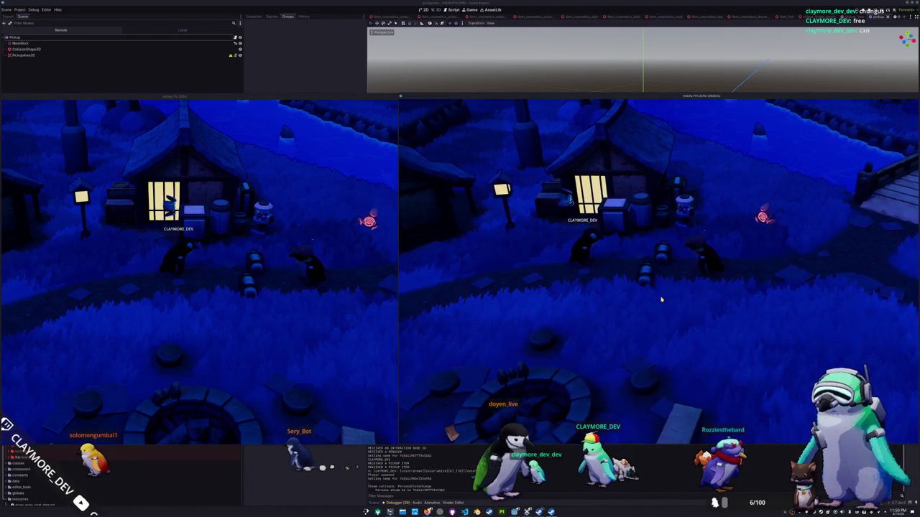
key(i)
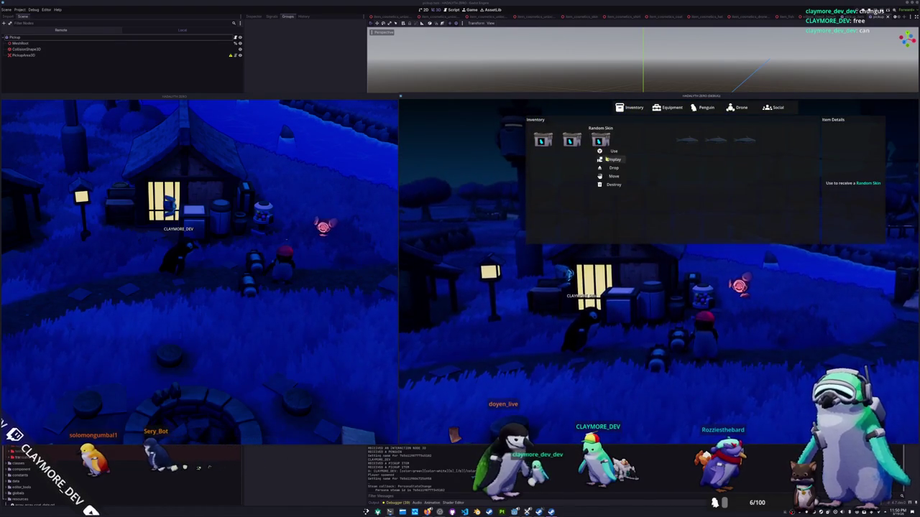
key(i)
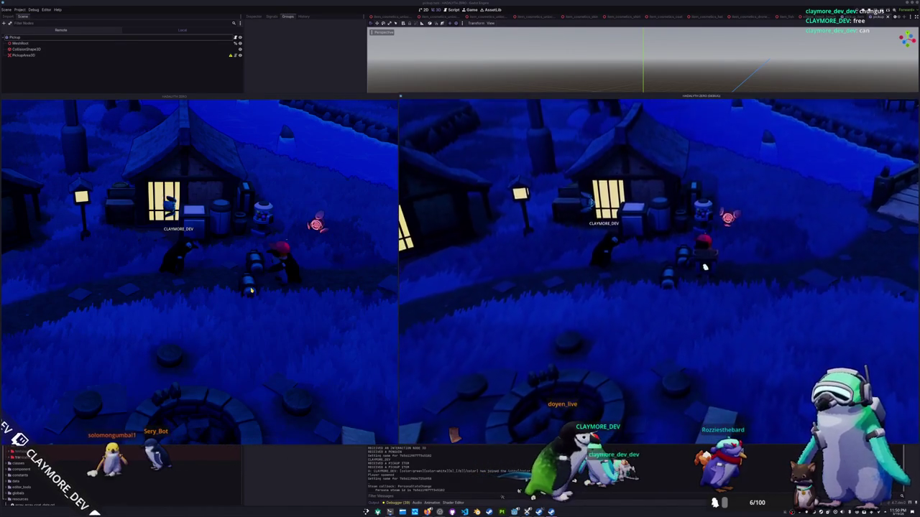
Step: Compare both game windows, recheck the inventory, and walk the penguin up the path
click(286, 287)
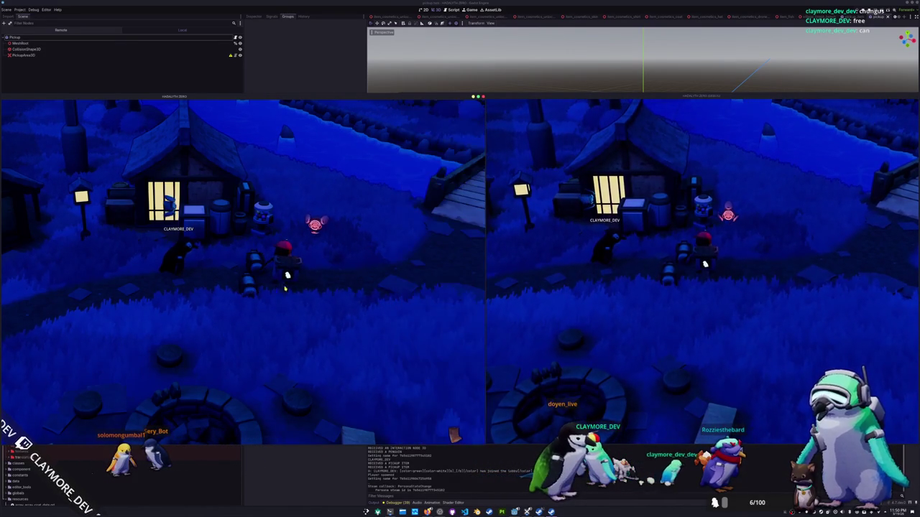
click(607, 278)
key(i)
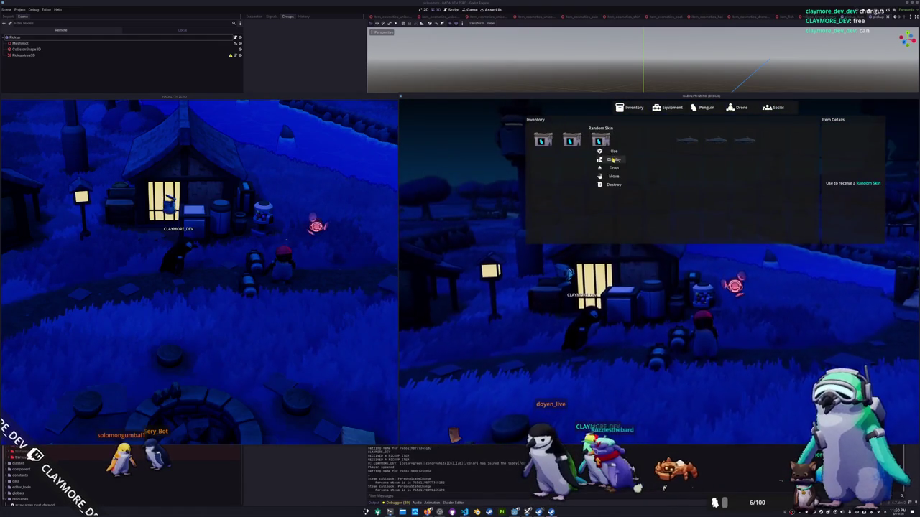
key(i)
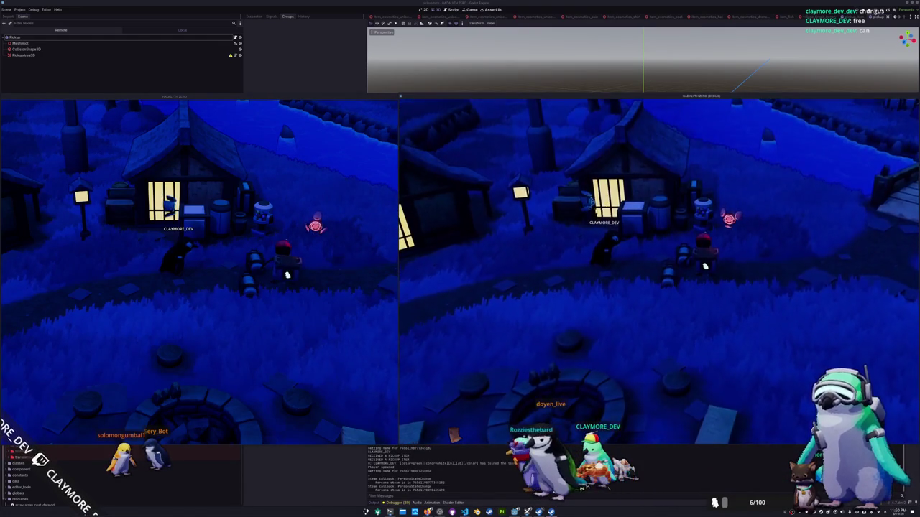
drag(327, 100, 351, 97)
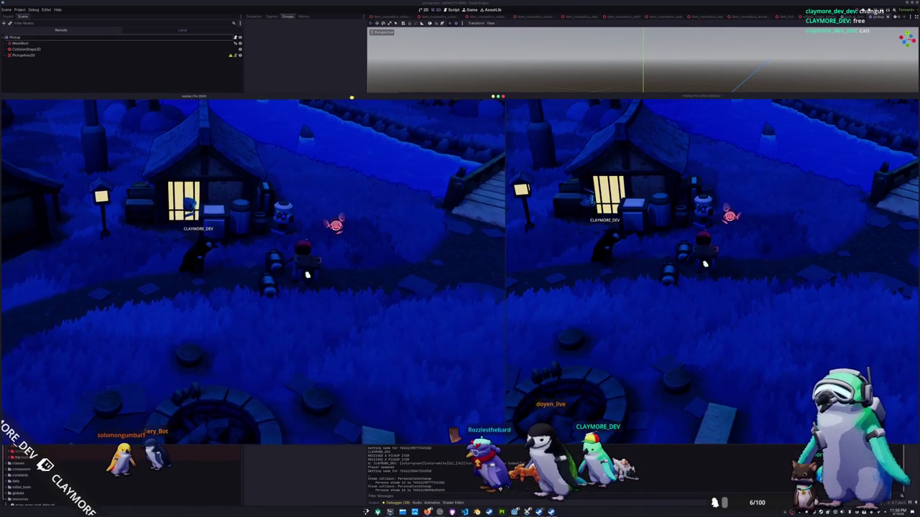
click(658, 97)
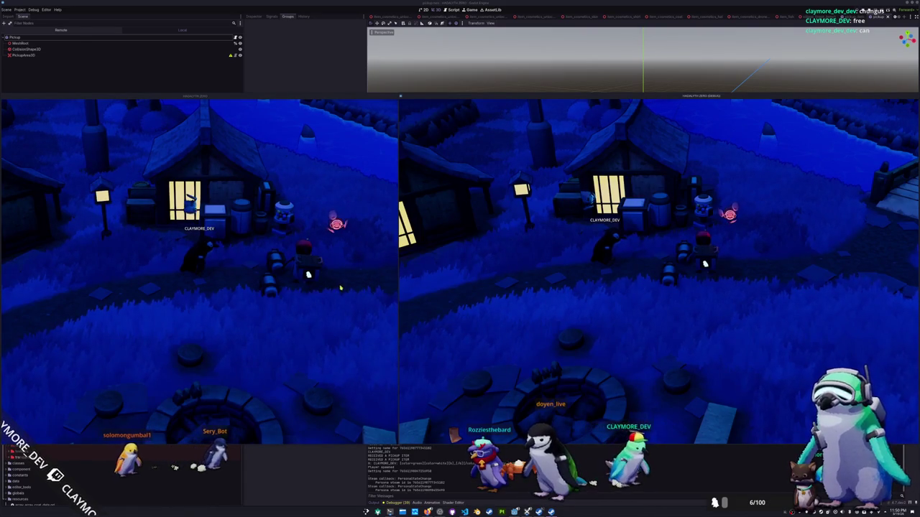
key(w)
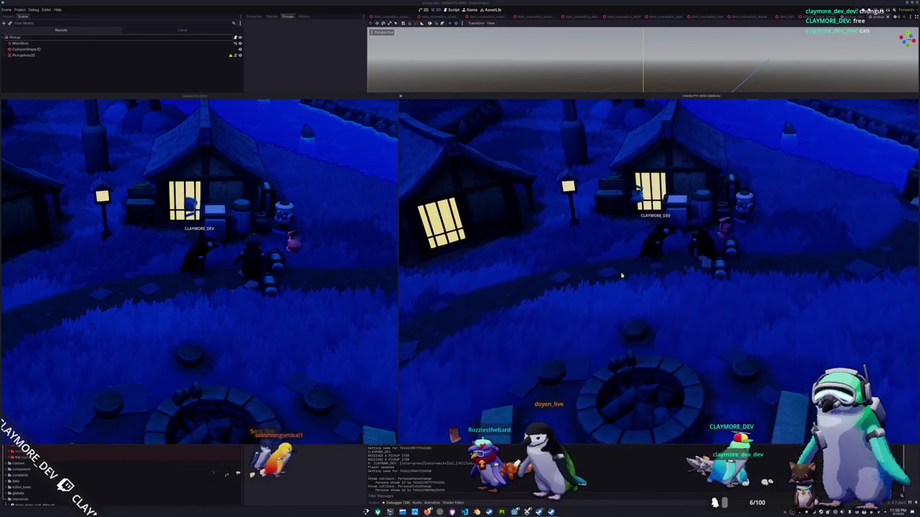
Step: Drop a Blue Catfish from the right client's inventory onto the ground
key(i)
click(743, 140)
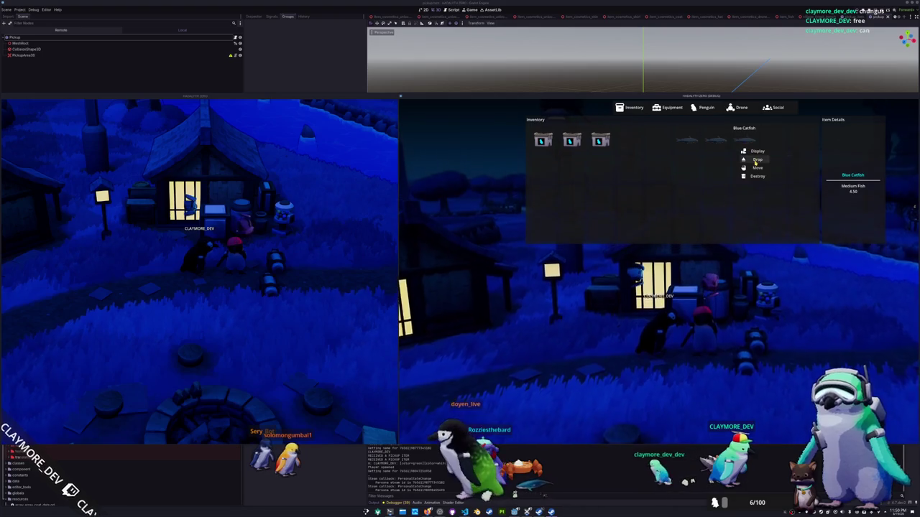
click(757, 151)
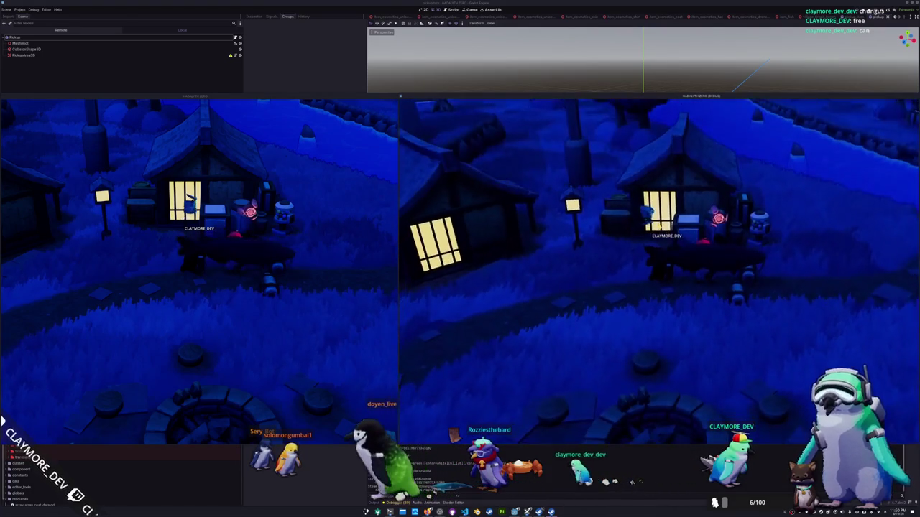
Step: Walk the left player toward the house and back, then toggle the Emotes wheel
click(304, 333)
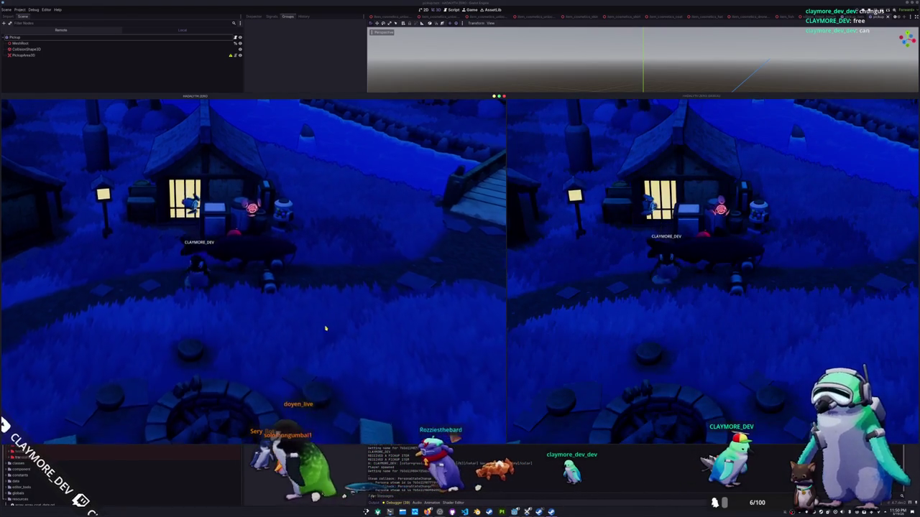
key(w)
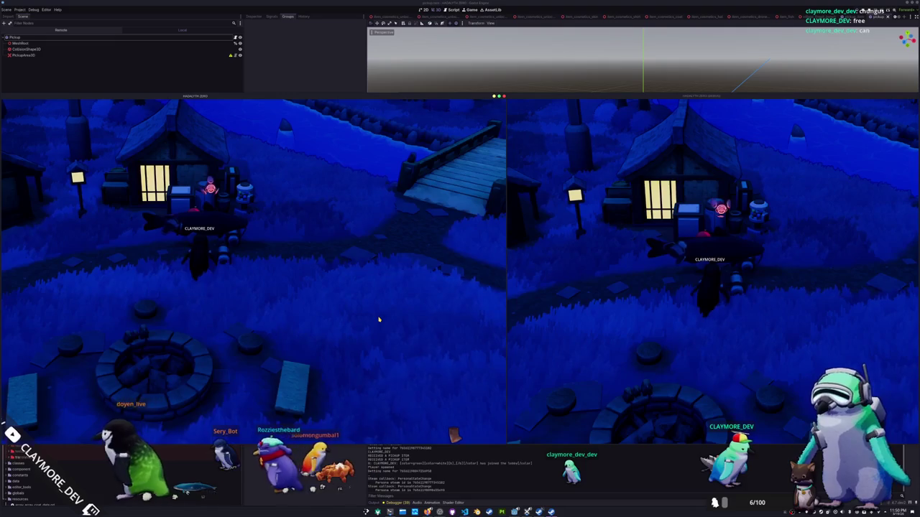
key(s)
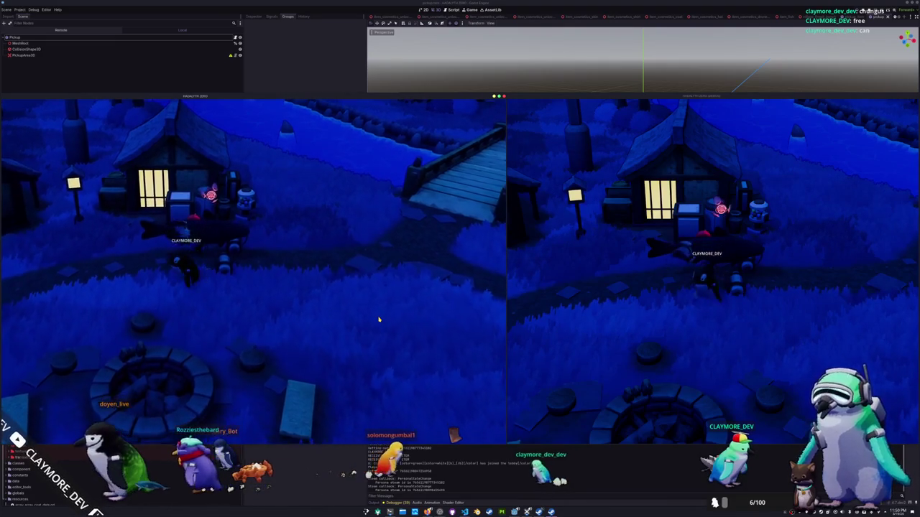
key(e)
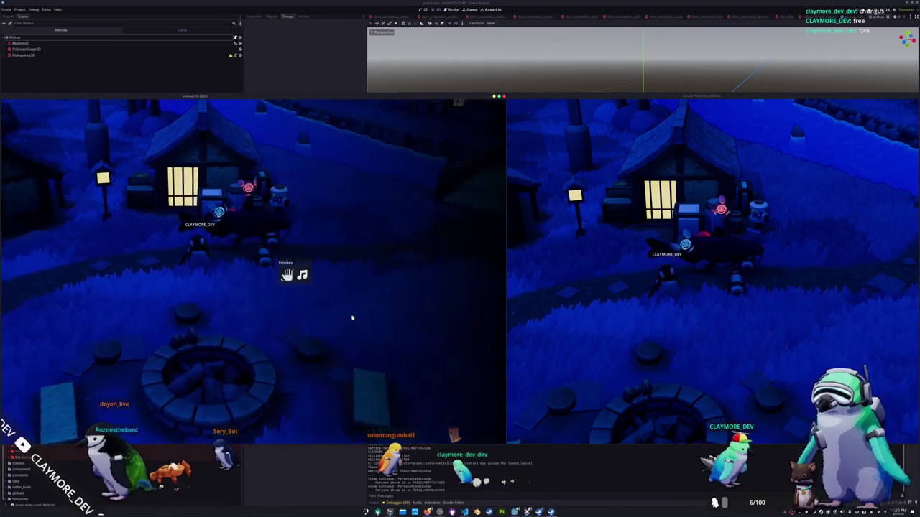
key(e)
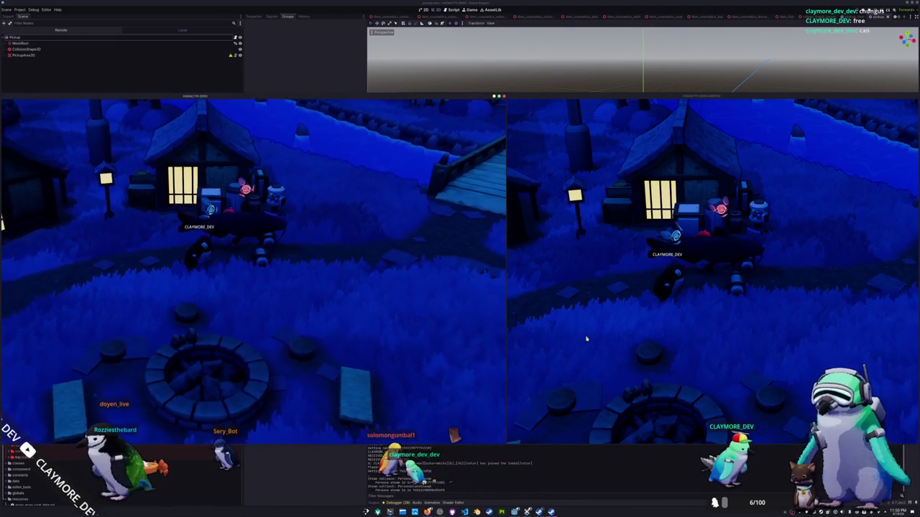
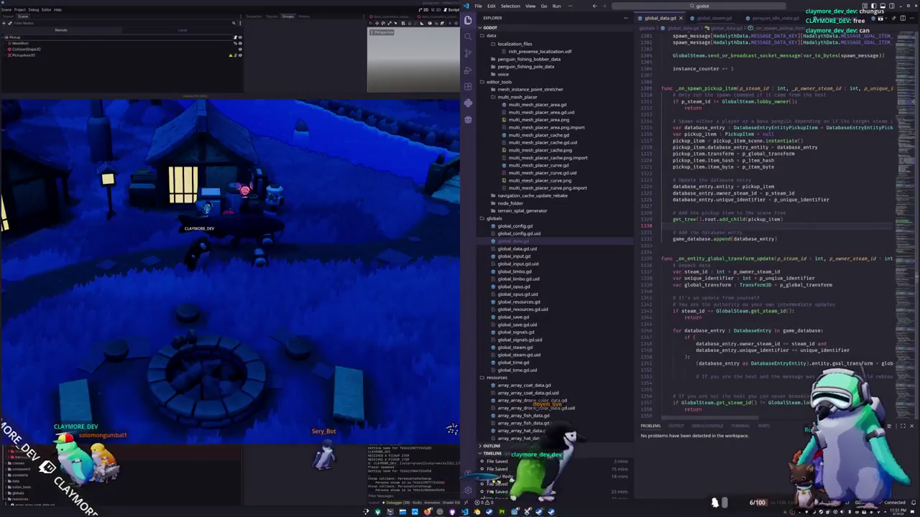
Step: Shrink the editor text and open item_data_coat.gd from the resources folder
click(713, 318)
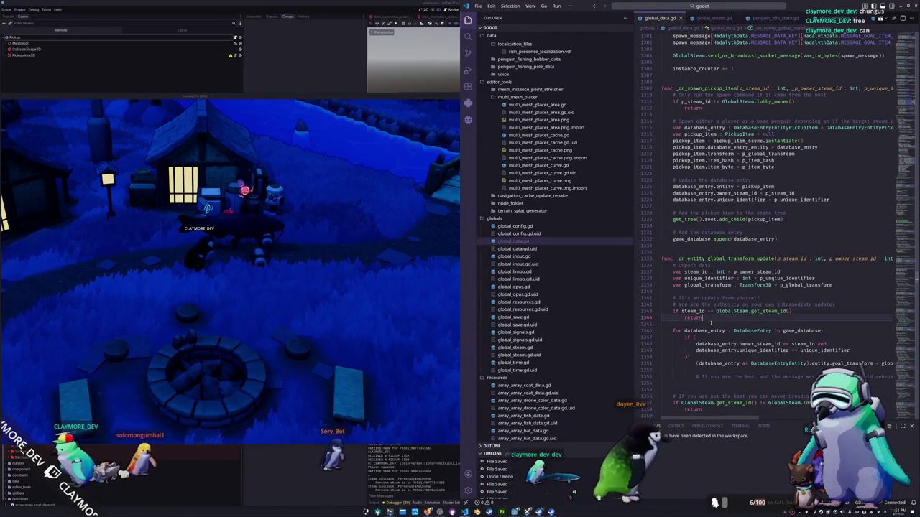
key(ctrl+minus)
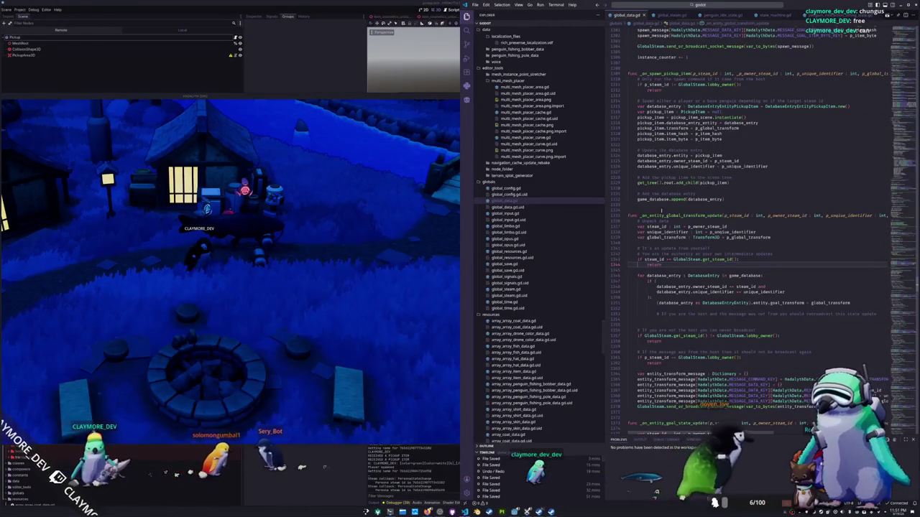
scroll(532, 302, down, 5)
scroll(546, 322, down, 7)
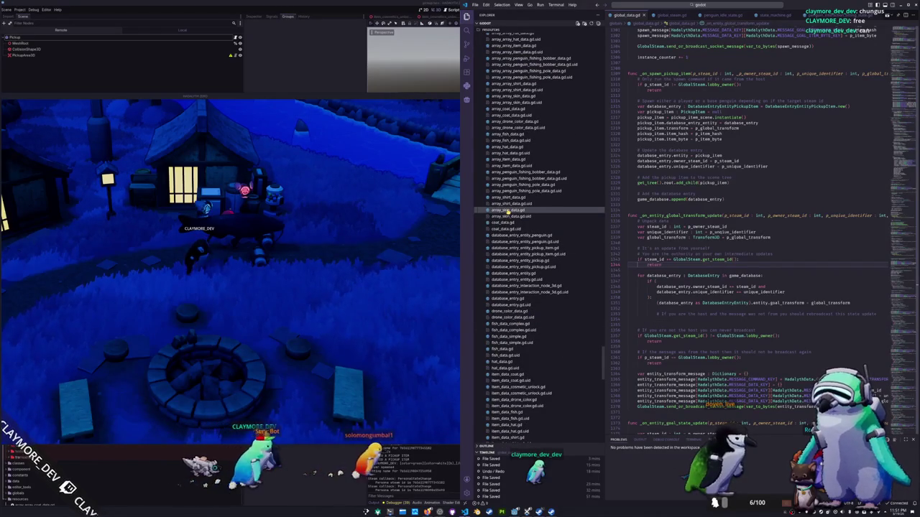
scroll(511, 255, down, 2)
scroll(516, 284, down, 1)
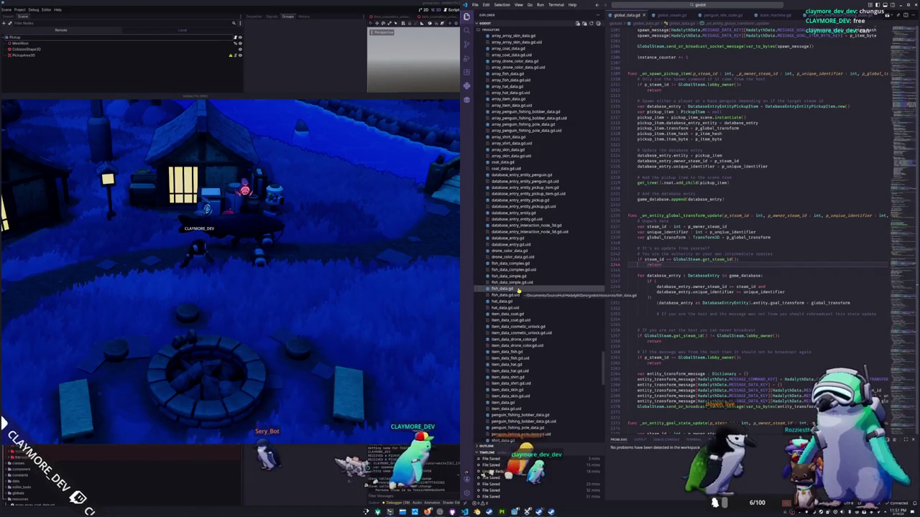
scroll(519, 288, down, 1)
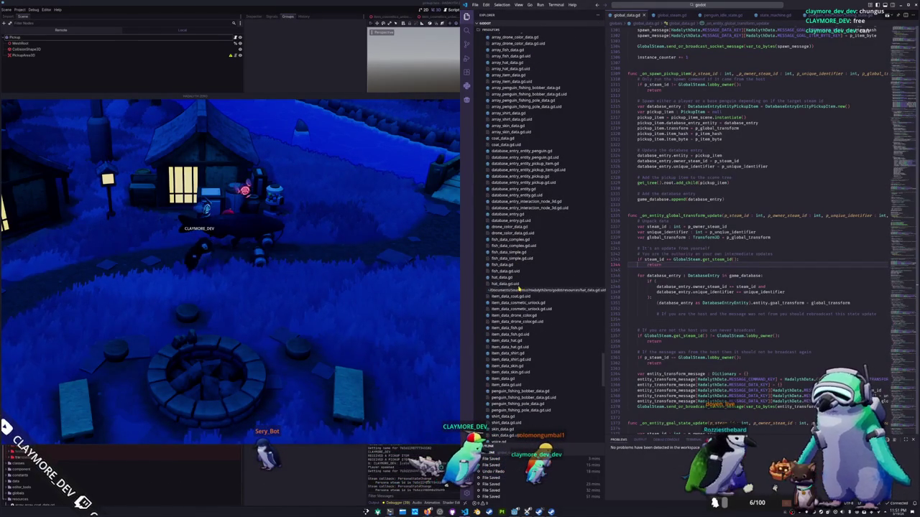
click(521, 290)
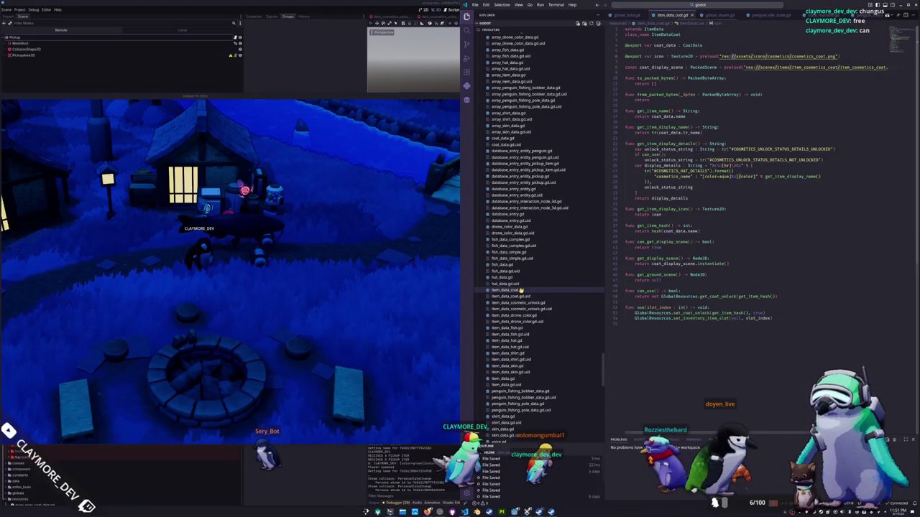
Step: Inspect line 47's coat_display_scene call and compare it with item_data_cosmetic_unlock.gd
double_click(654, 264)
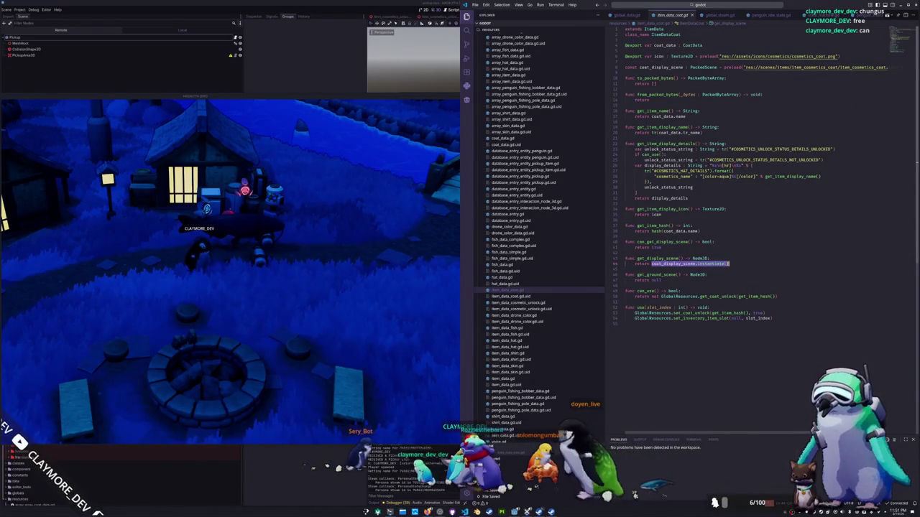
click(661, 280)
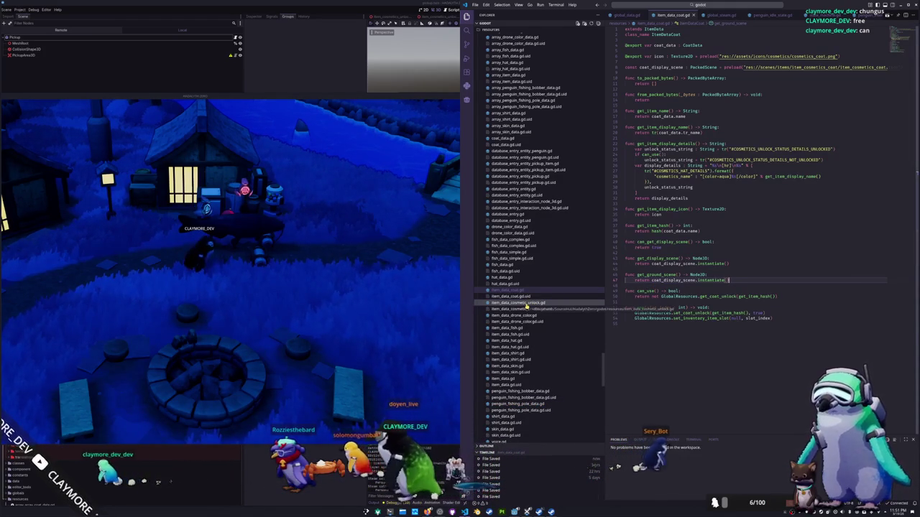
click(527, 303)
scroll(641, 313, down, 10)
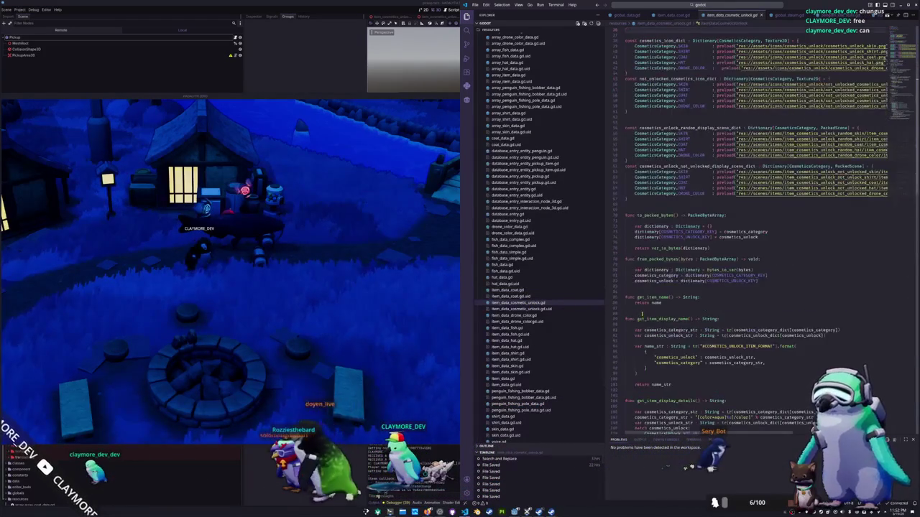
scroll(641, 313, down, 4)
scroll(641, 314, up, 2)
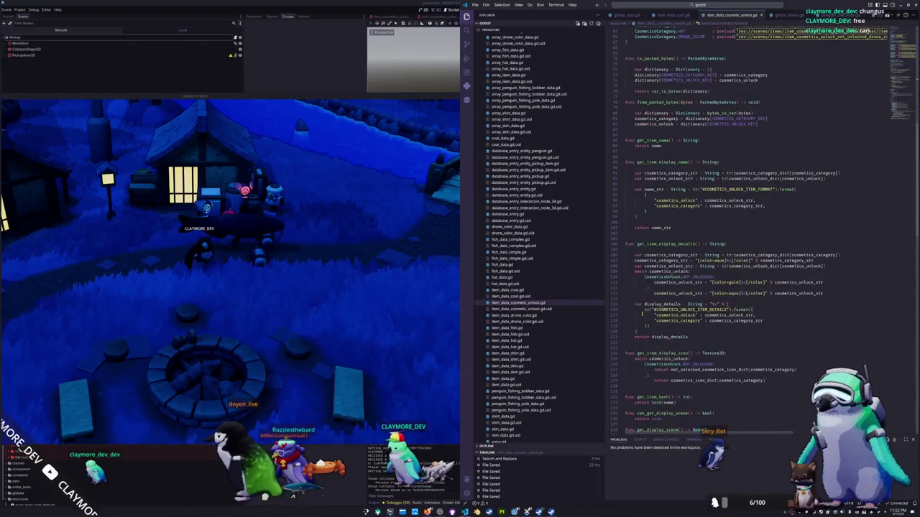
click(517, 296)
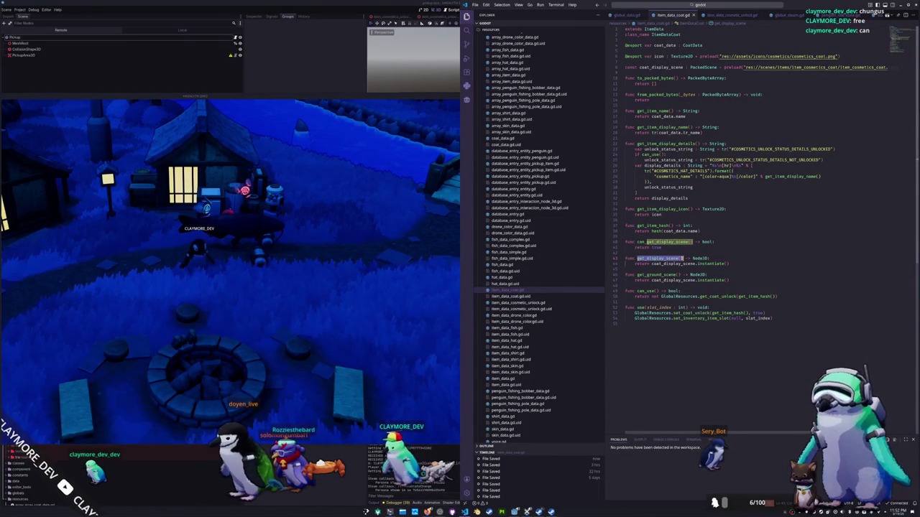
Step: Replace coat_display_scene.instantiate() on line 47 with get_display_scene(), then return to the running game
drag(651, 281, 722, 281)
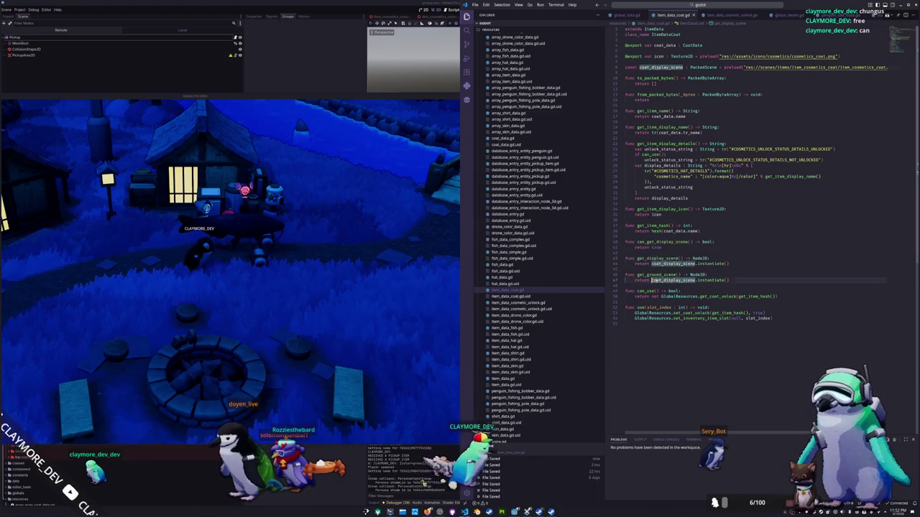
text(get_display_scene())
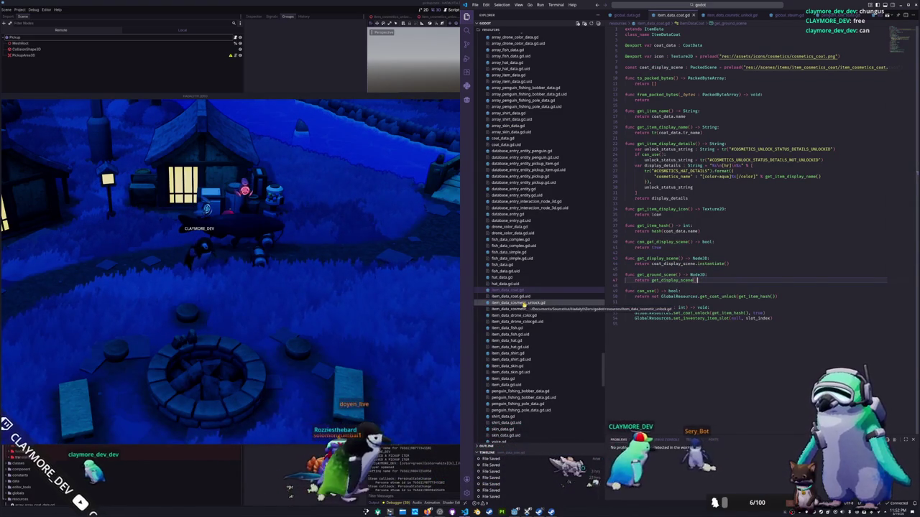
click(523, 303)
scroll(638, 305, down, 5)
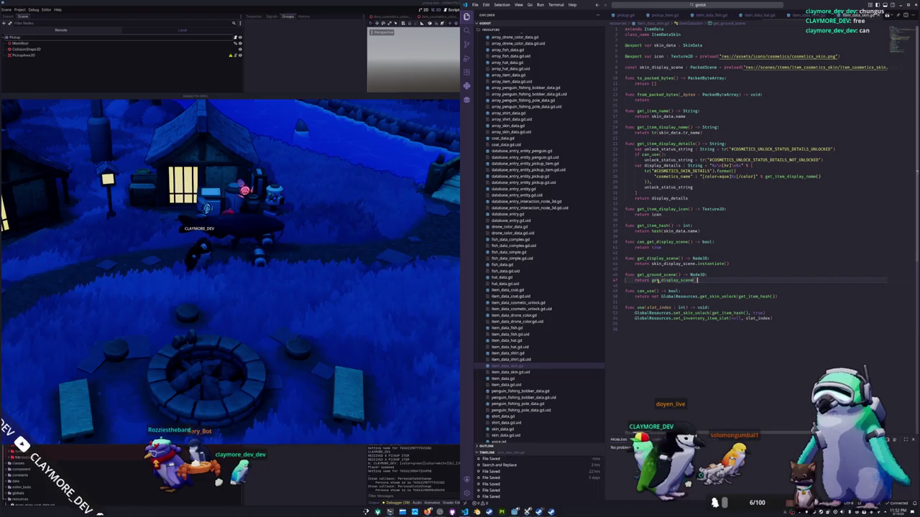
scroll(509, 363, down, 1)
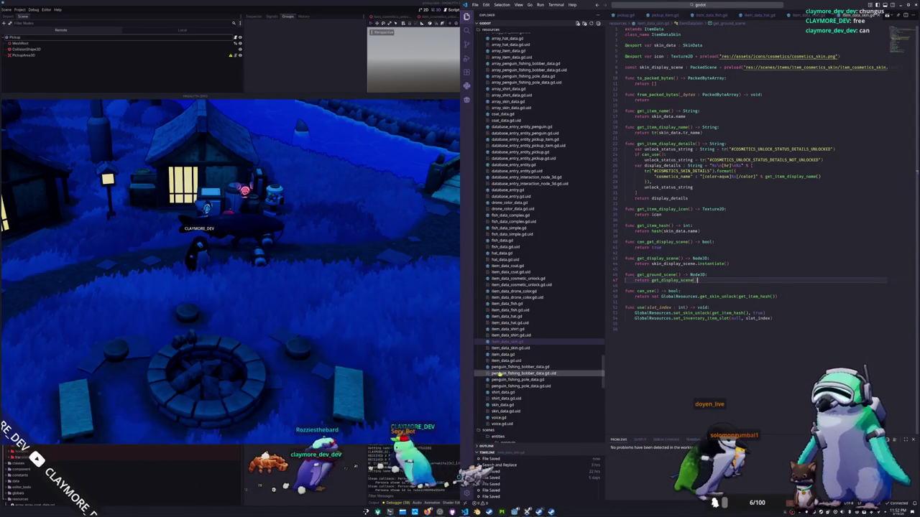
click(291, 257)
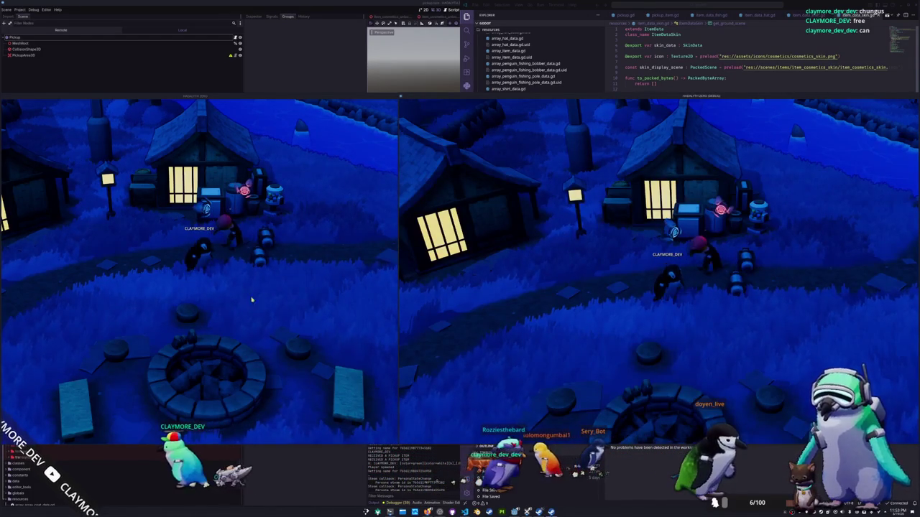
Step: Use the Random Skin item from the inventory to change the penguin's skin
key(Tab)
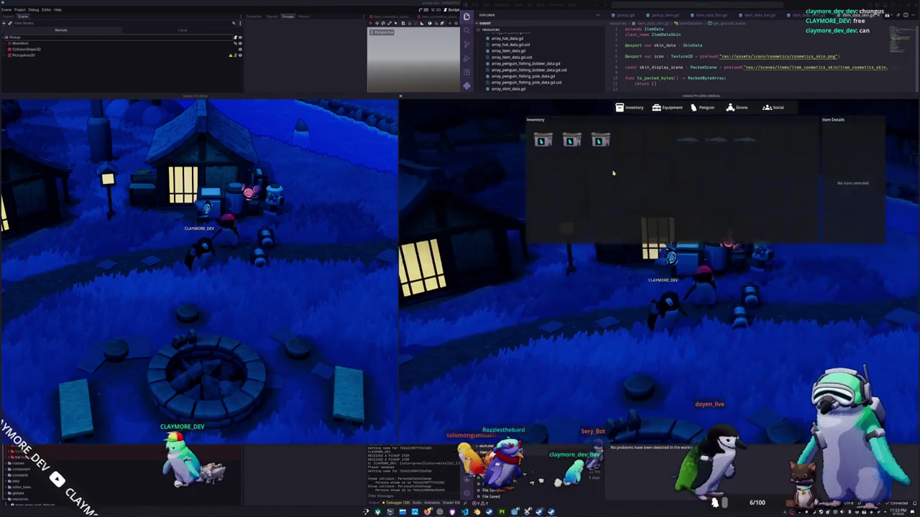
click(600, 140)
key(Tab)
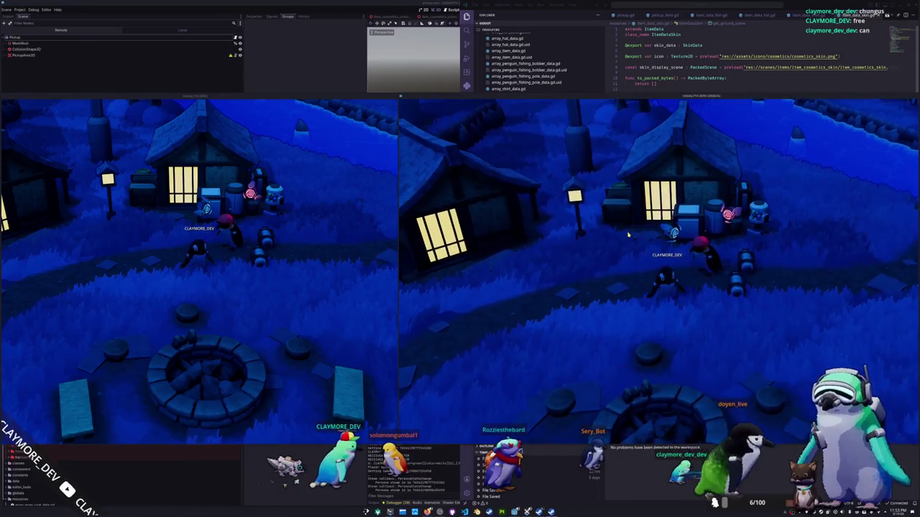
key(Tab)
click(600, 141)
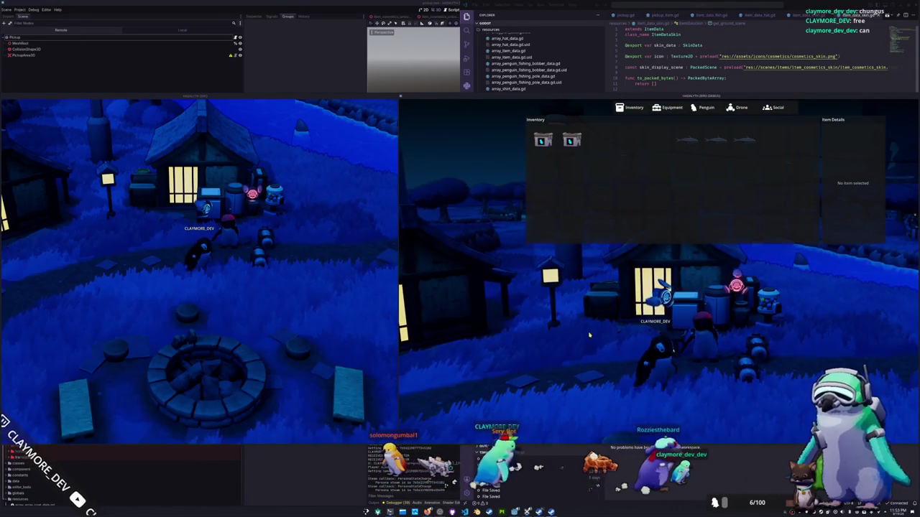
key(Tab)
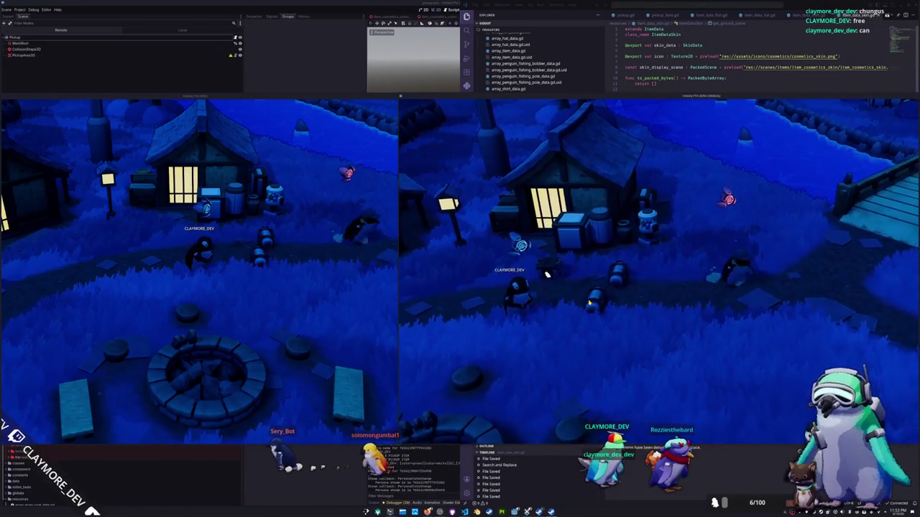
right_click(571, 141)
click(581, 150)
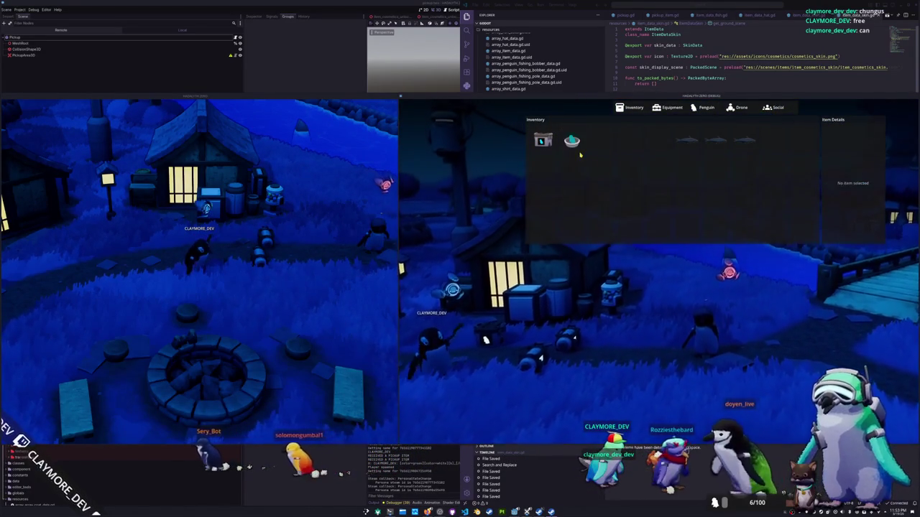
right_click(572, 141)
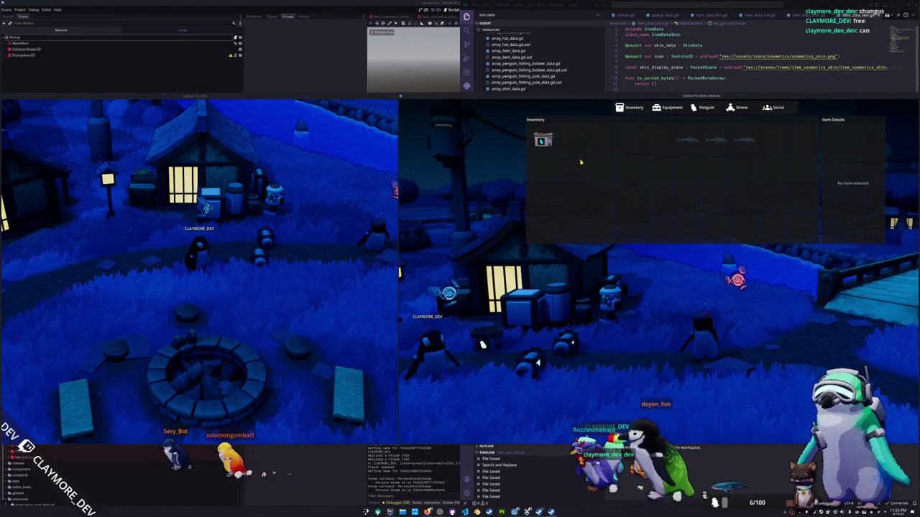
key(Tab)
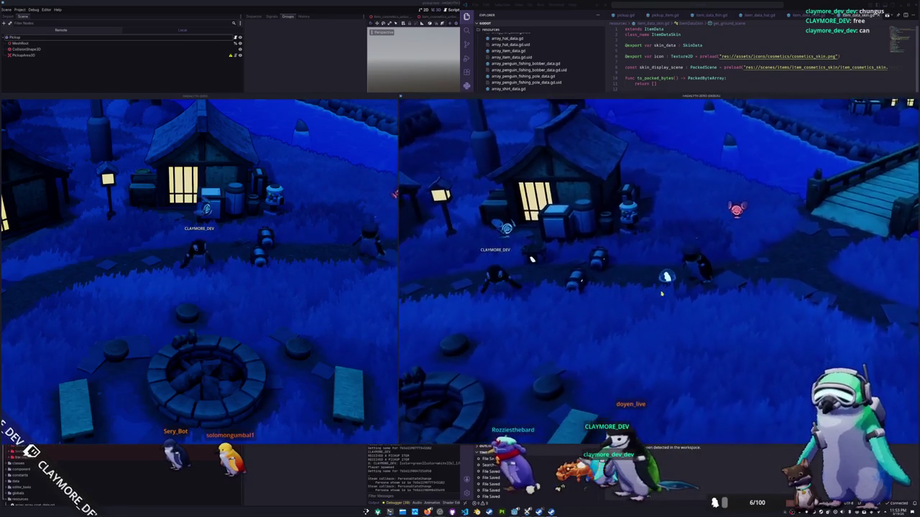
Step: Walk the penguin down-left until it drops into a belly slide
key(a)
key(s)
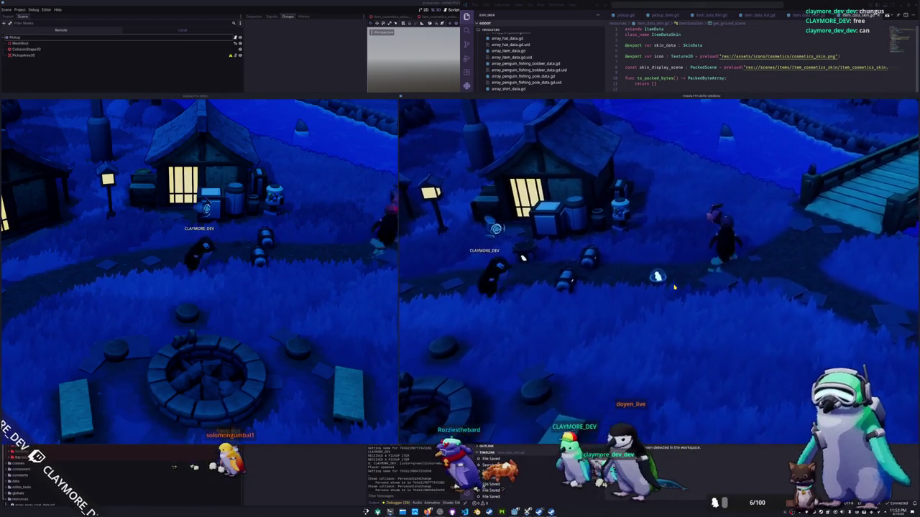
key(a)
key(s)
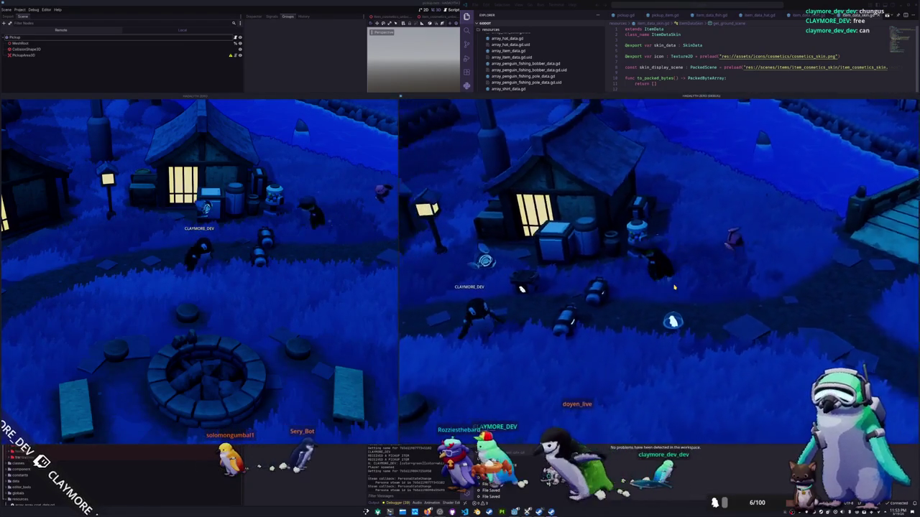
key(a)
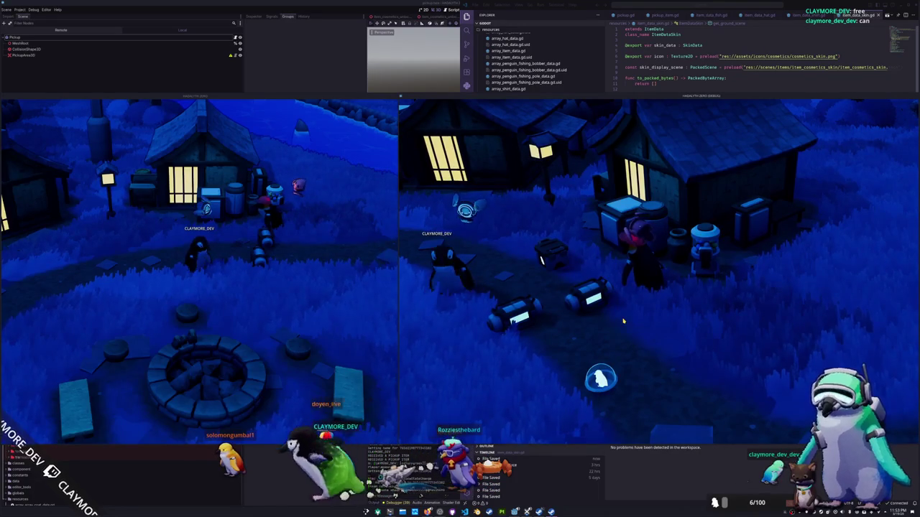
Step: Apply another Random Skin item from the inventory
key(Tab)
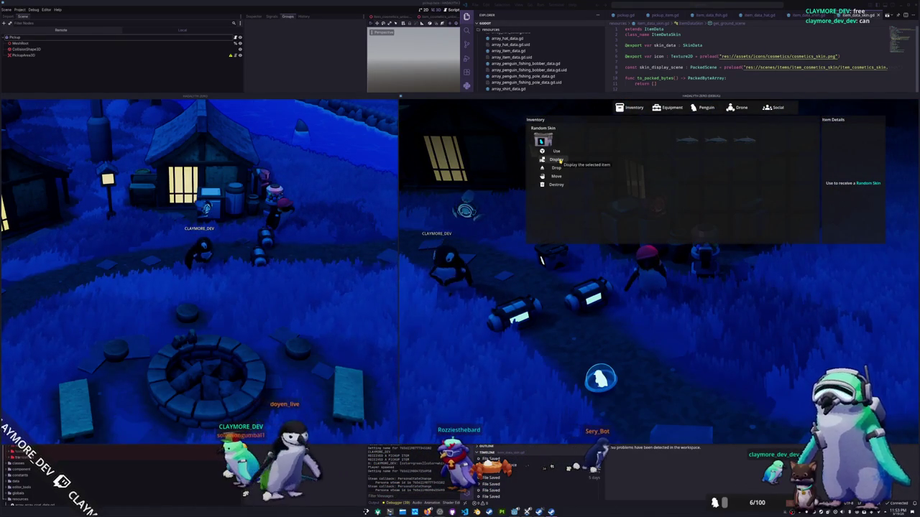
click(556, 151)
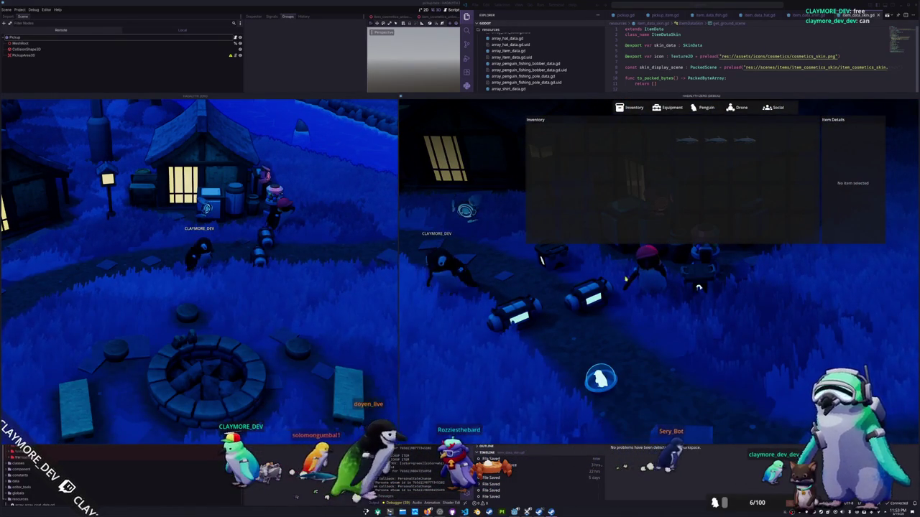
key(Tab)
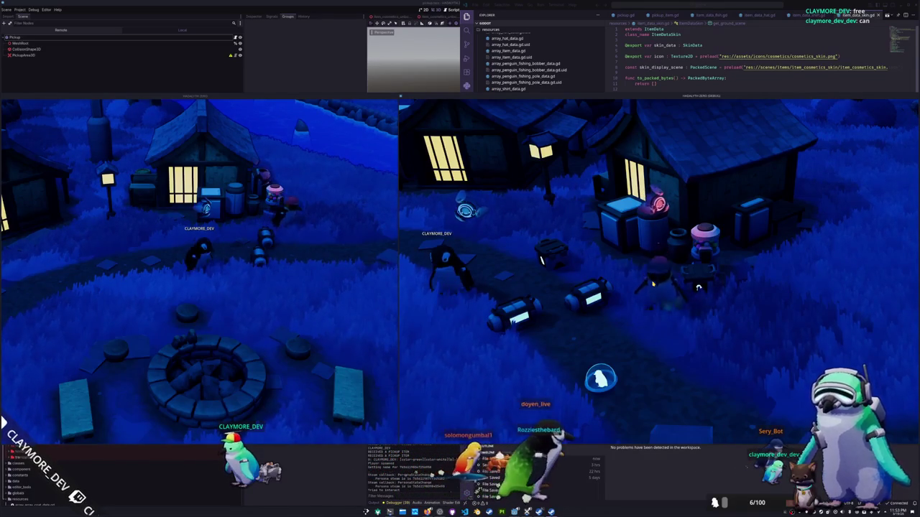
Step: Walk the penguin past another house and open the inventory
scroll(652, 284, down, 3)
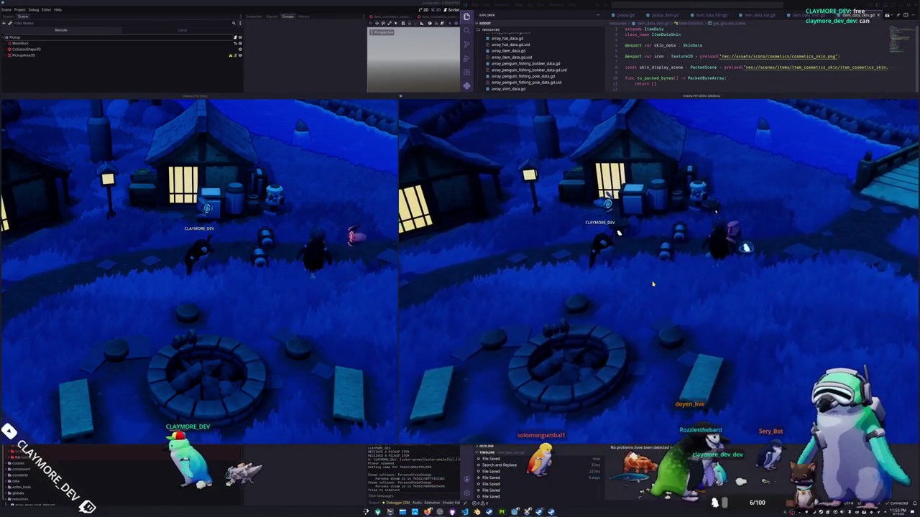
key(s)
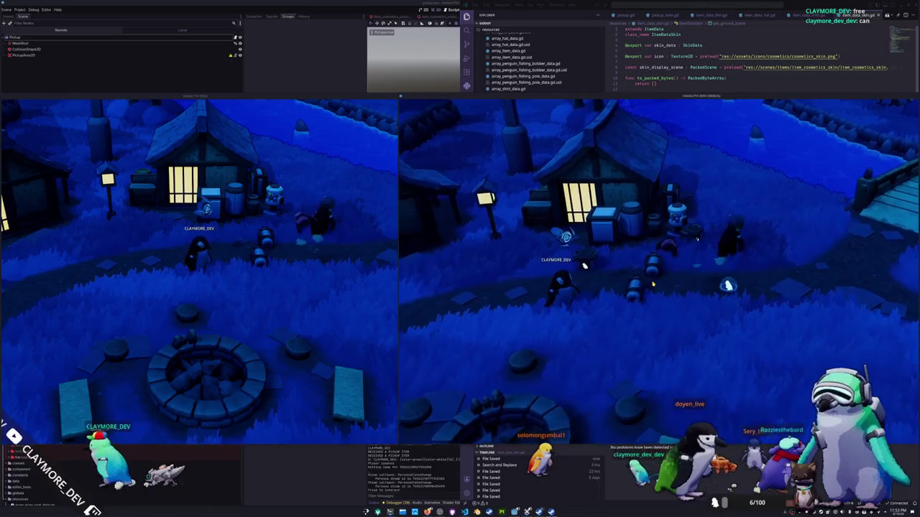
key(a)
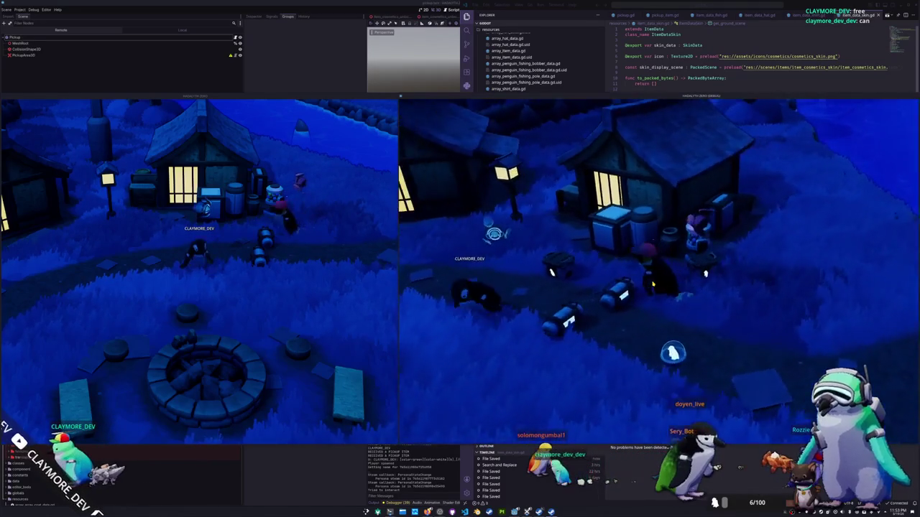
key(a)
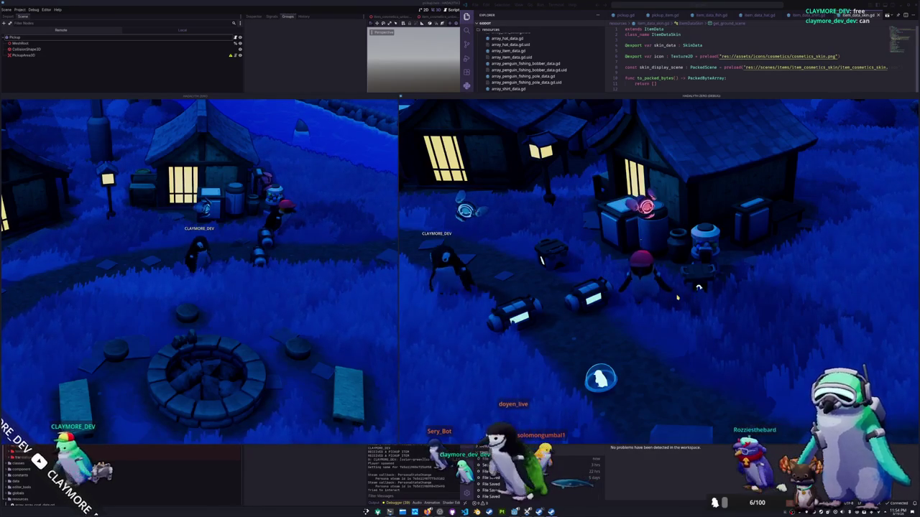
key(a)
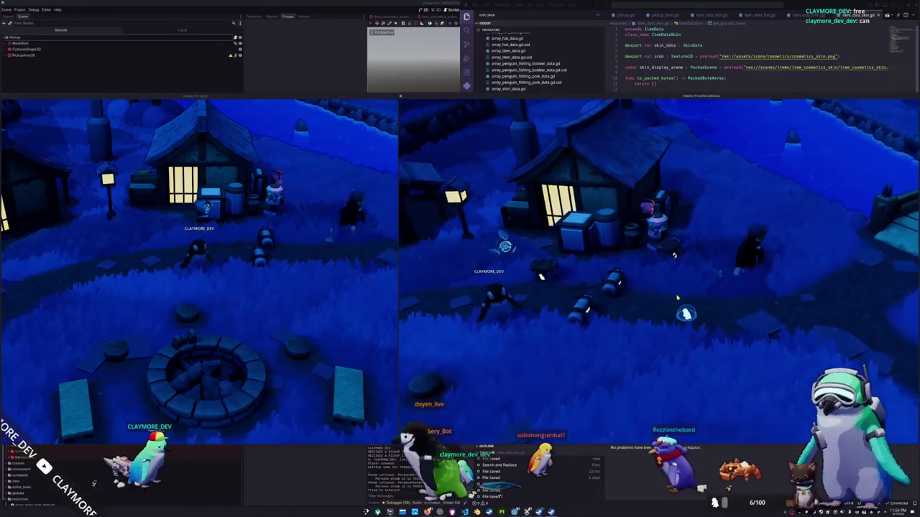
key(i)
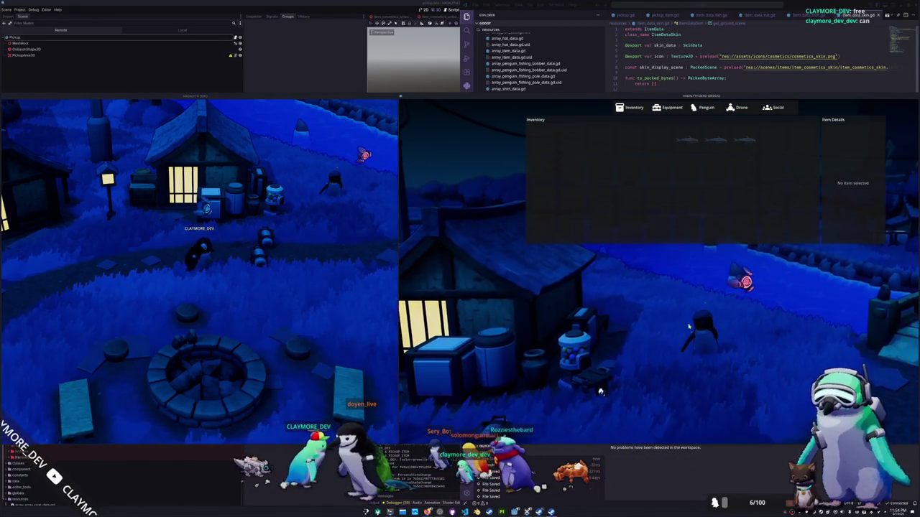
Step: Drop two Blue Catfish from the inventory onto the ground
click(685, 147)
right_click(685, 149)
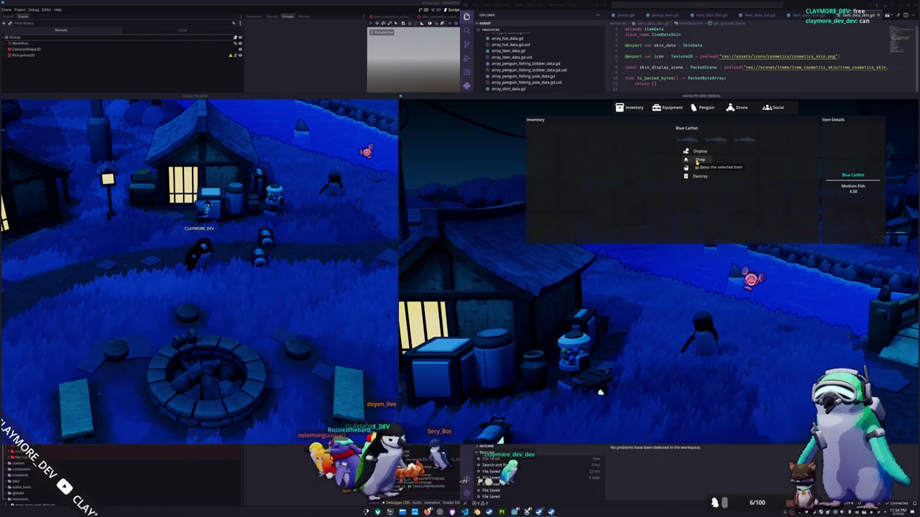
click(699, 159)
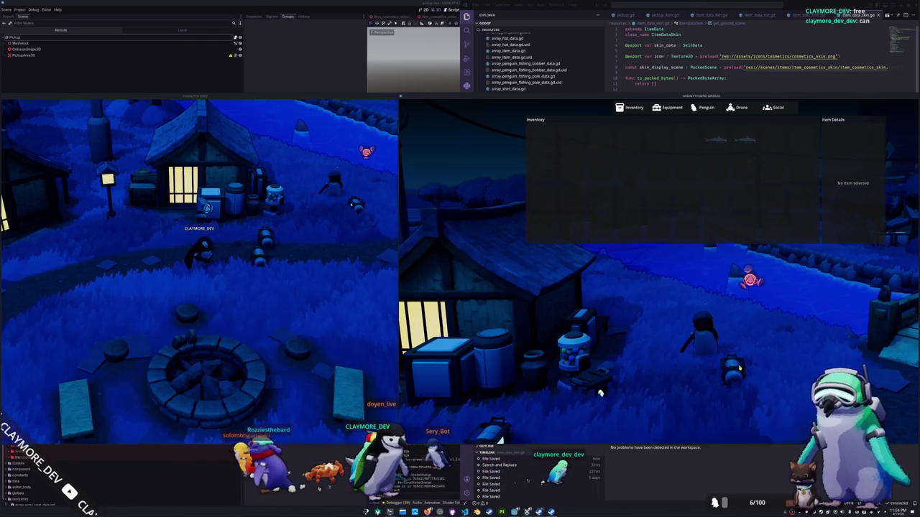
key(Tab)
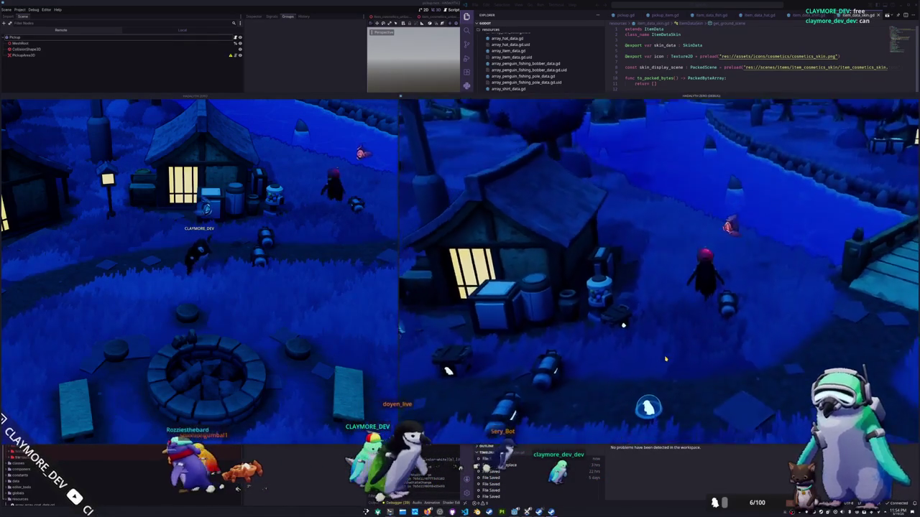
key(a)
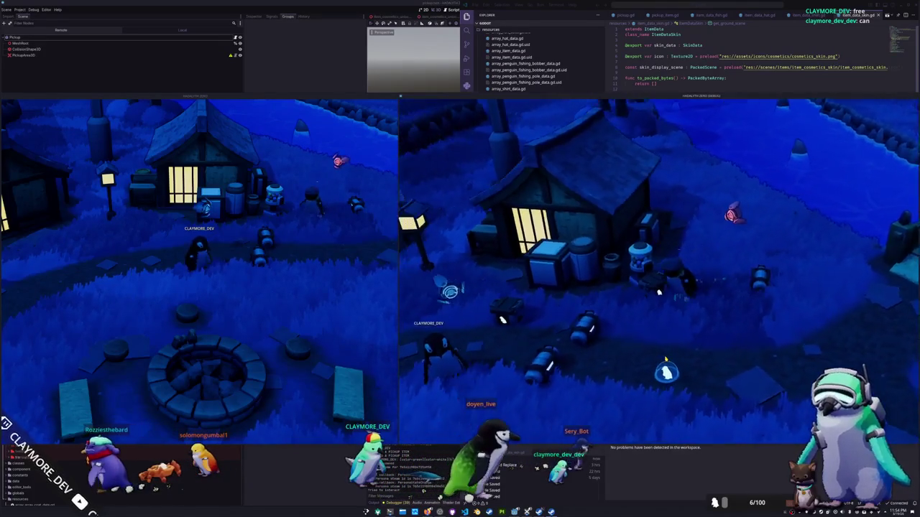
key(Tab)
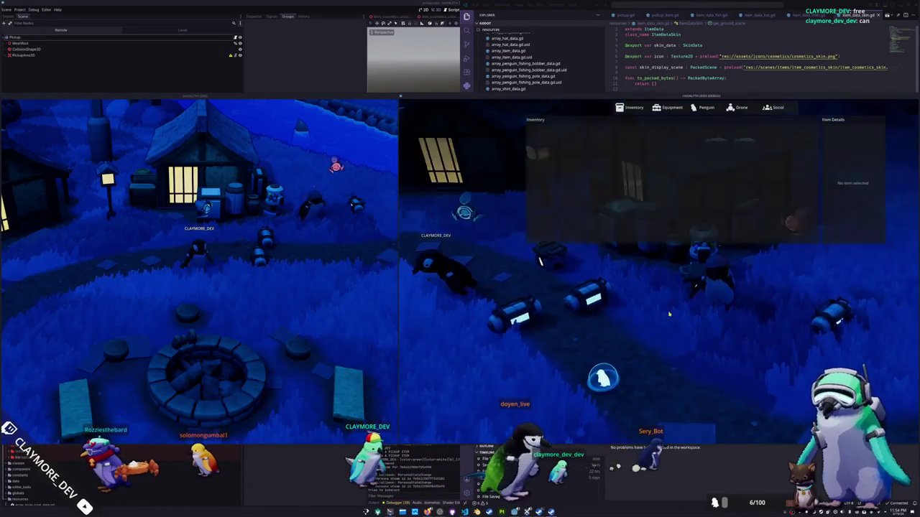
click(537, 151)
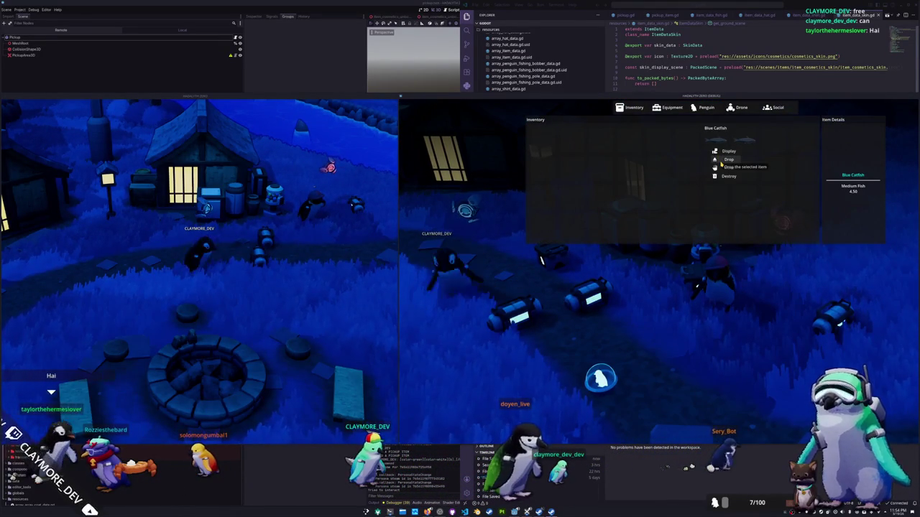
click(721, 164)
key(Tab)
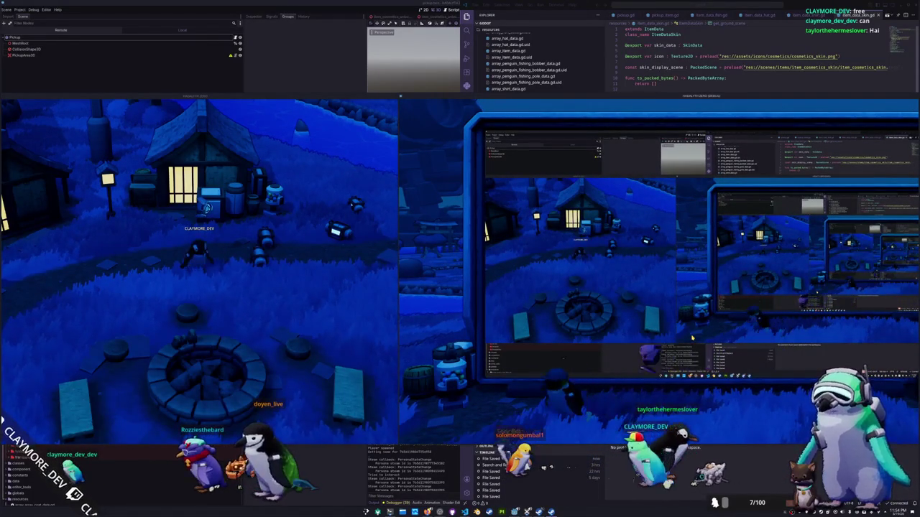
Step: Bring up another Blue Catfish's actions in the inventory, then dismiss them
key(Tab)
click(743, 140)
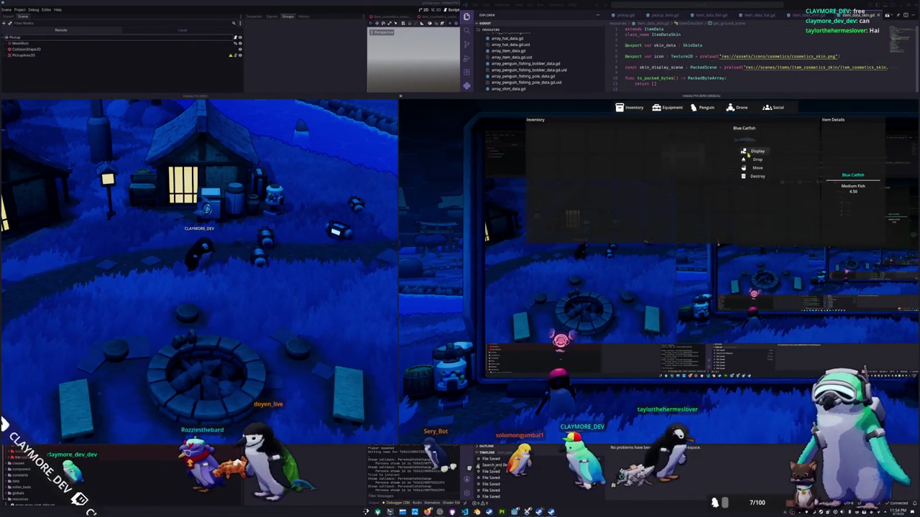
click(753, 162)
key(Tab)
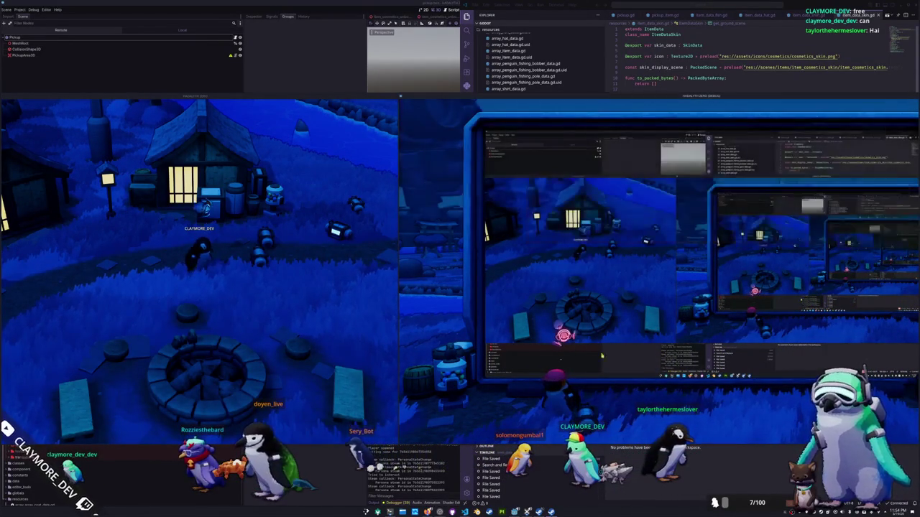
Step: Walk the first player's penguin past the fire pit and over the bridge
key(a)
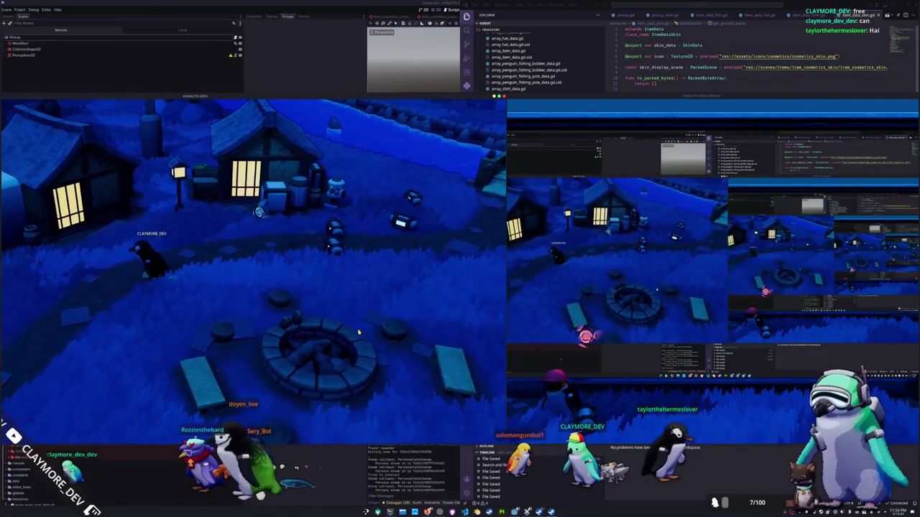
key(a)
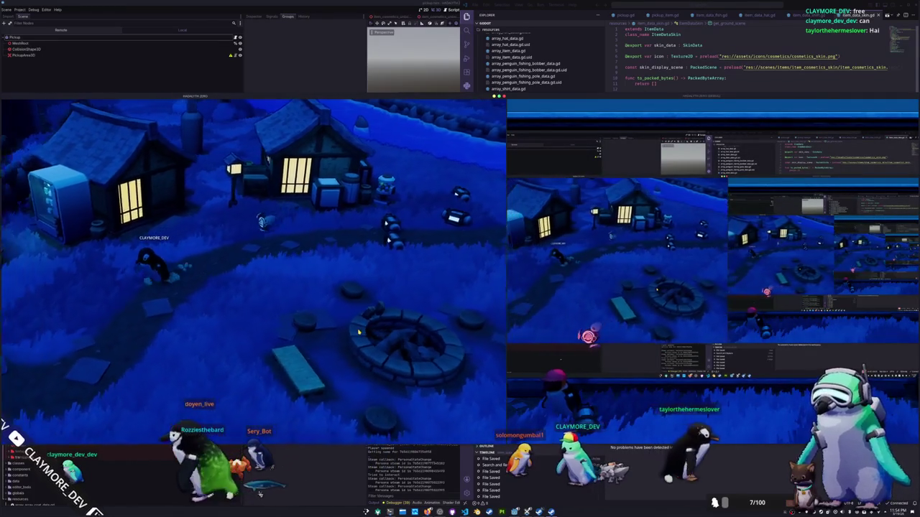
key(a)
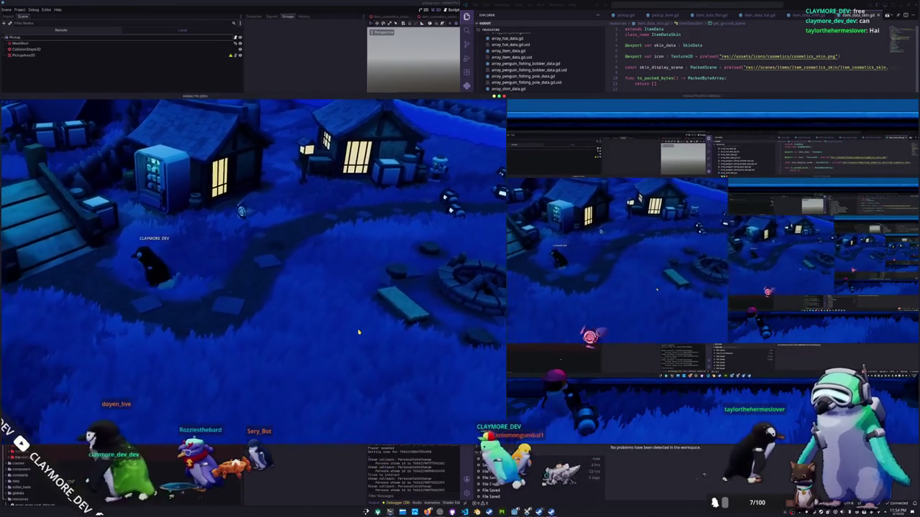
key(a)
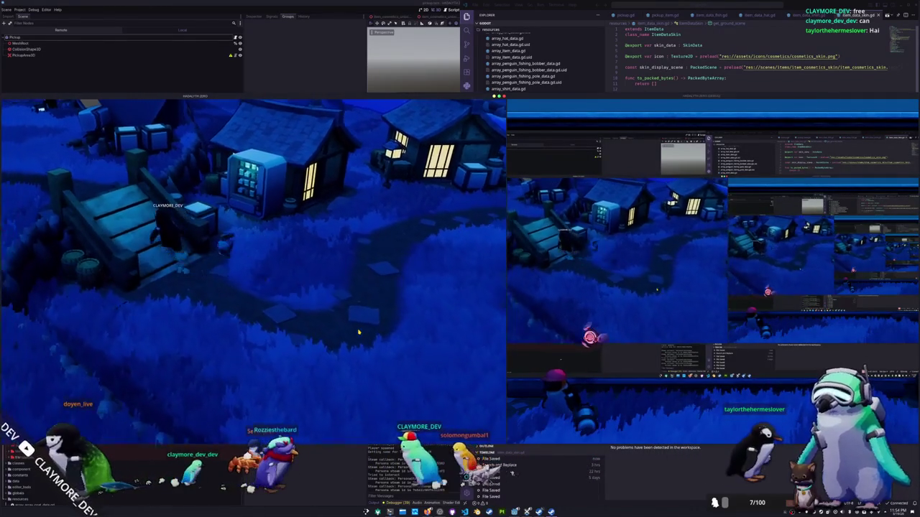
key(a)
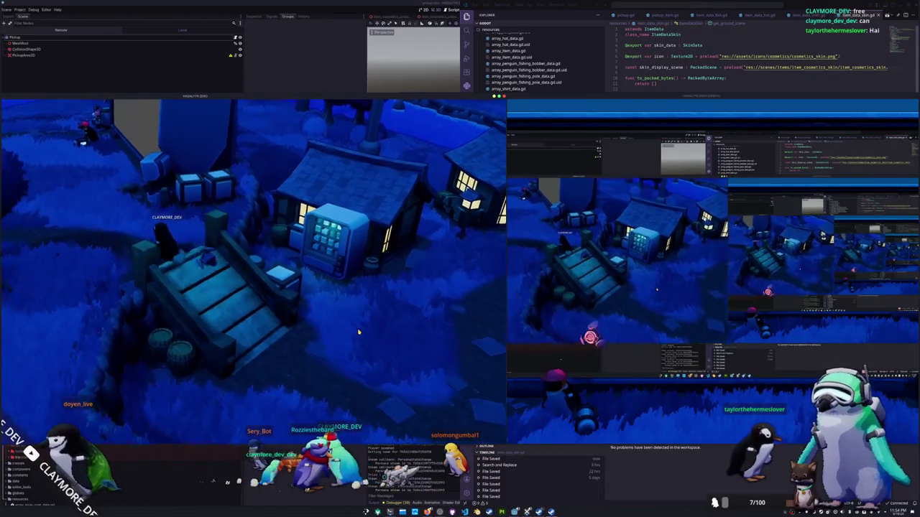
key(a)
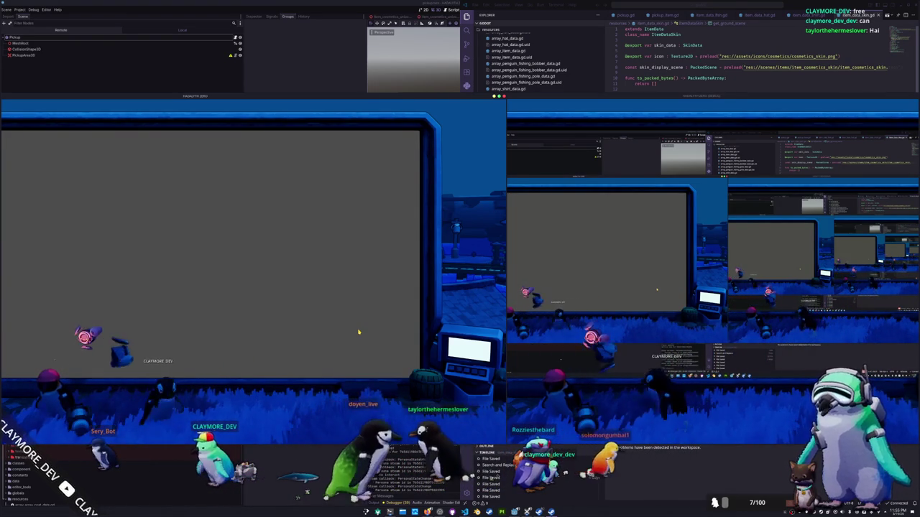
Step: Walk the penguin right across the room floor to the terminal
key(d)
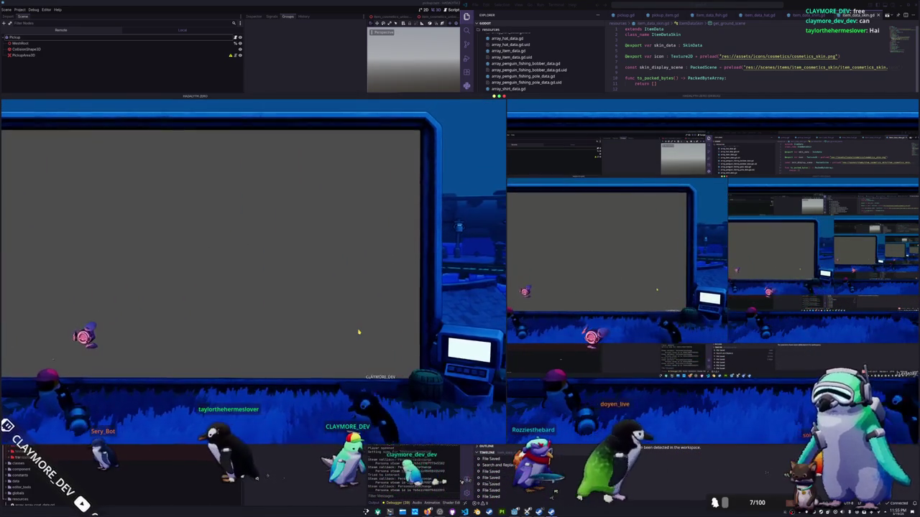
key(a)
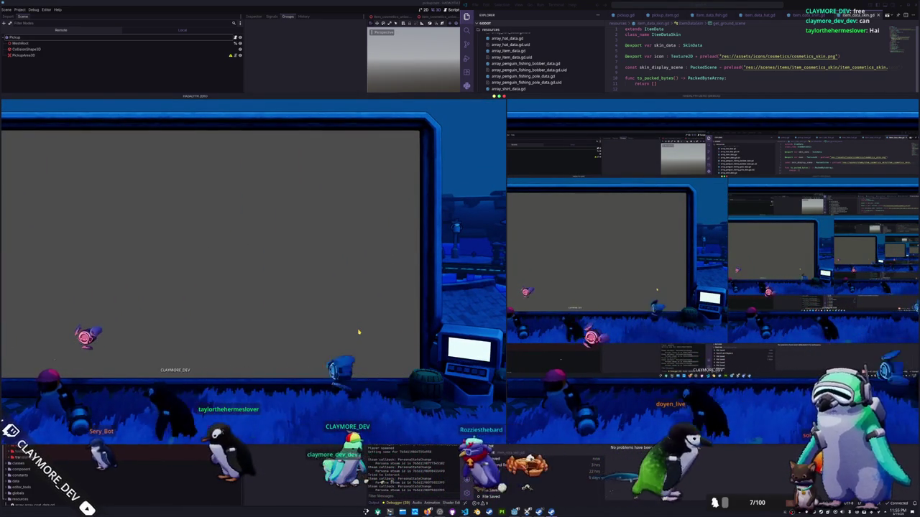
key(d)
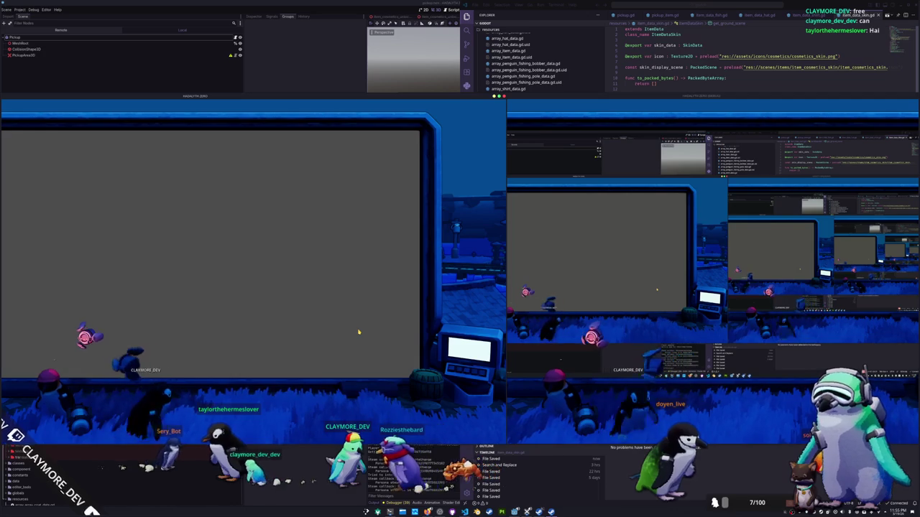
key(d)
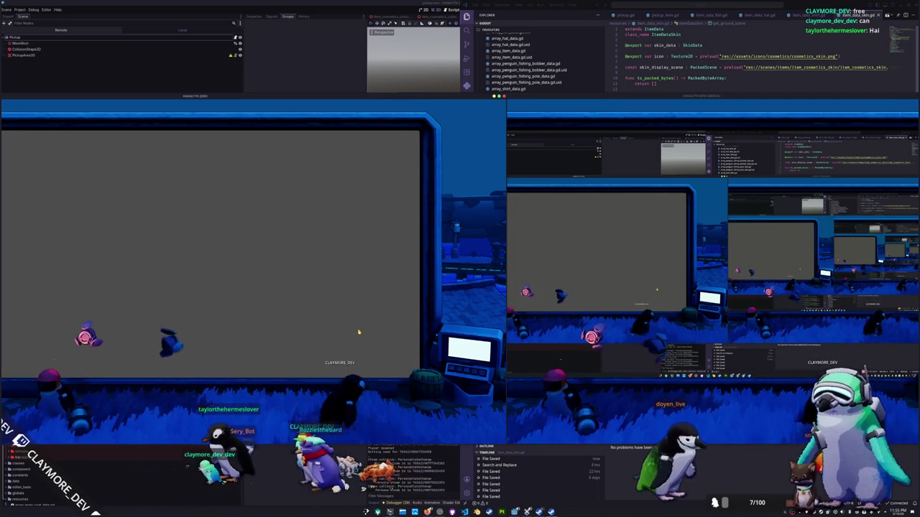
key(d)
key(Tab)
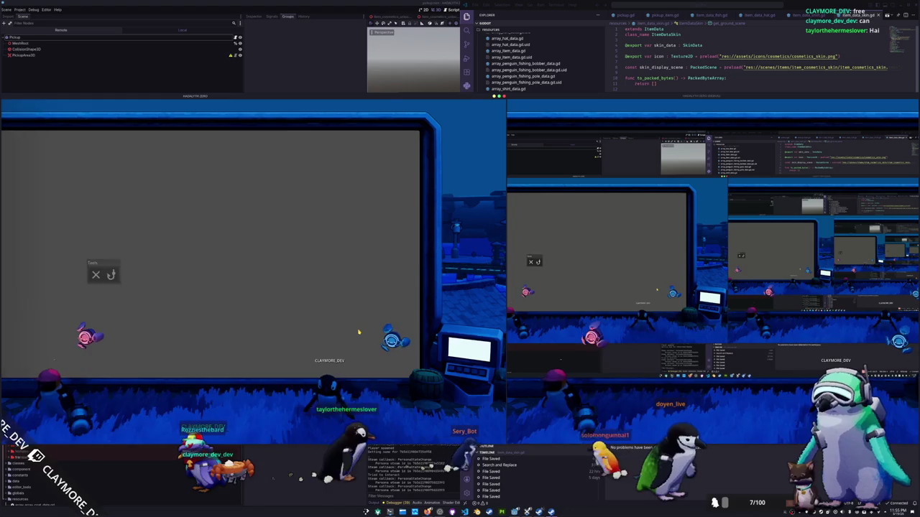
Step: Walk the penguin back and forth, ending in a slide at the far left
key(a)
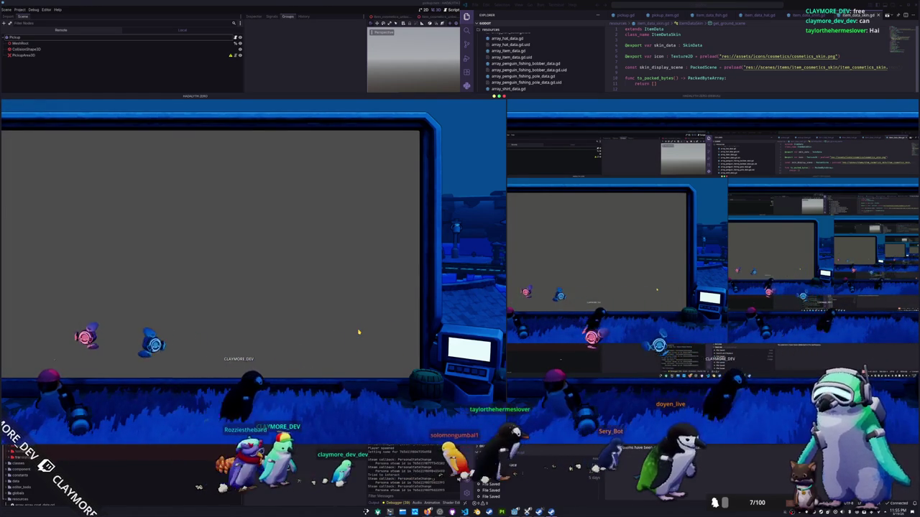
key(d)
key(d)
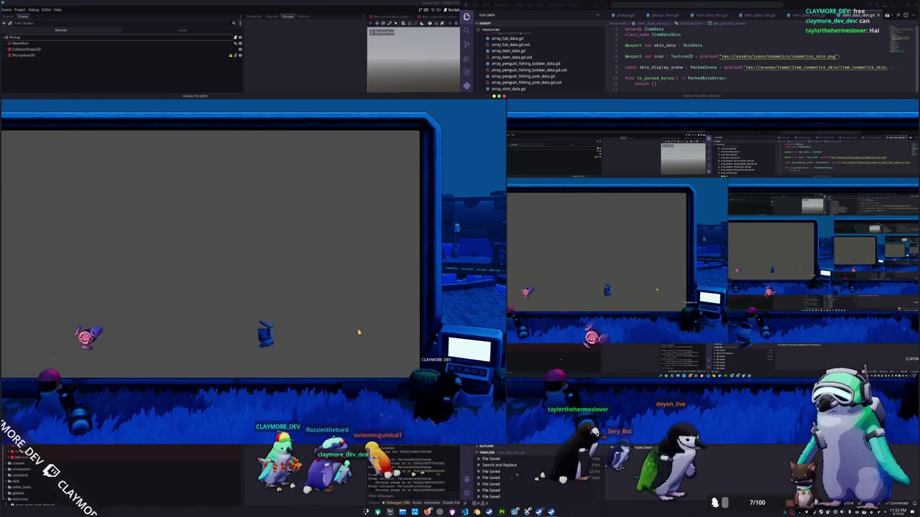
key(d)
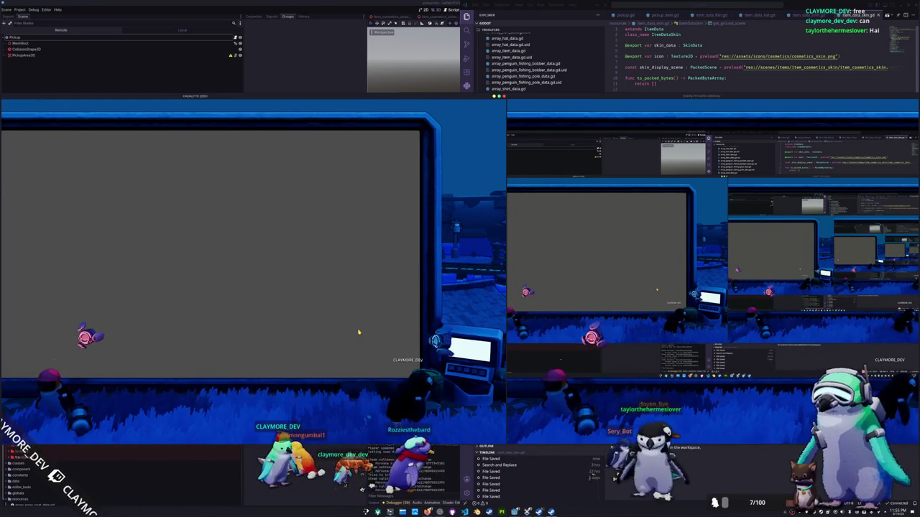
key(a)
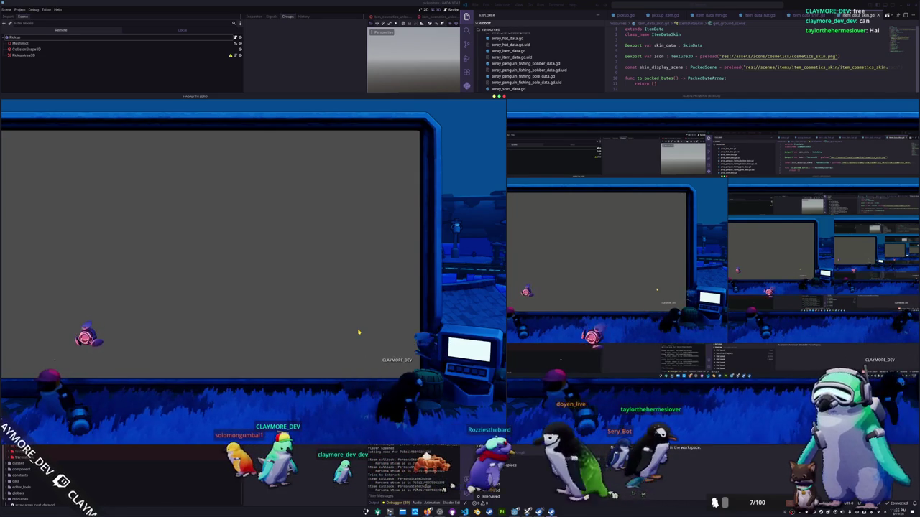
key(a)
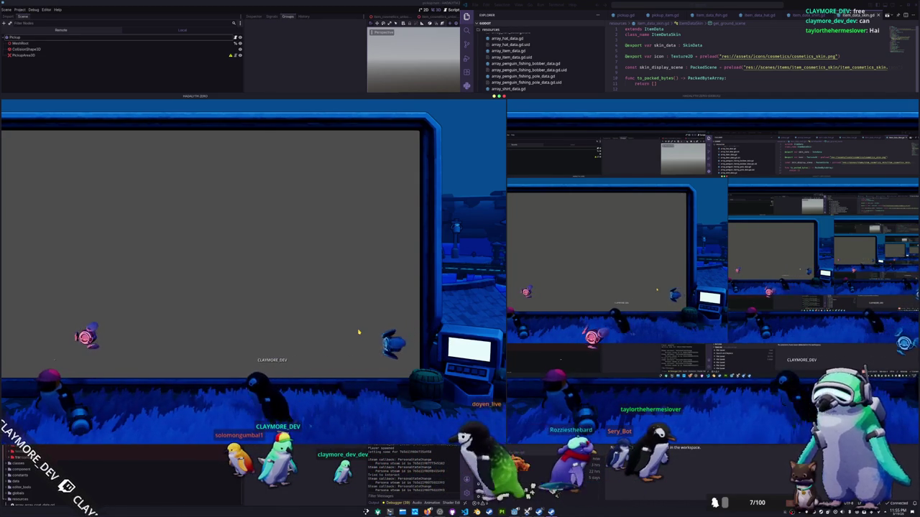
key(a)
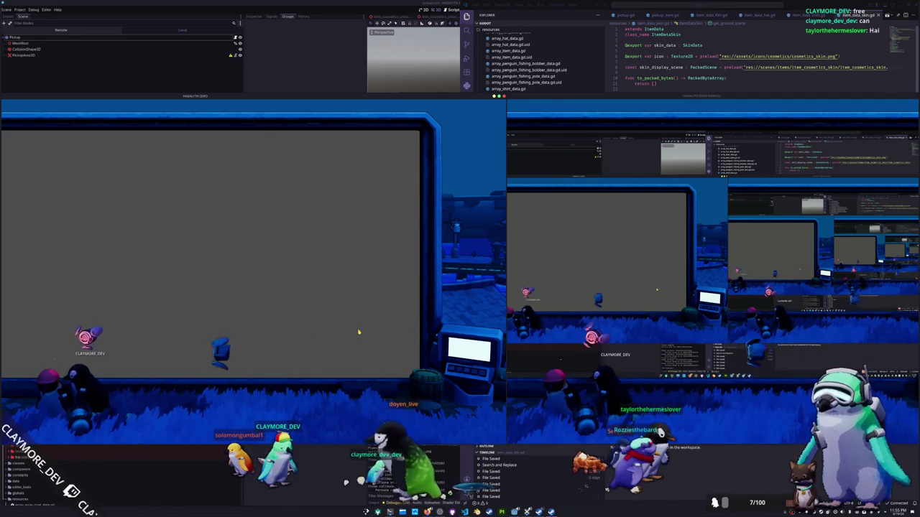
key(a)
key(a)
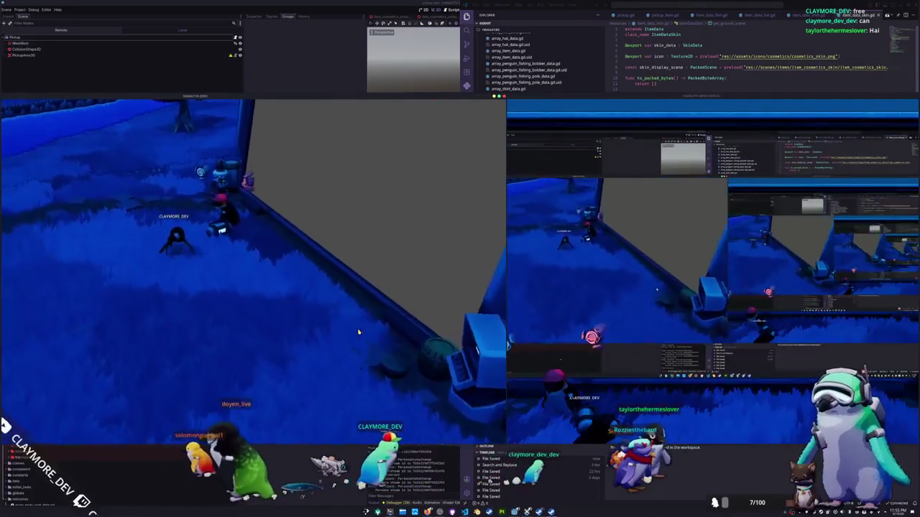
Step: Walk the penguin right and play two emotes from the Emotes wheel
key(d)
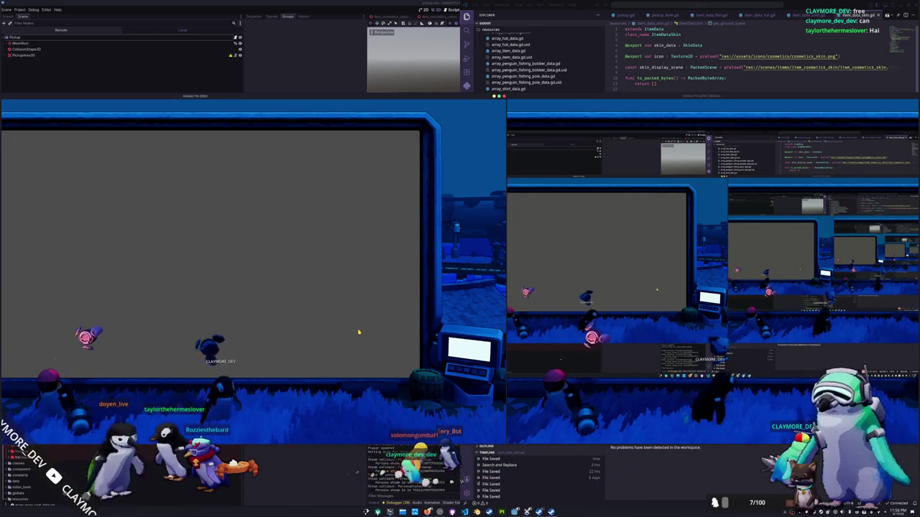
key(e)
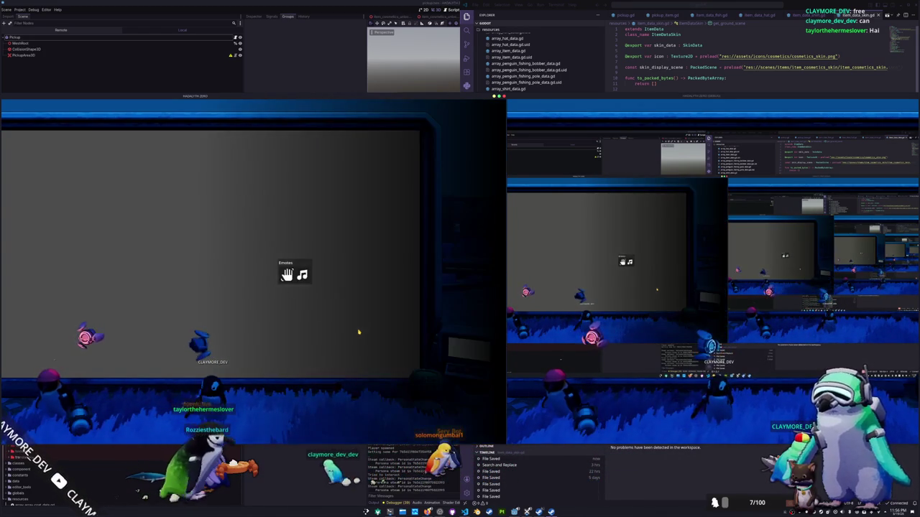
click(286, 275)
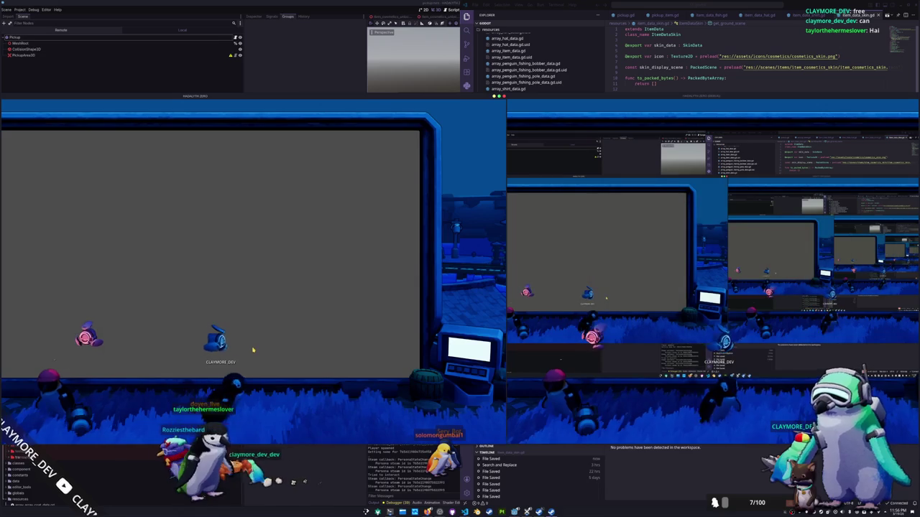
key(e)
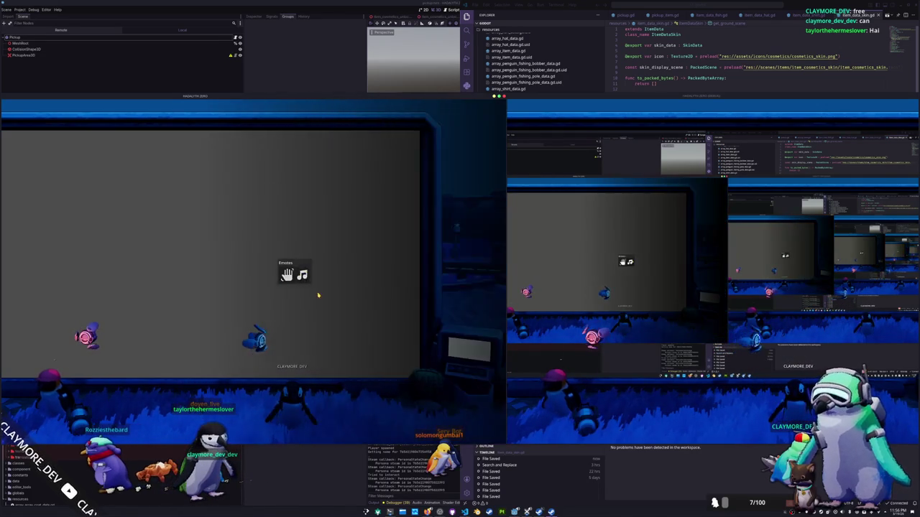
click(291, 275)
click(635, 357)
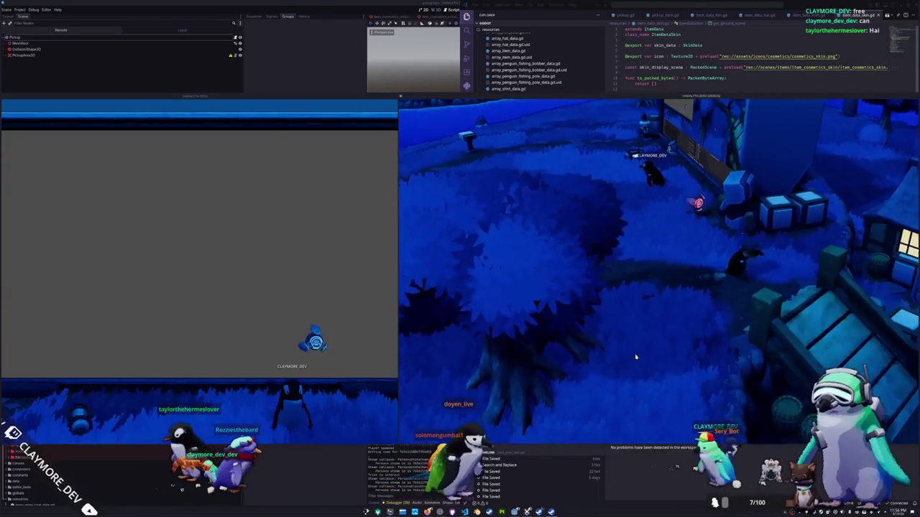
Step: Walk onto the bridge, bring the left game window forward, and turn toward the village
key(d)
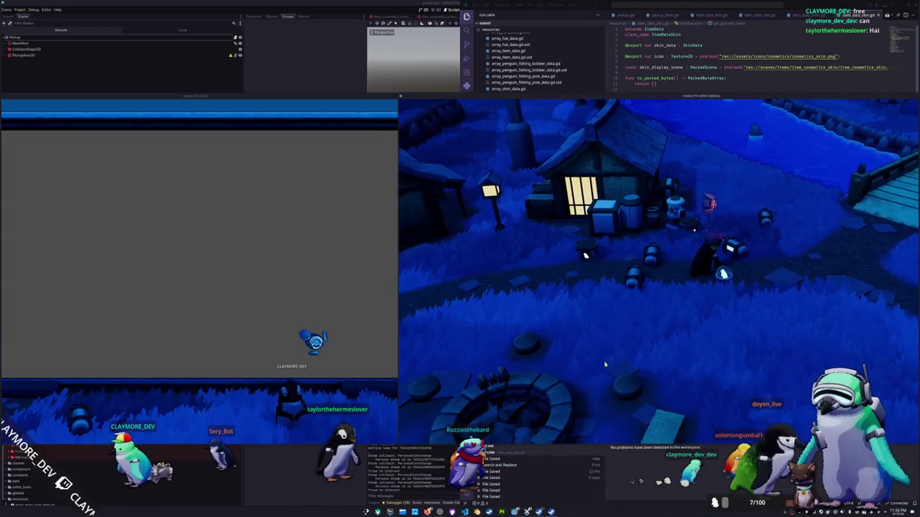
click(609, 469)
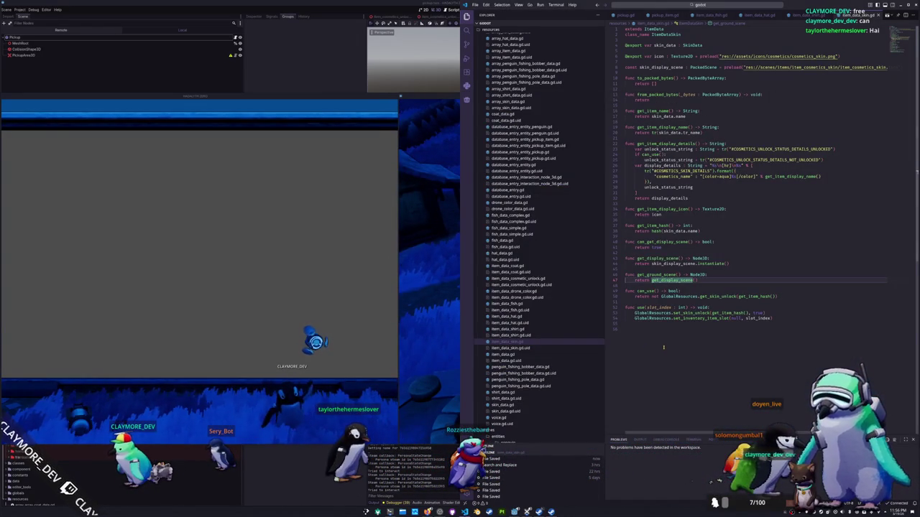
click(454, 393)
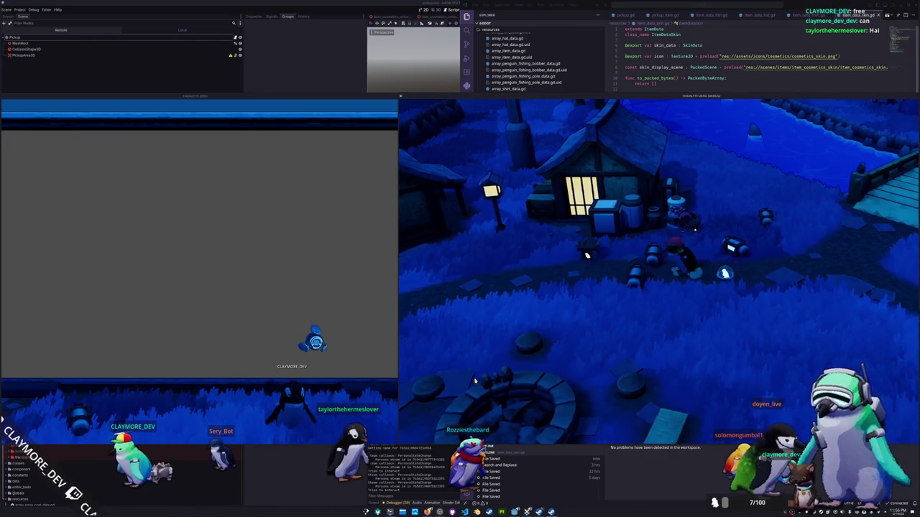
click(292, 383)
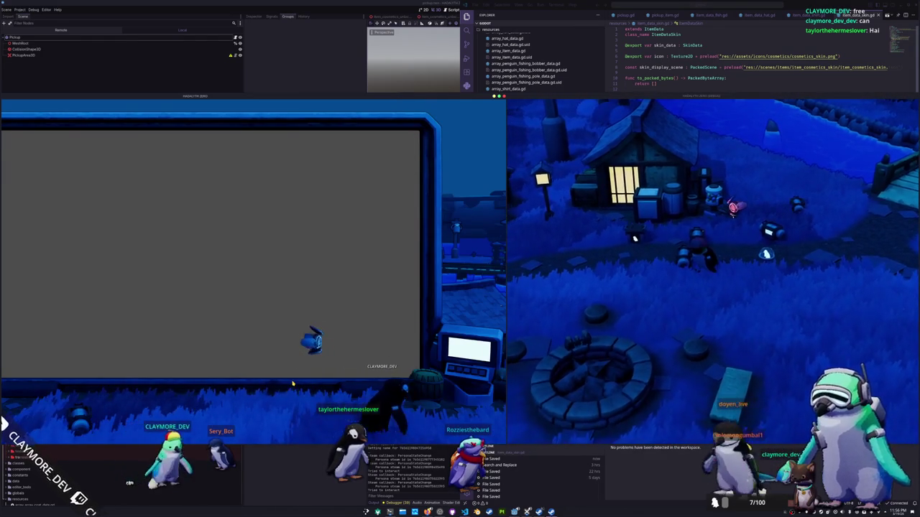
key(w)
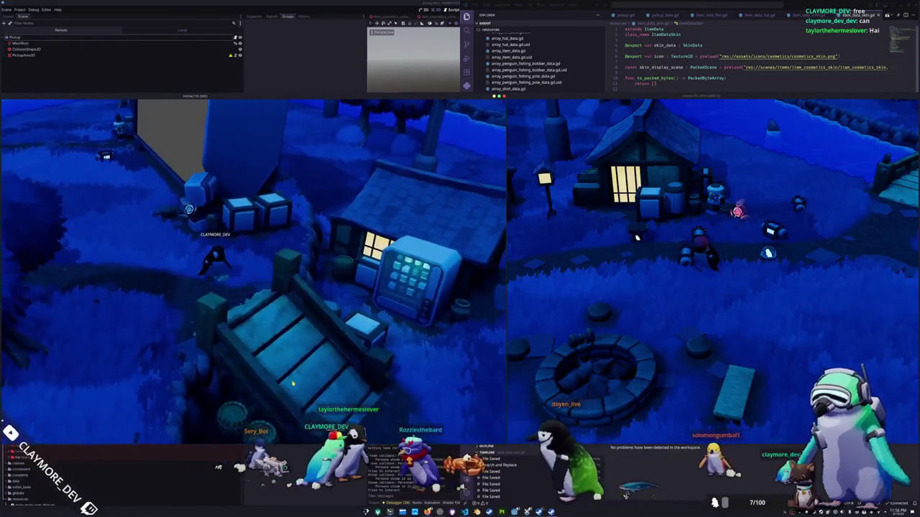
Step: Move the left game window right and walk the penguin down the stairs past the fire pit
drag(286, 112, 458, 115)
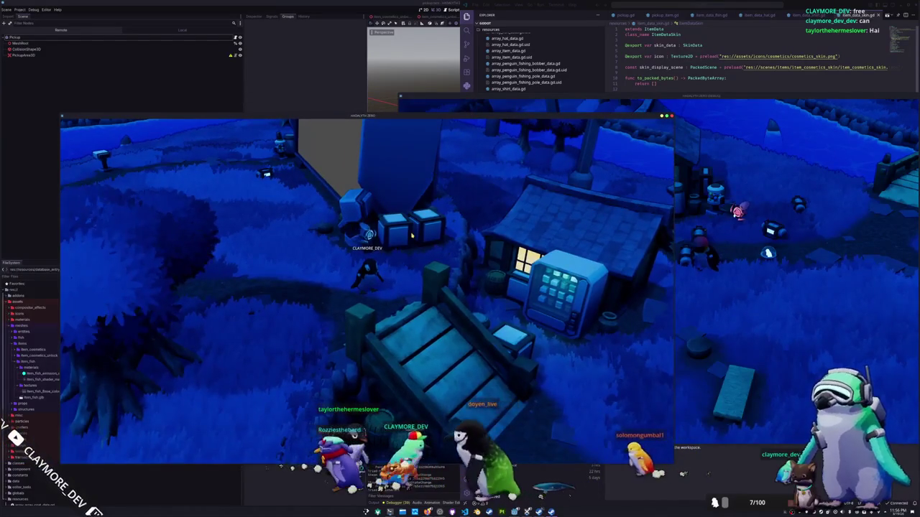
key(d)
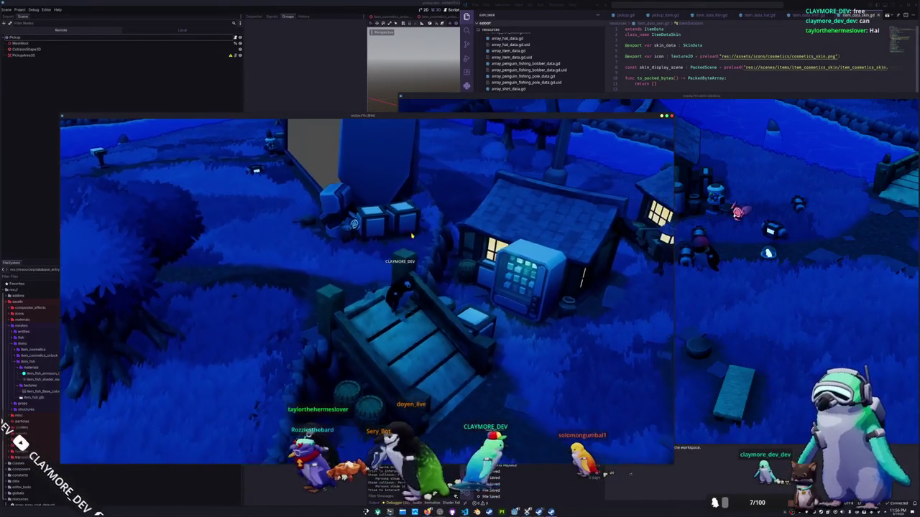
key(s)
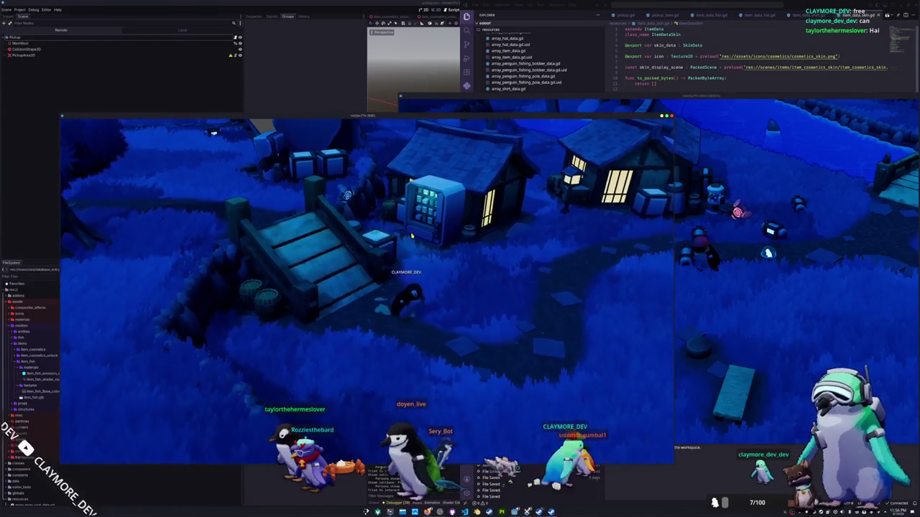
key(s)
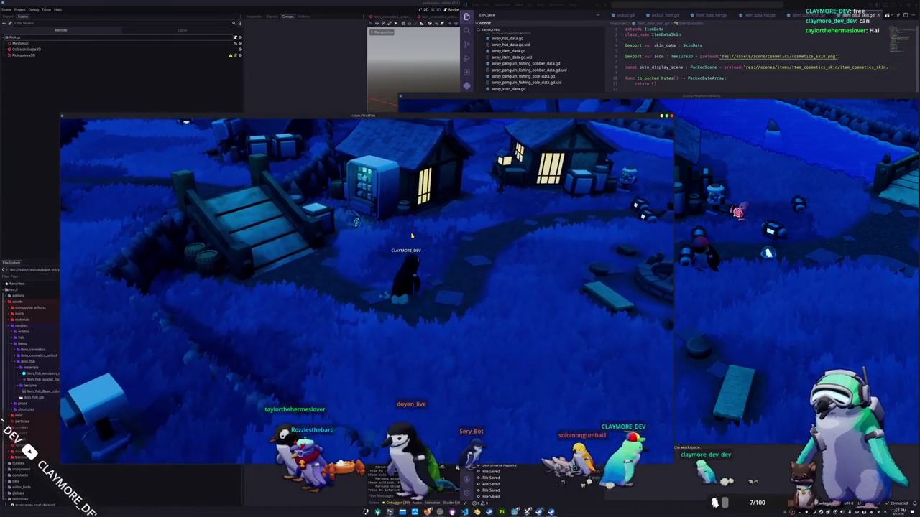
key(d)
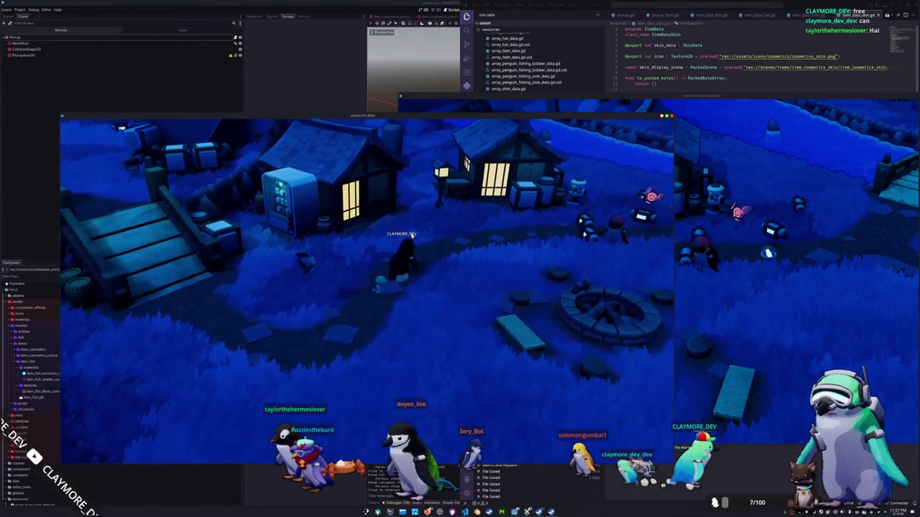
key(w)
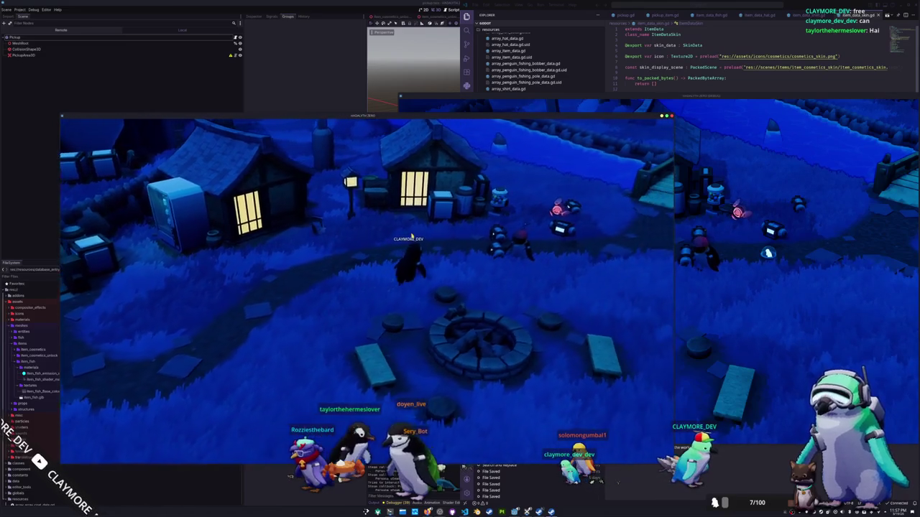
key(w)
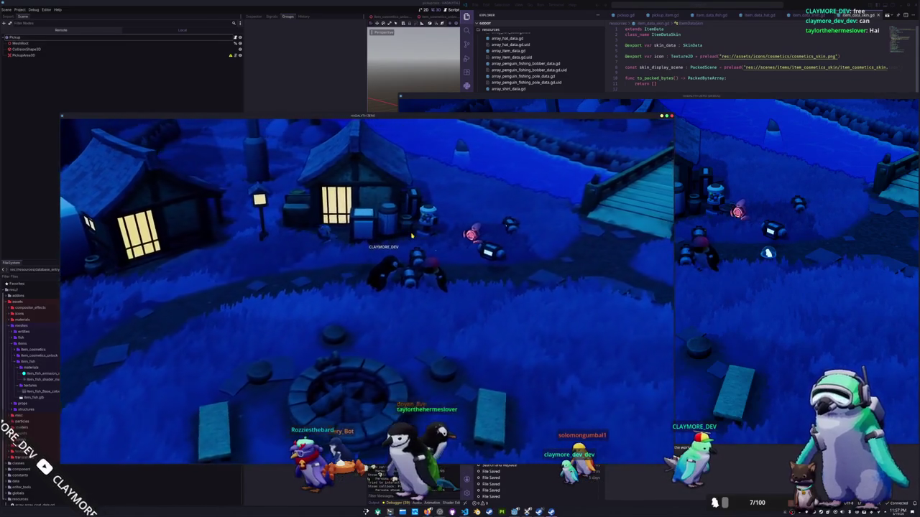
key(d)
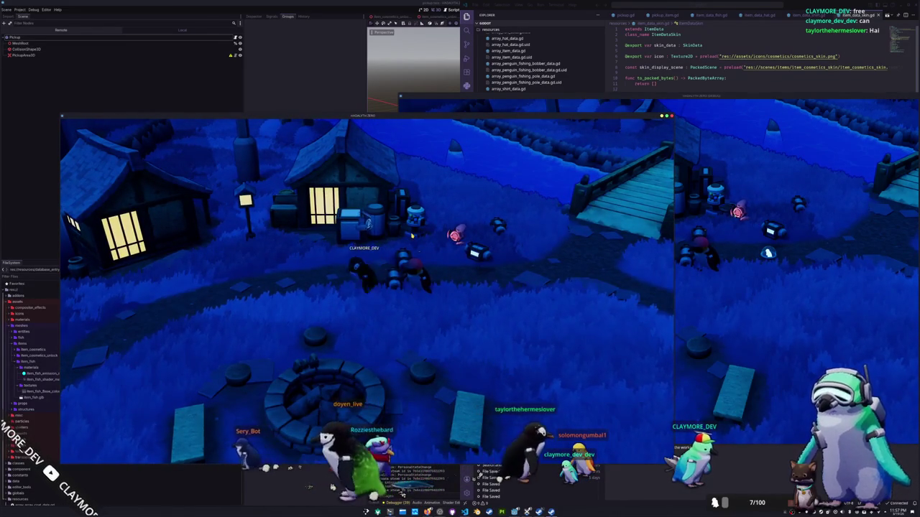
key(a)
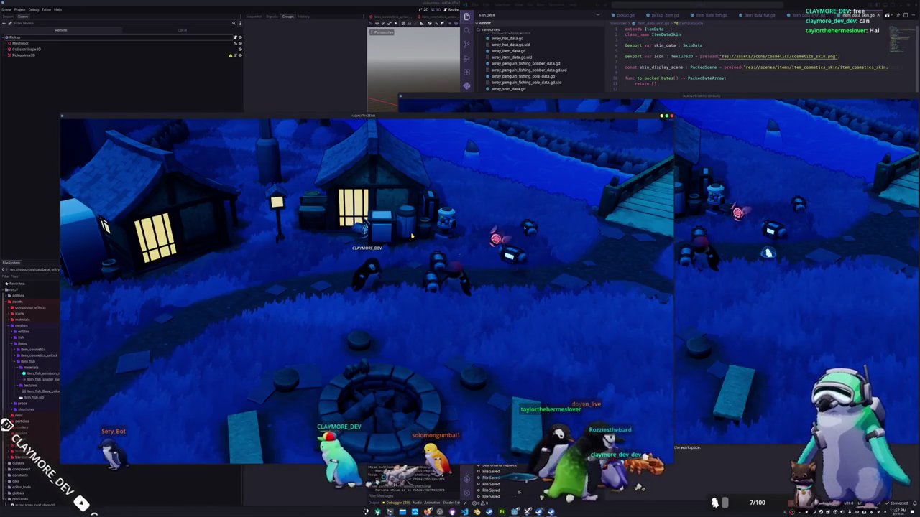
Step: Walk both players' penguins right across the map, then return to the code editor
click(763, 330)
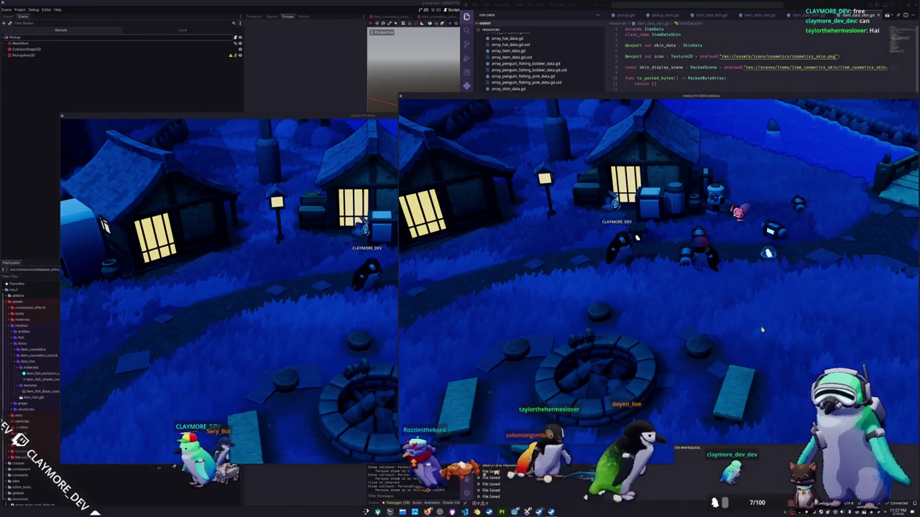
key(d)
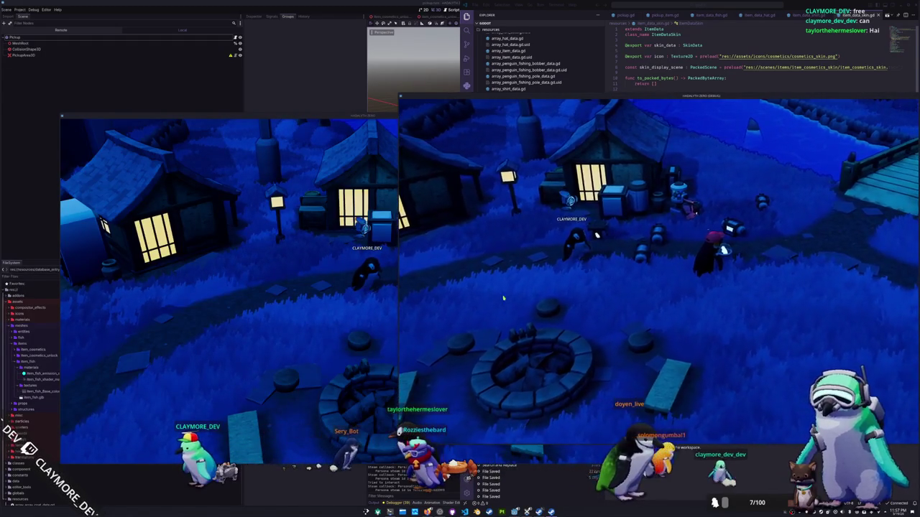
key(alt+Tab)
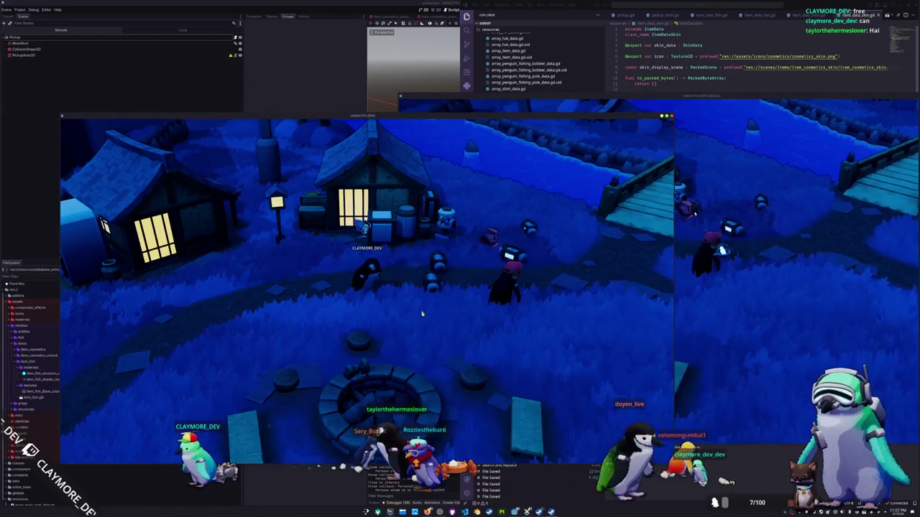
key(d)
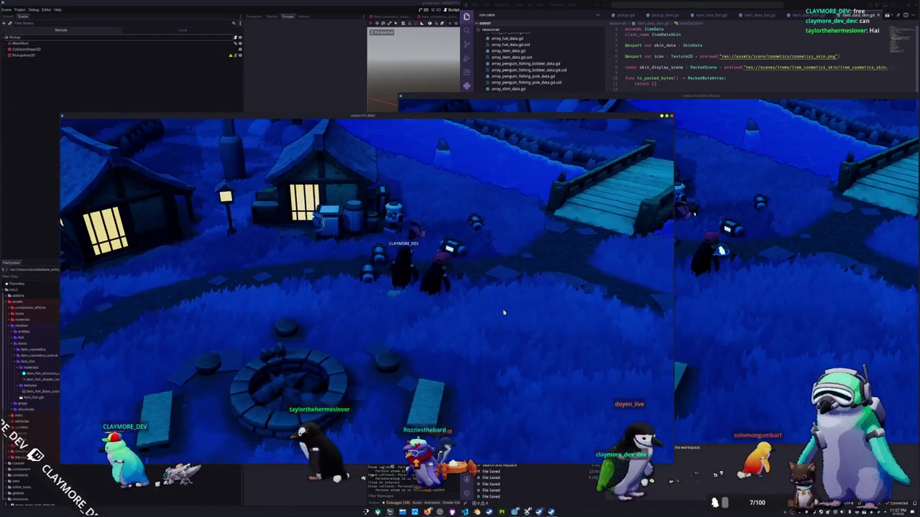
key(d)
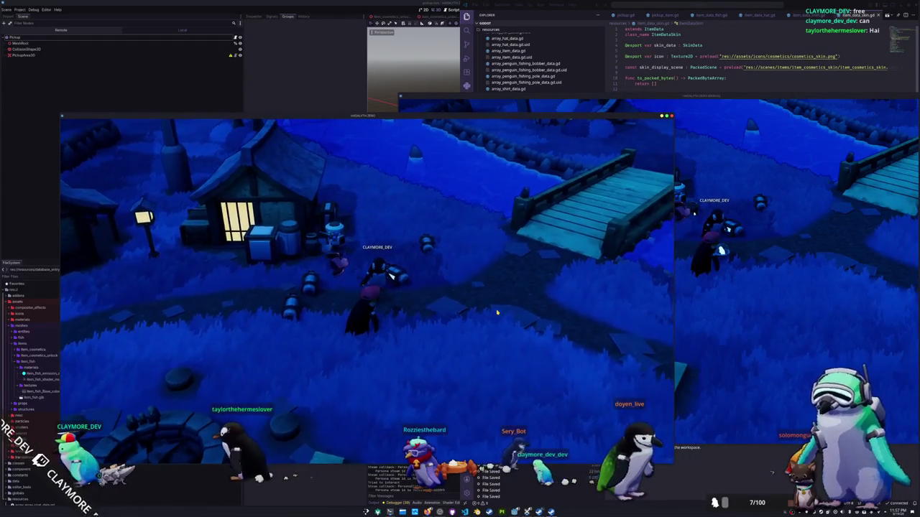
key(alt+Tab)
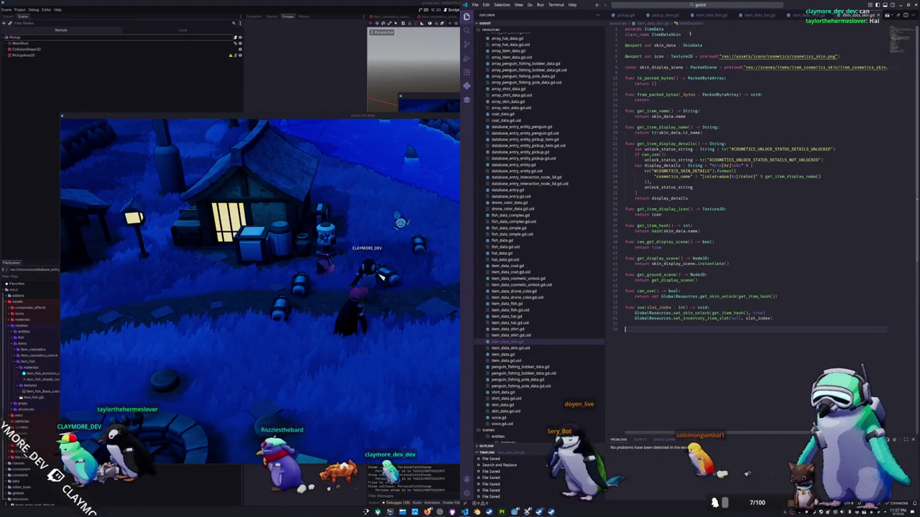
Step: Open user_interface_tab_menu_inventory_state.gd at the line-200 pickup spawn comment
scroll(717, 16, up, 2)
click(717, 16)
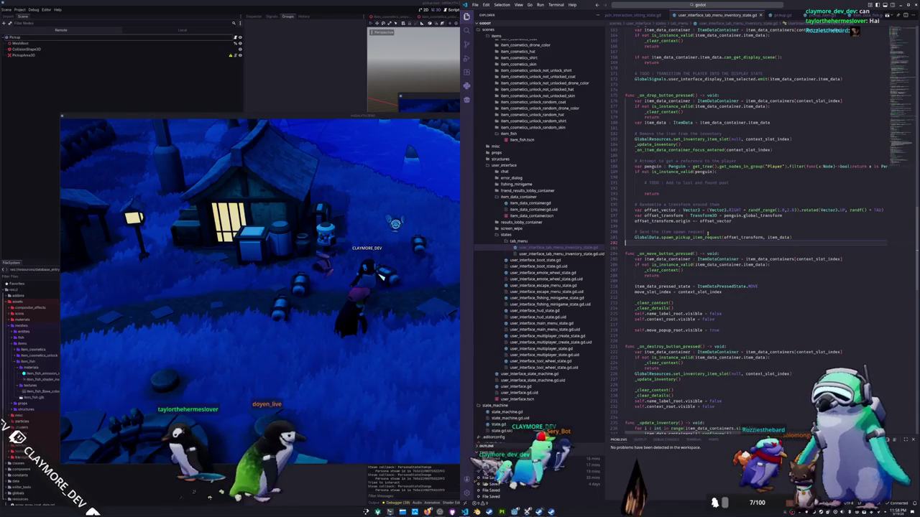
click(708, 232)
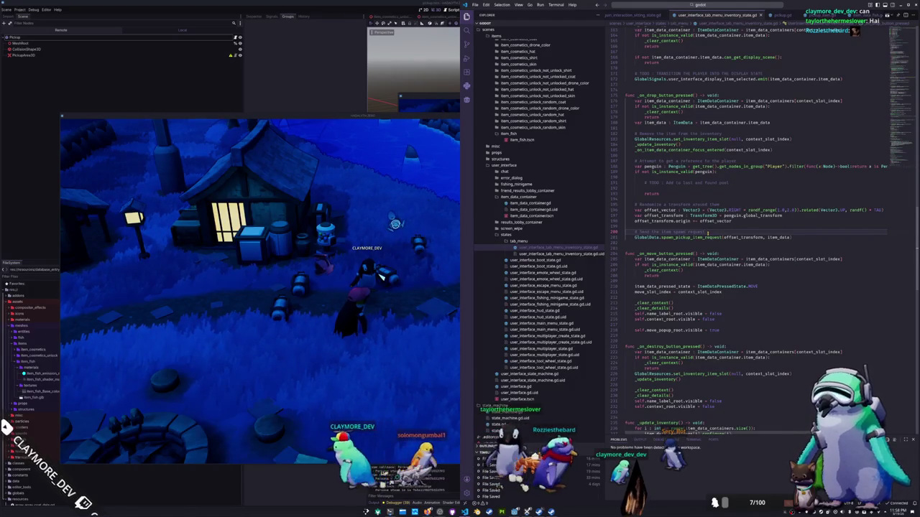
click(393, 290)
Step: Walk the penguin around the house toward the bridge, then bring the Godot editor forward
key(w)
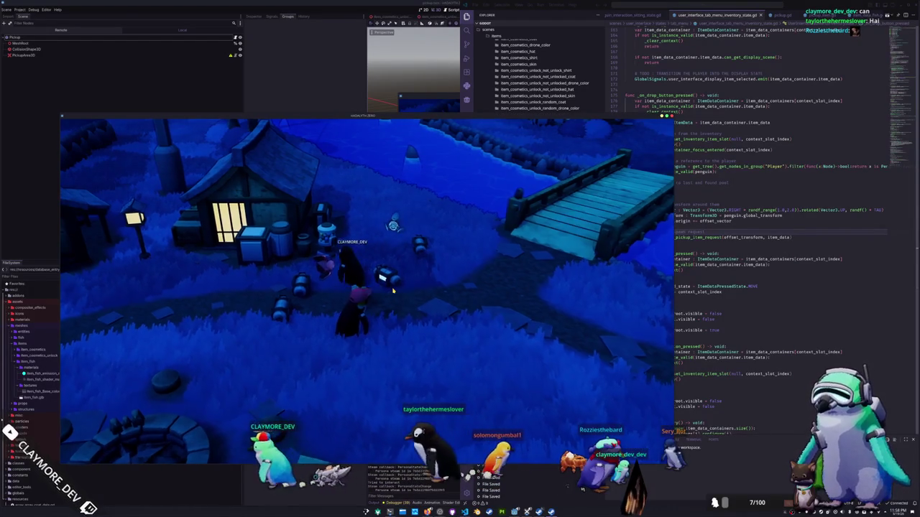
key(w)
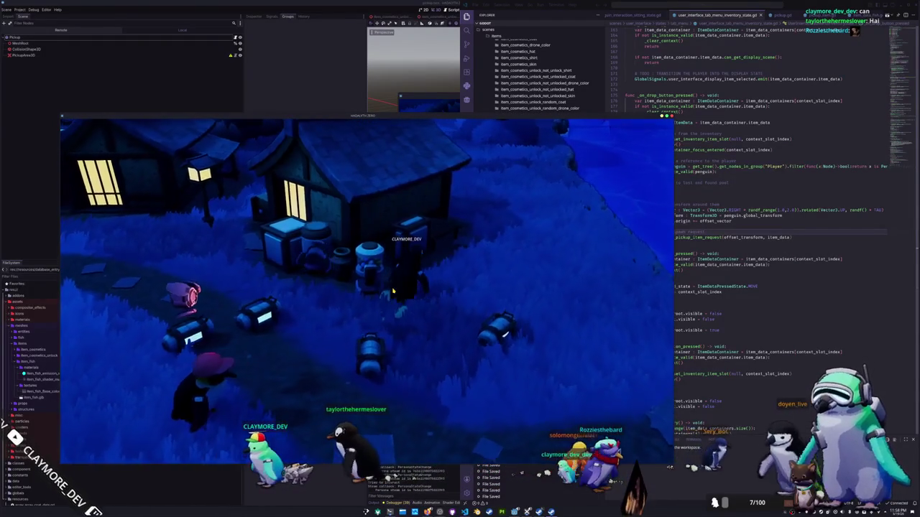
key(w)
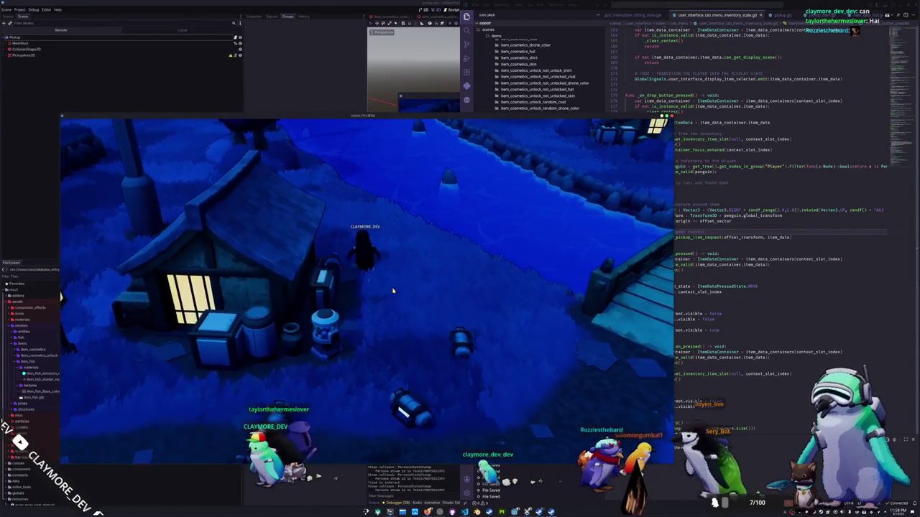
key(w)
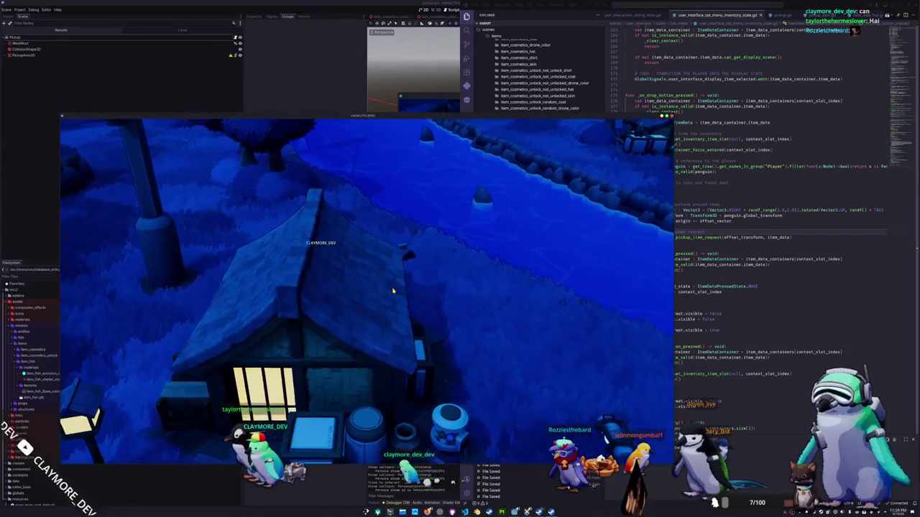
key(a)
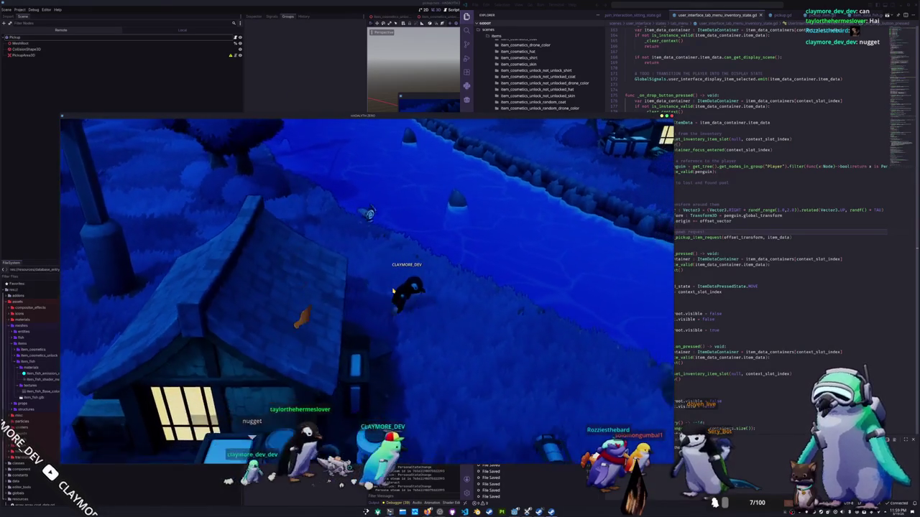
key(s)
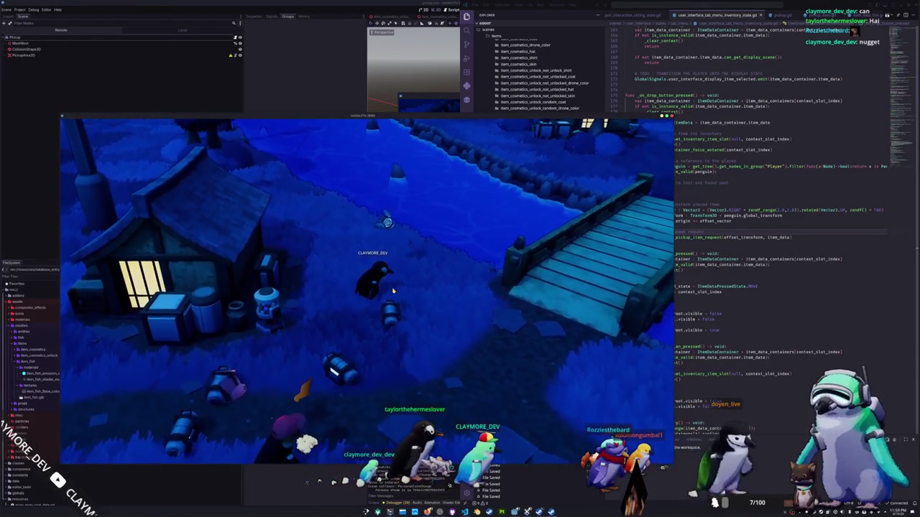
key(s)
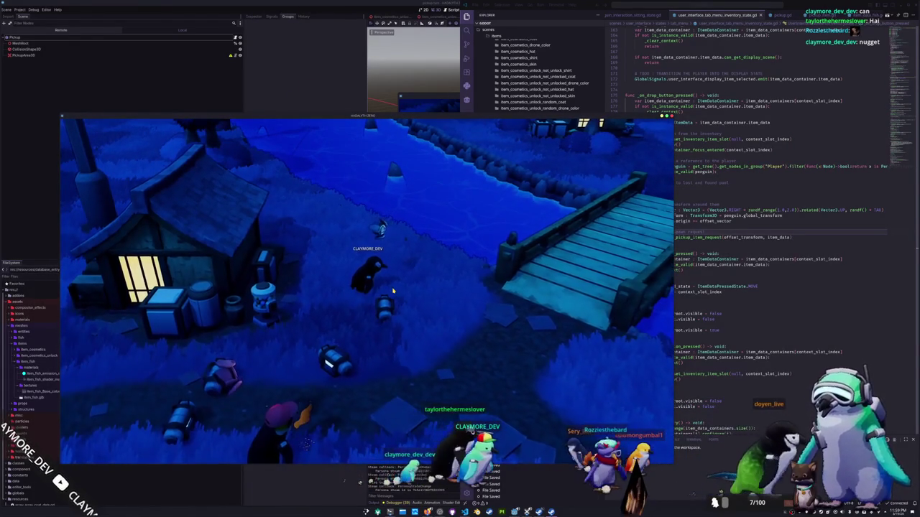
key(d)
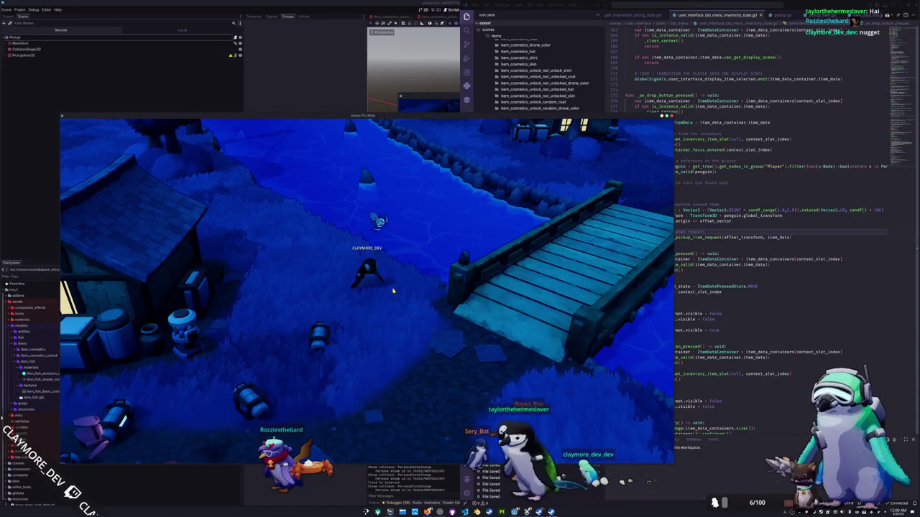
click(340, 86)
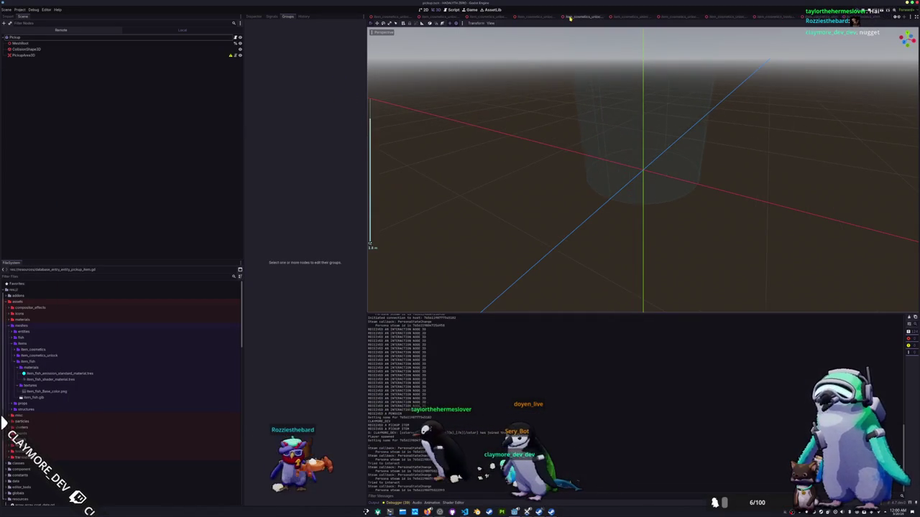
Step: Open the penguin.tscn scene and orbit the viewport around the penguin
click(490, 17)
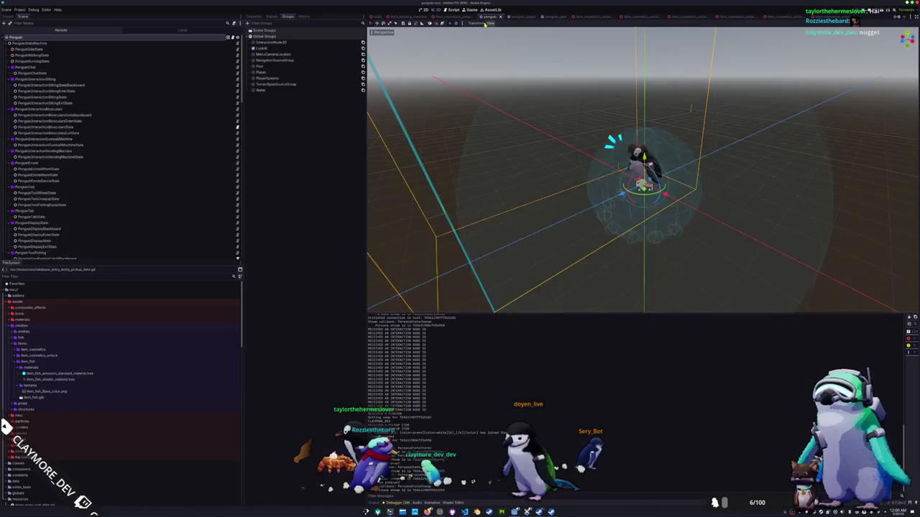
scroll(550, 180, up, 5)
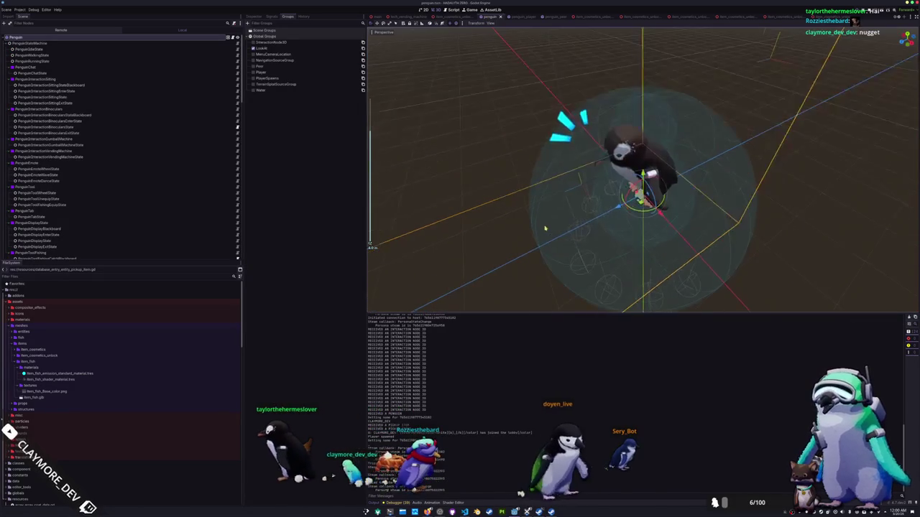
drag(547, 232, 607, 162)
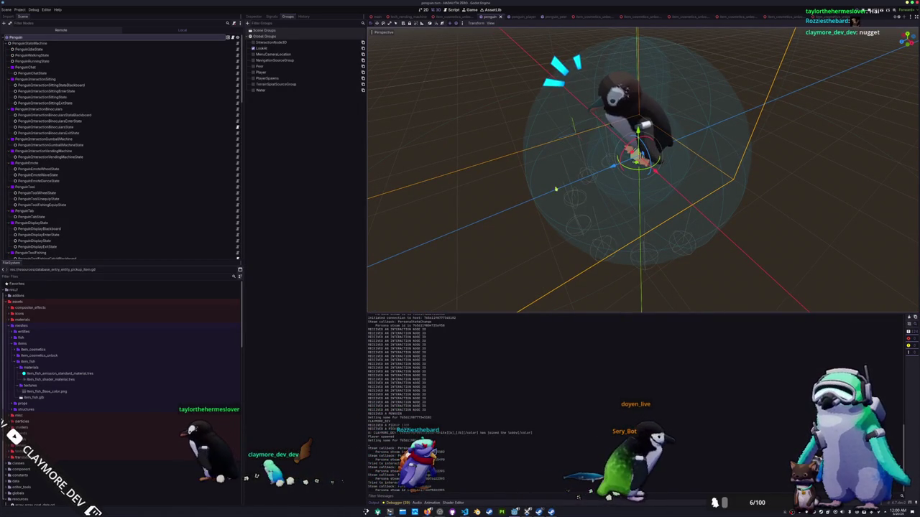
drag(493, 239, 499, 220)
scroll(498, 220, down, 2)
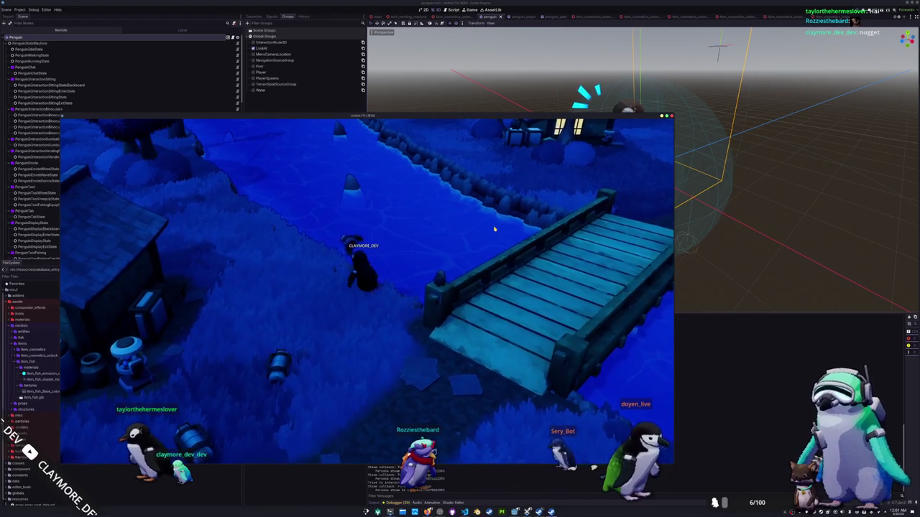
Step: Walk the penguin around in the running game, then stop, rerun and stop it
key(a)
key(d)
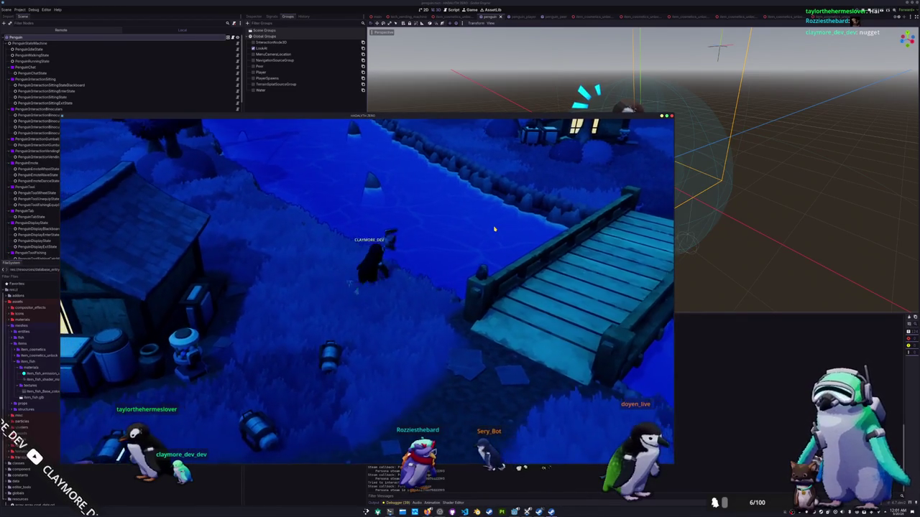
key(d)
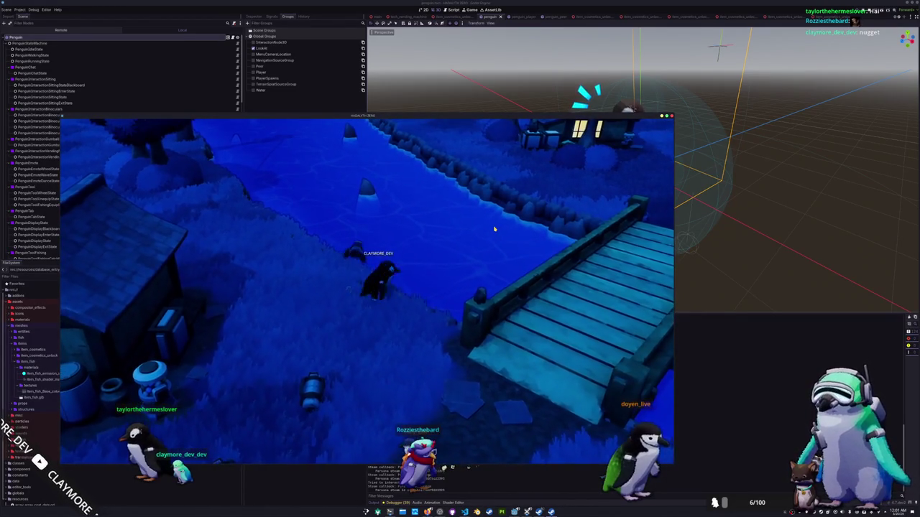
key(s)
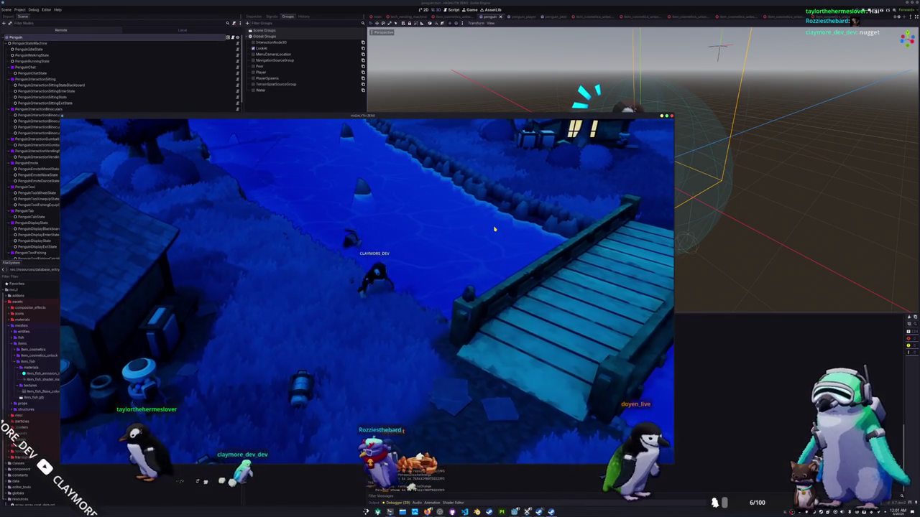
key(a)
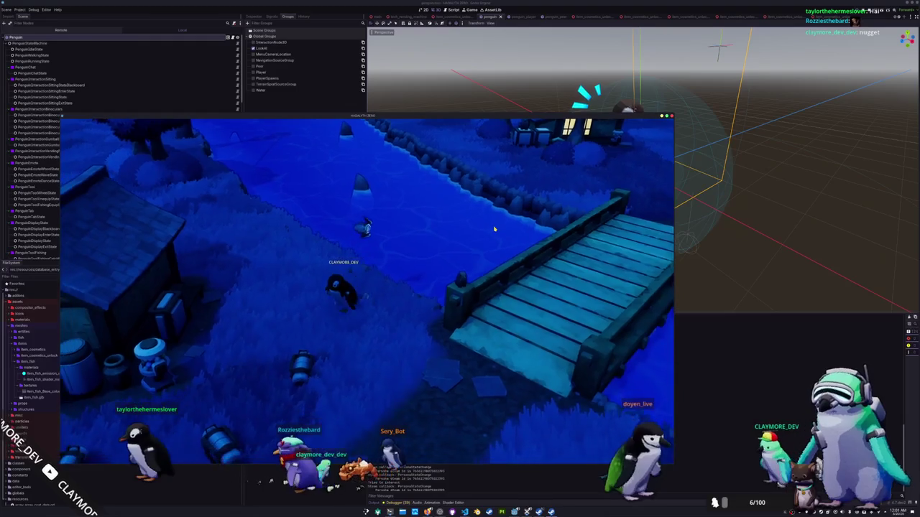
key(F8)
key(F5)
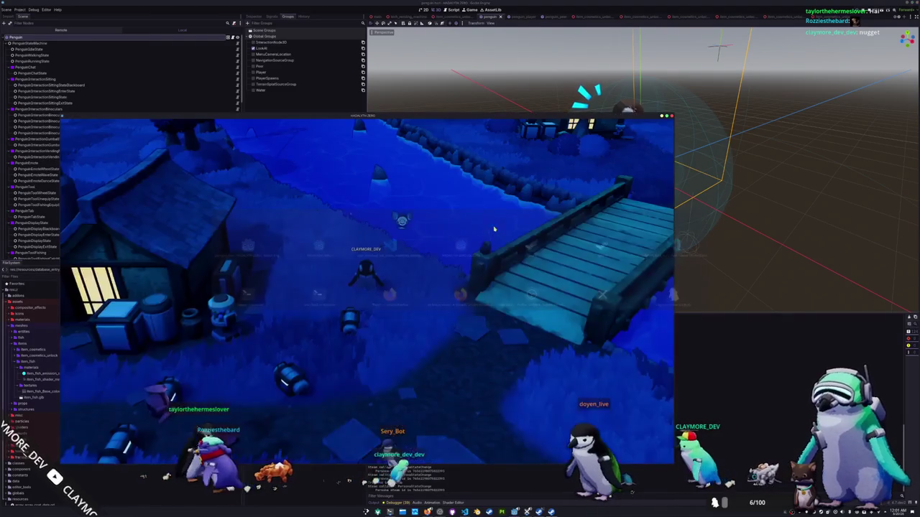
key(F8)
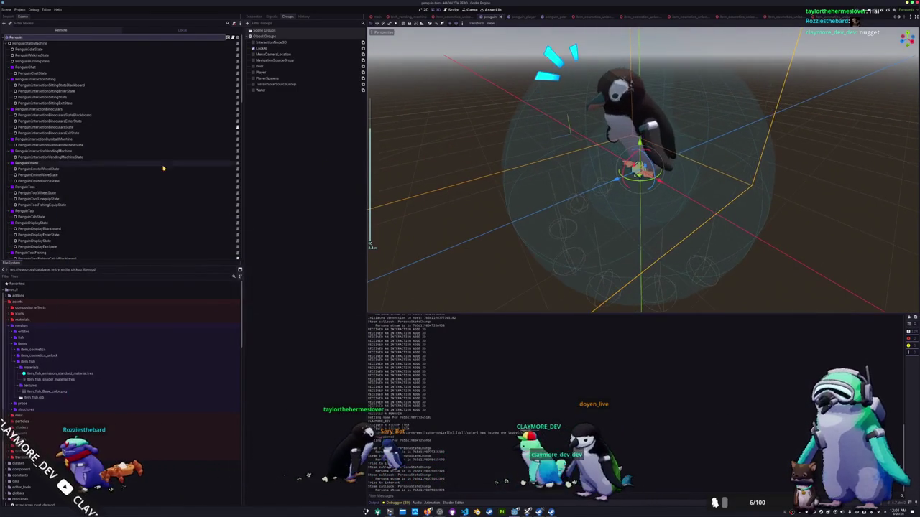
Step: Inspect the TerrainShapeCastRoot and FishingRayCast3D nodes in the Scene dock
scroll(29, 165, down, 9)
click(29, 162)
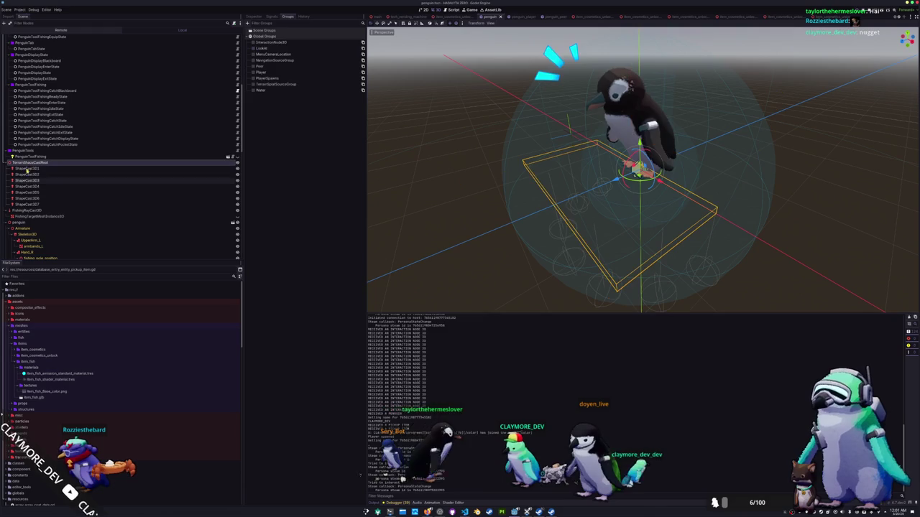
click(20, 210)
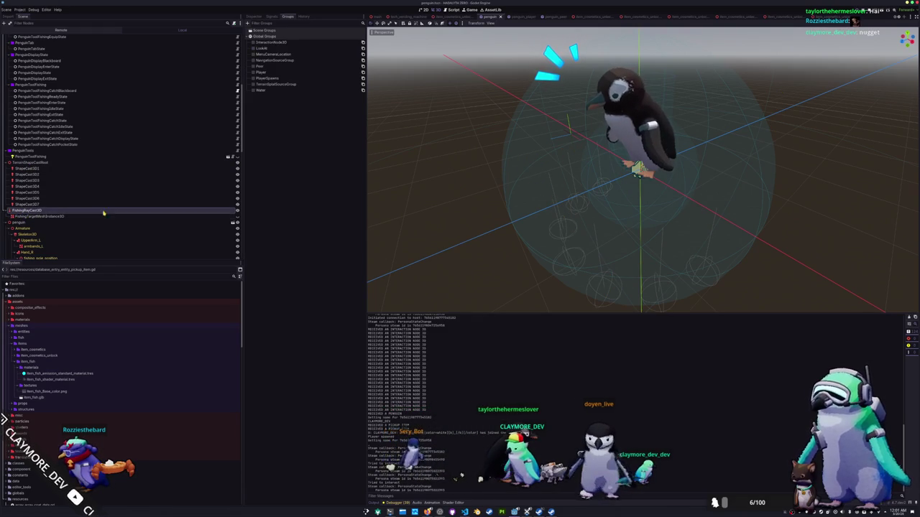
click(26, 162)
scroll(43, 144, up, 10)
Step: Add a Node3D child to Penguin and move it beside TerrainShapeCastRoot
click(29, 37)
right_click(29, 37)
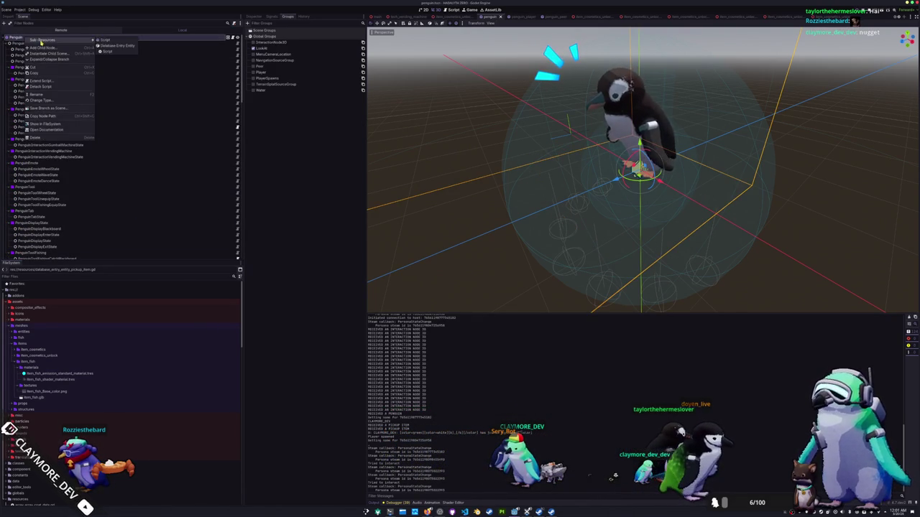
click(38, 47)
text(node3d)
key(Return)
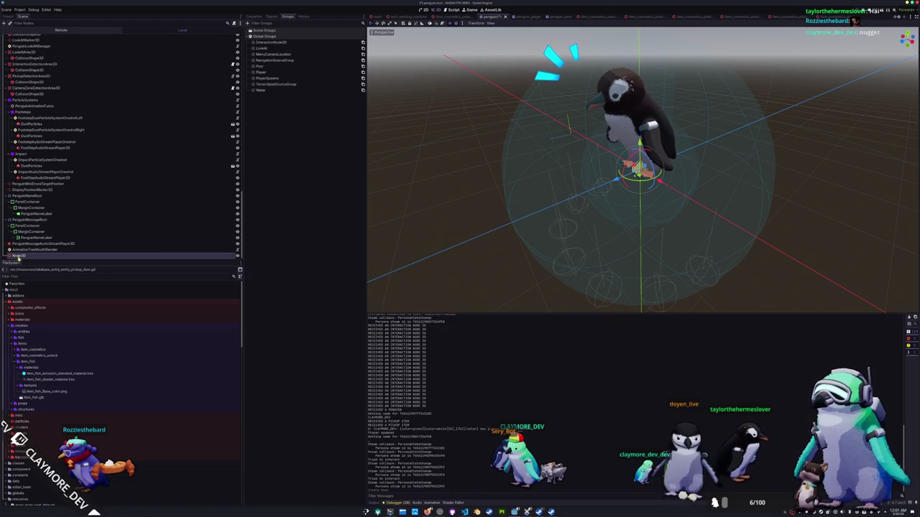
mouse_move(113, 171)
mouse_down()
mouse_move(82, 138)
mouse_move(57, 147)
mouse_move(50, 98)
mouse_move(49, 152)
mouse_move(49, 105)
mouse_up()
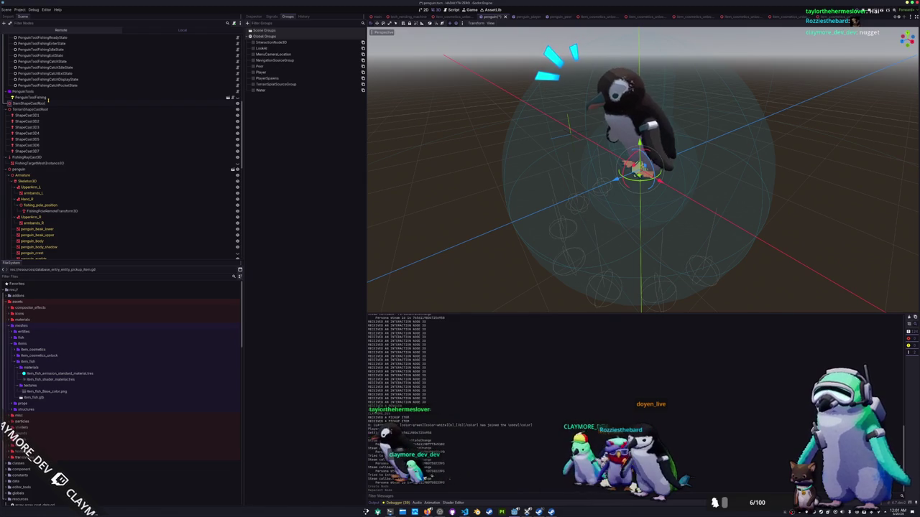
Step: Add a ShapeCast3D child under ItemShapeCastRoot
key(ctrl+a)
text(shapecast)
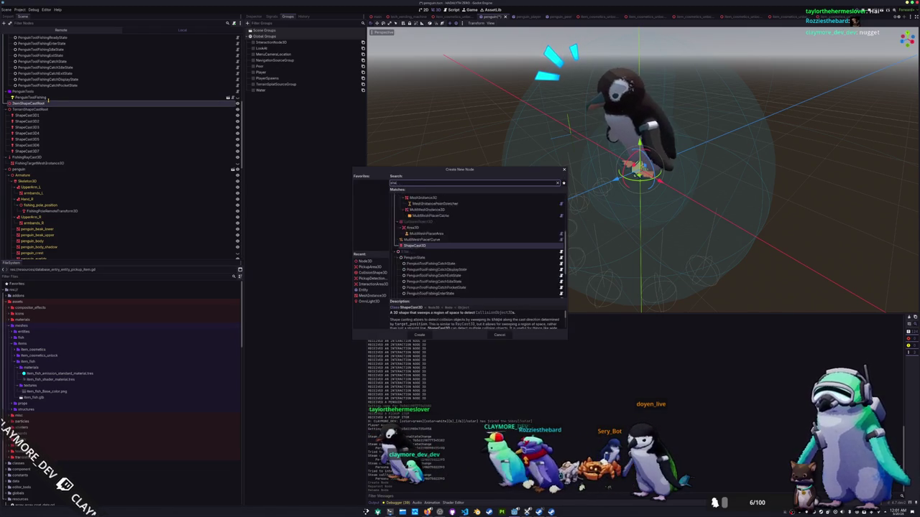
key(Return)
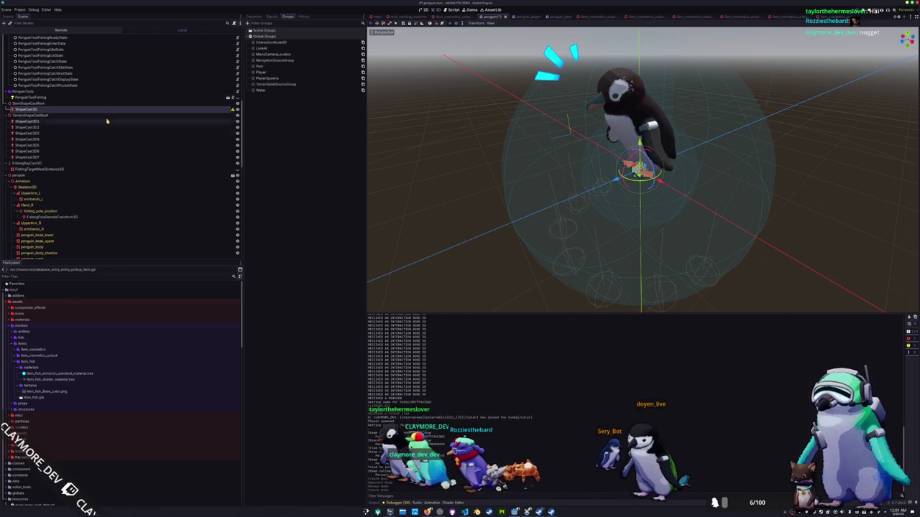
Step: Give the new ShapeCast3D a new SphereShape3D shape in the Inspector
click(257, 16)
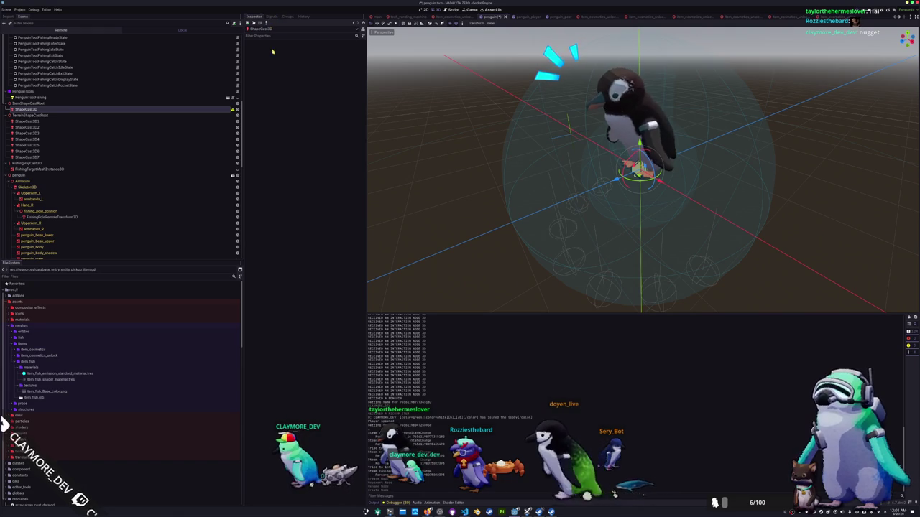
click(103, 109)
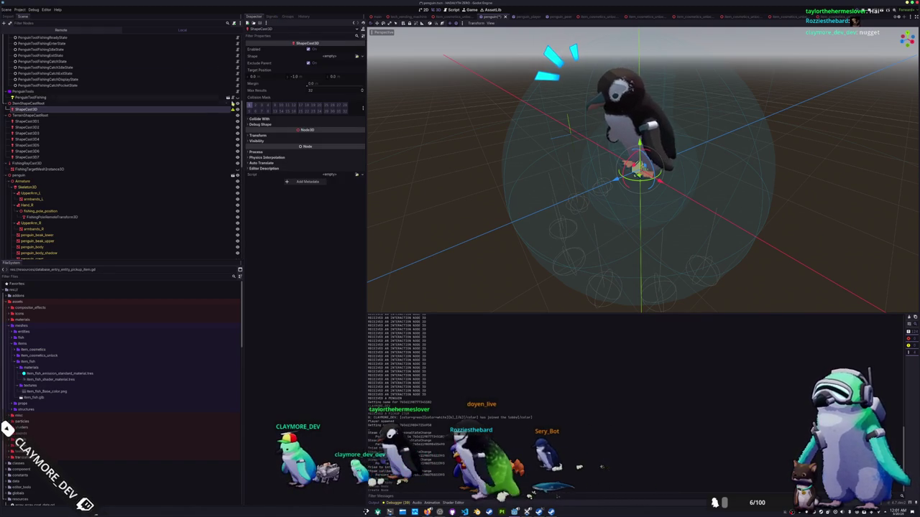
click(359, 57)
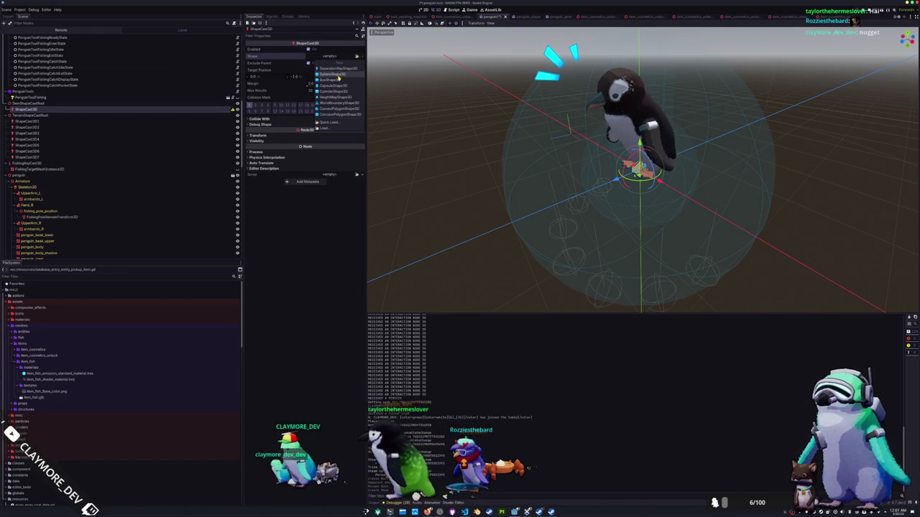
click(335, 75)
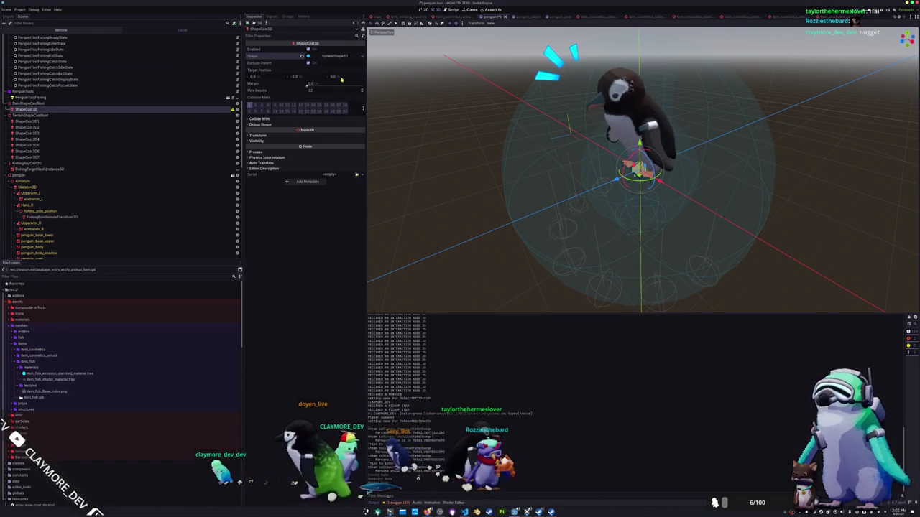
Step: Check the penguin from the front and top views
scroll(551, 157, down, 3)
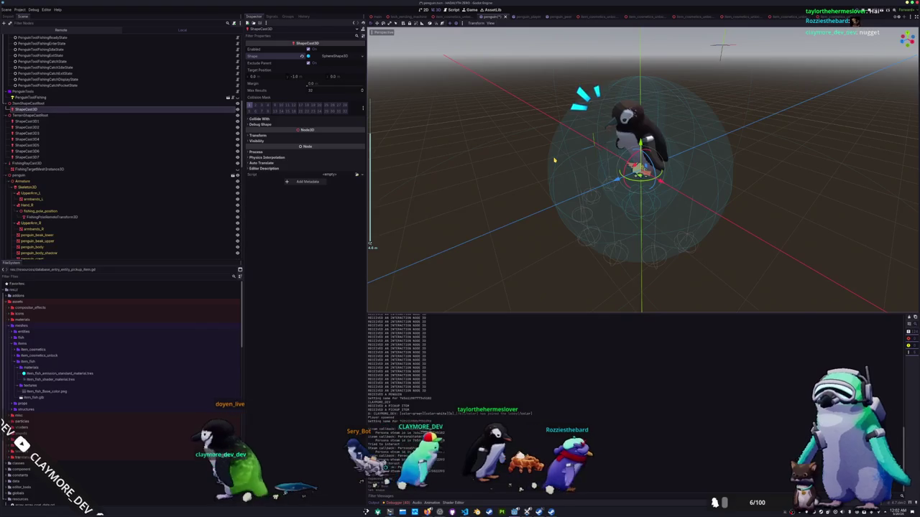
key(KP_1)
scroll(554, 159, up, 2)
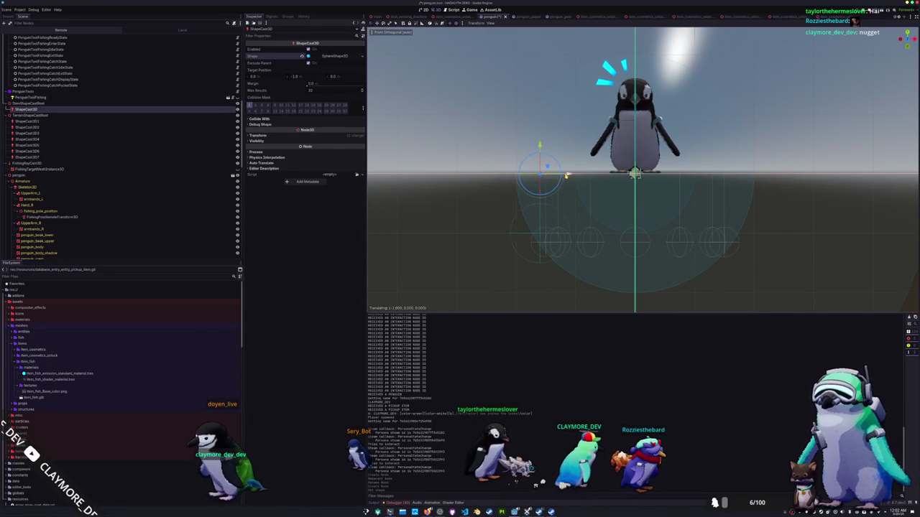
drag(574, 175, 556, 204)
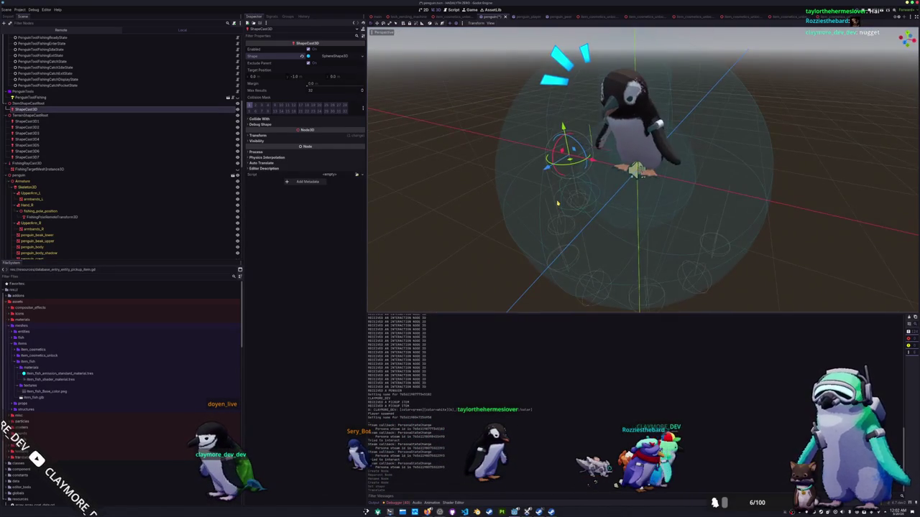
key(KP_7)
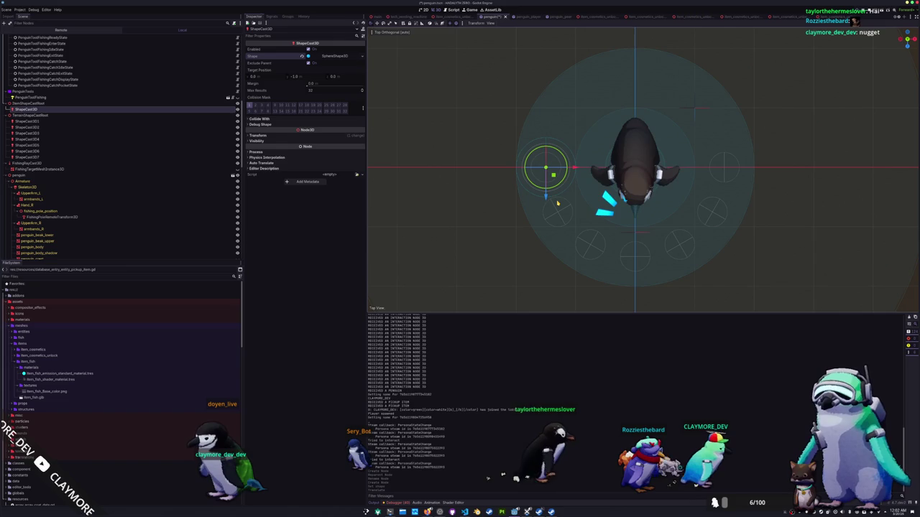
key(KP_1)
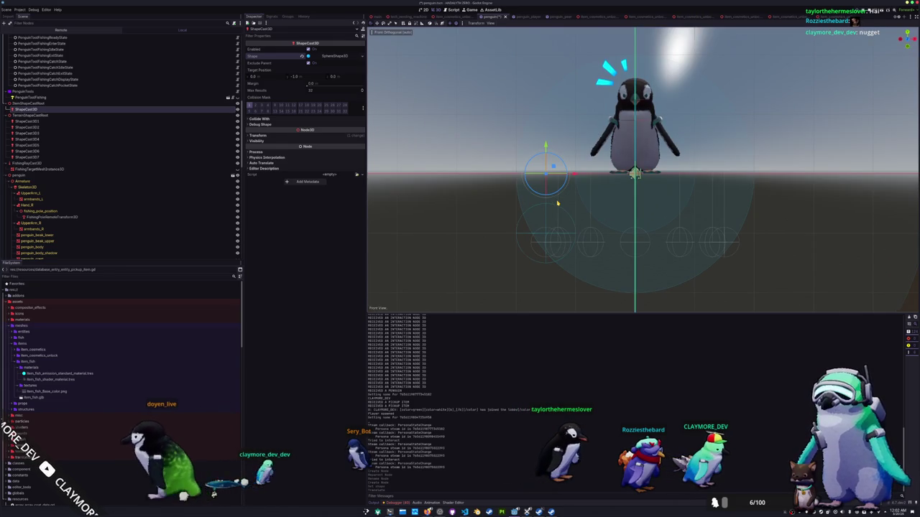
Step: Expand Collide With and Debug Shape, and show the collision mask layer names
click(265, 120)
click(274, 138)
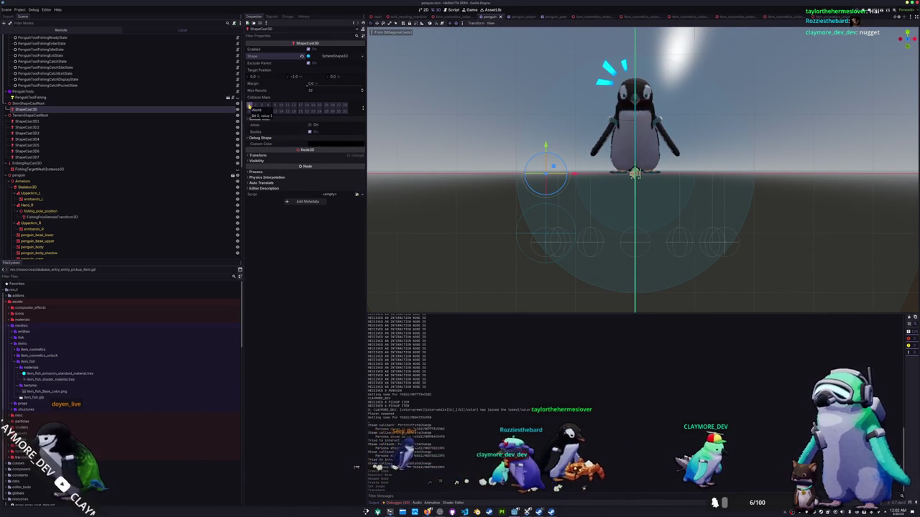
click(362, 107)
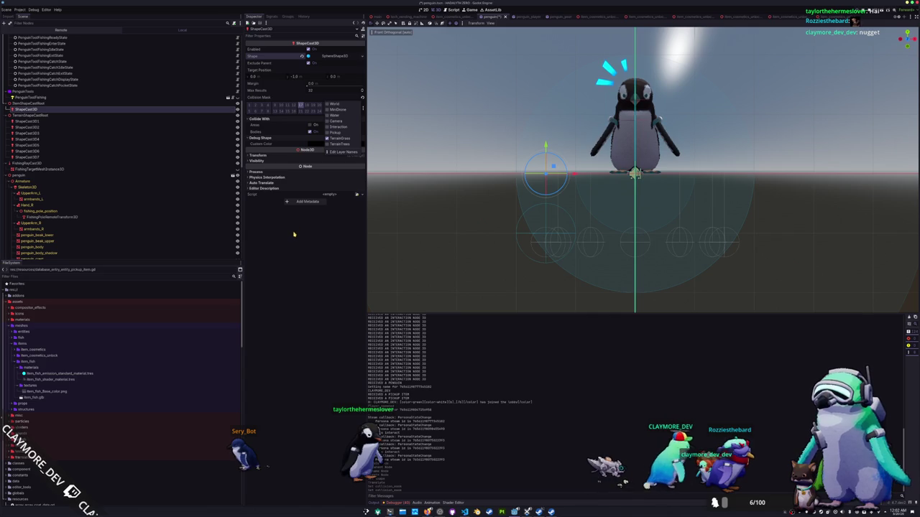
Step: Close the layer names list and compare ShapeCast3D1's settings with the new ShapeCast3D
click(309, 263)
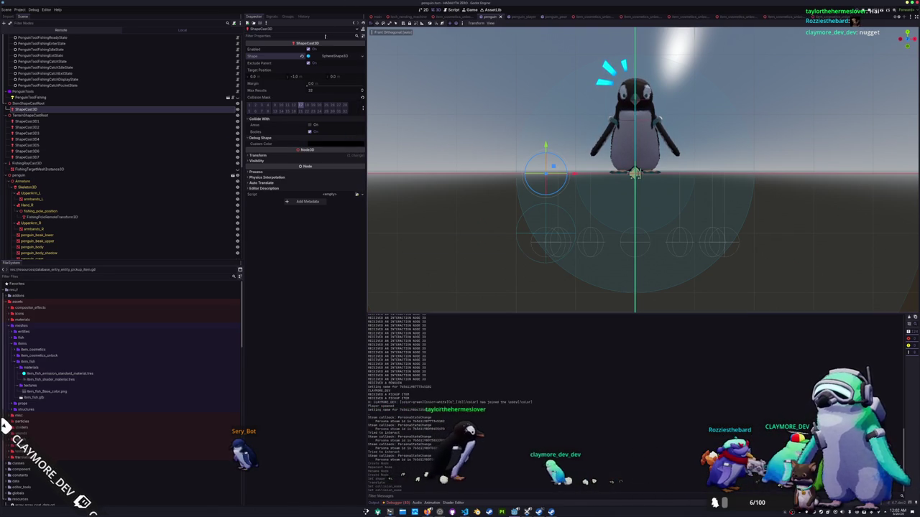
click(72, 122)
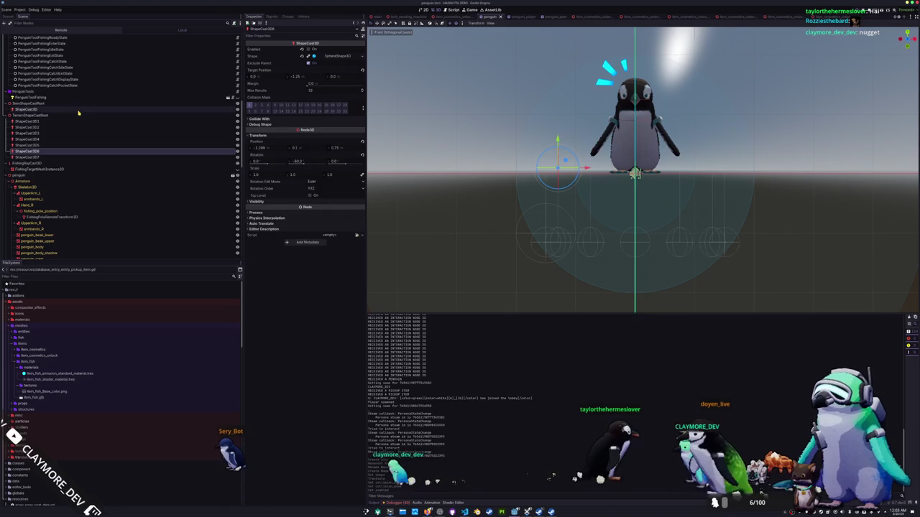
click(80, 113)
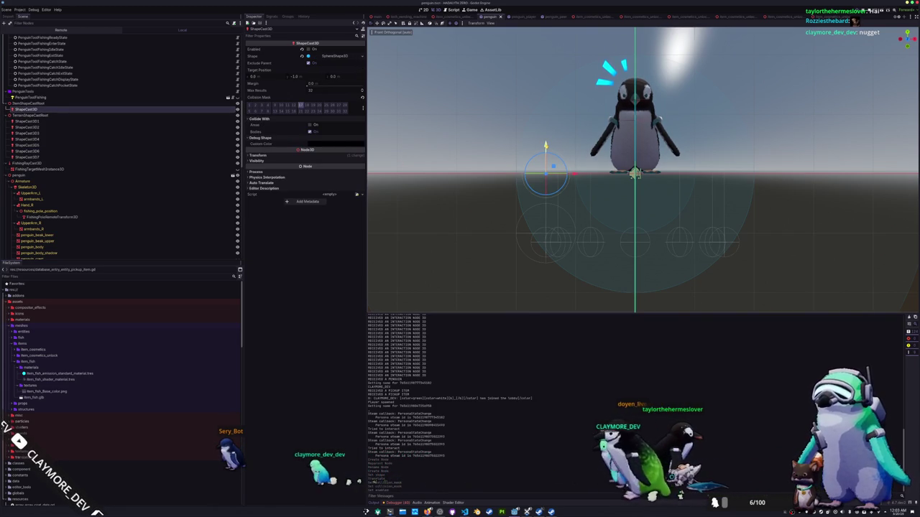
Step: Select ItemShapeCastRoot and rotate it around the penguin in top view
mouse_move(575, 172)
mouse_down()
mouse_move(514, 174)
mouse_move(563, 159)
mouse_move(508, 167)
mouse_move(531, 159)
mouse_move(526, 171)
mouse_move(385, 181)
mouse_up()
click(56, 104)
click(56, 110)
click(56, 104)
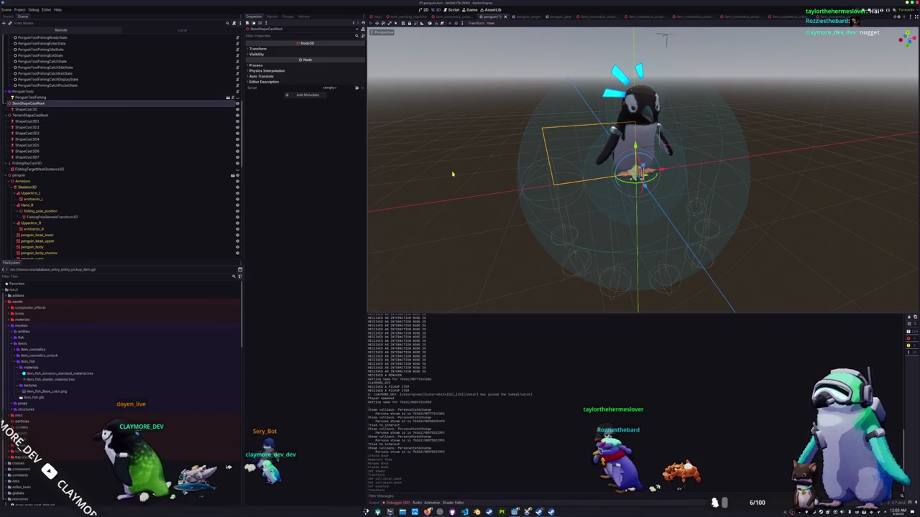
key(KP_7)
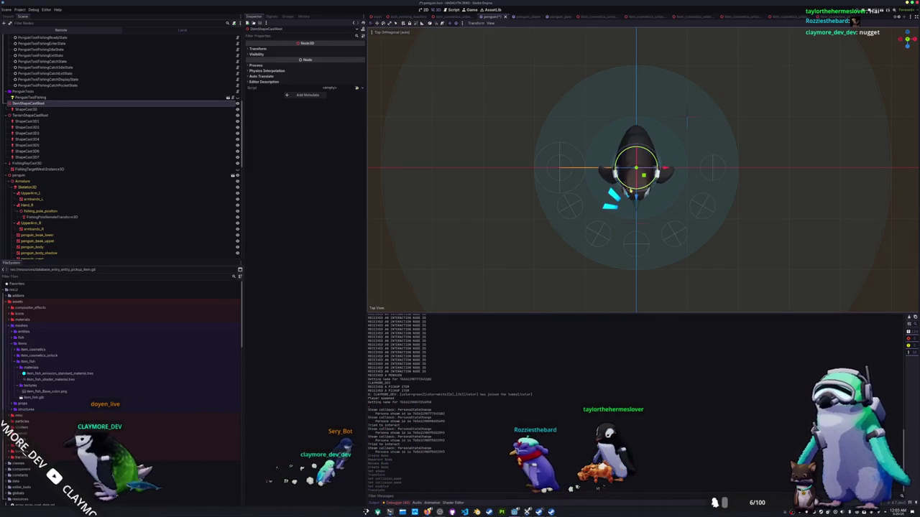
key(r)
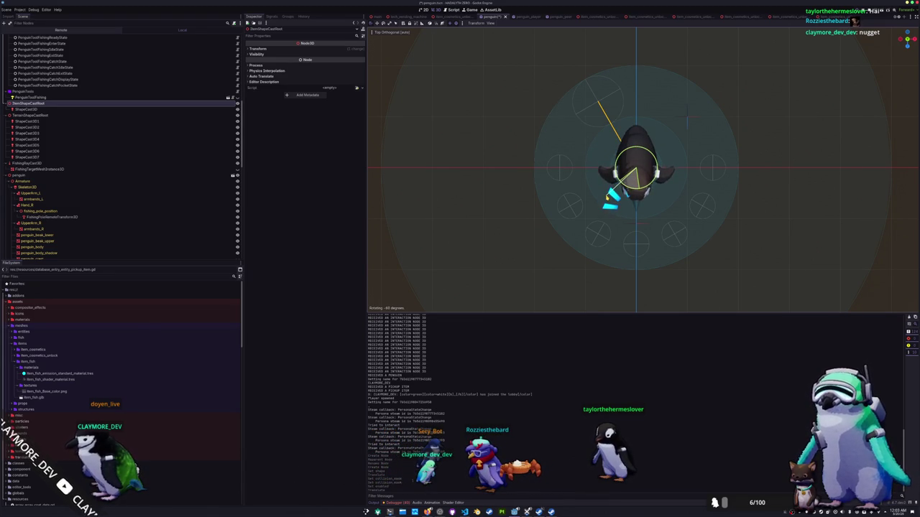
Step: Duplicate it into ItemShapeCastRoot2–6, rotating the copies to fan around the penguin
key(ctrl+d)
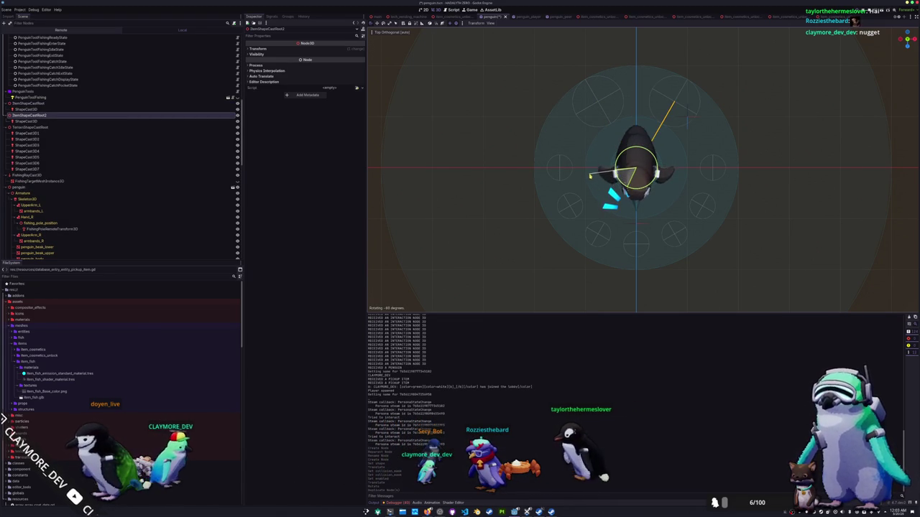
key(ctrl+d)
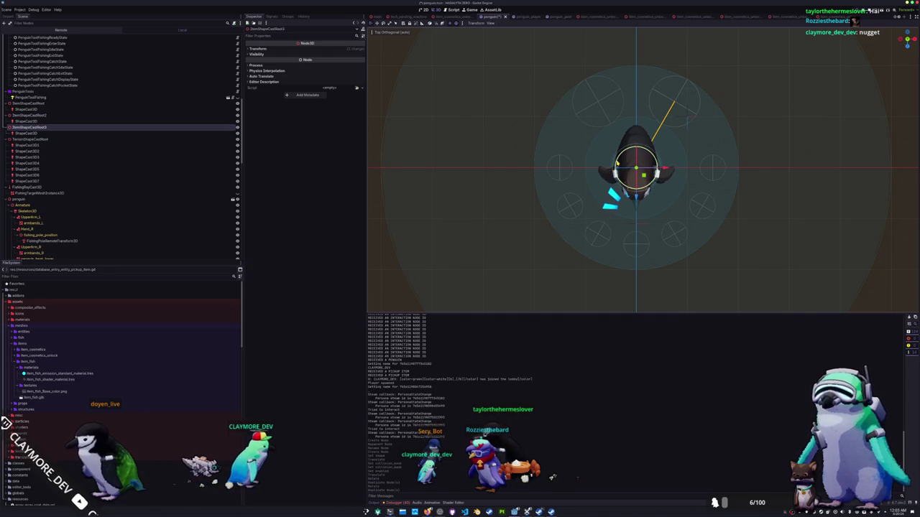
key(ctrl+d)
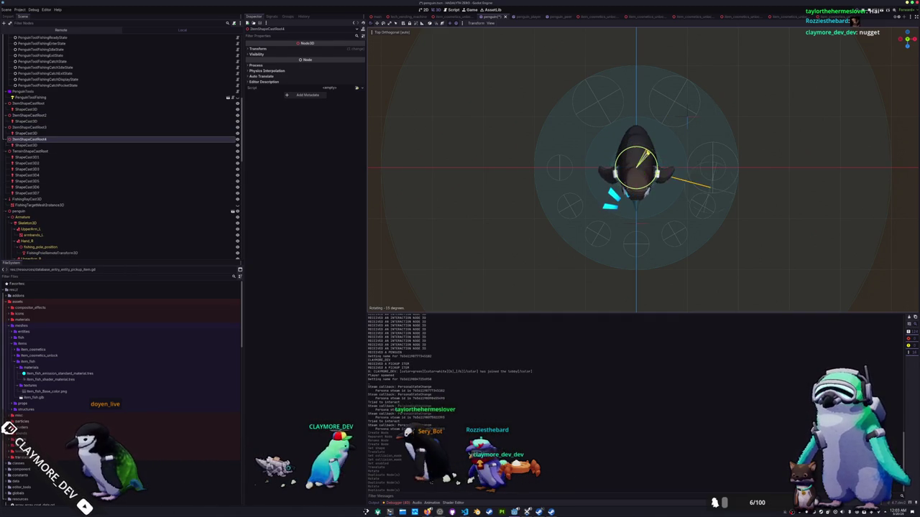
key(ctrl+d)
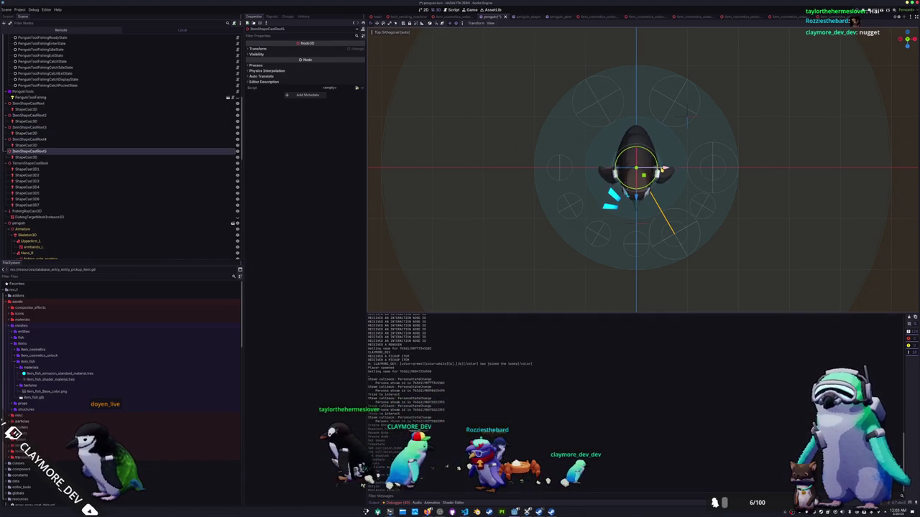
key(r)
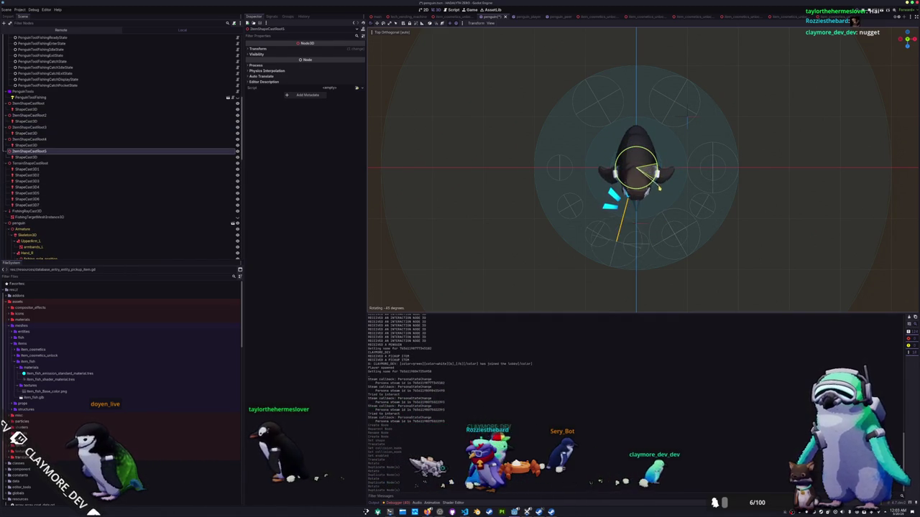
key(ctrl+d)
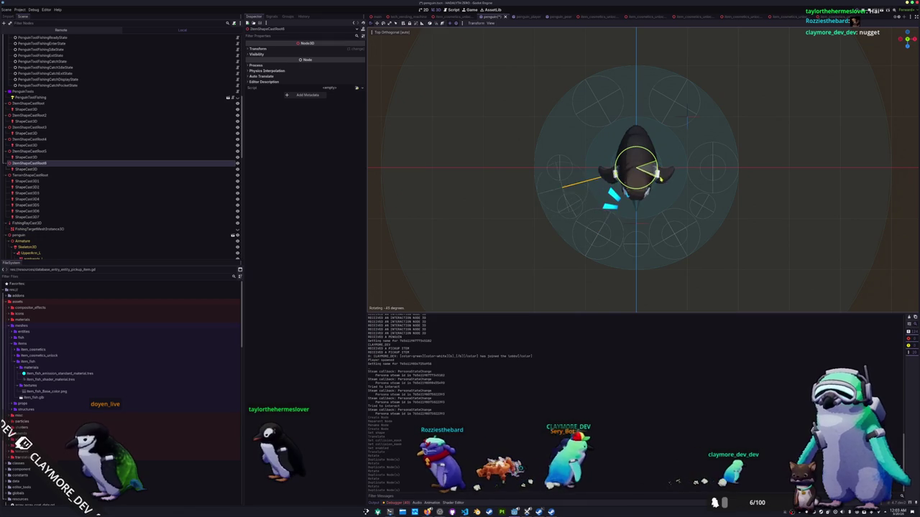
mouse_move(546, 216)
mouse_down()
mouse_move(505, 191)
mouse_move(493, 153)
mouse_up()
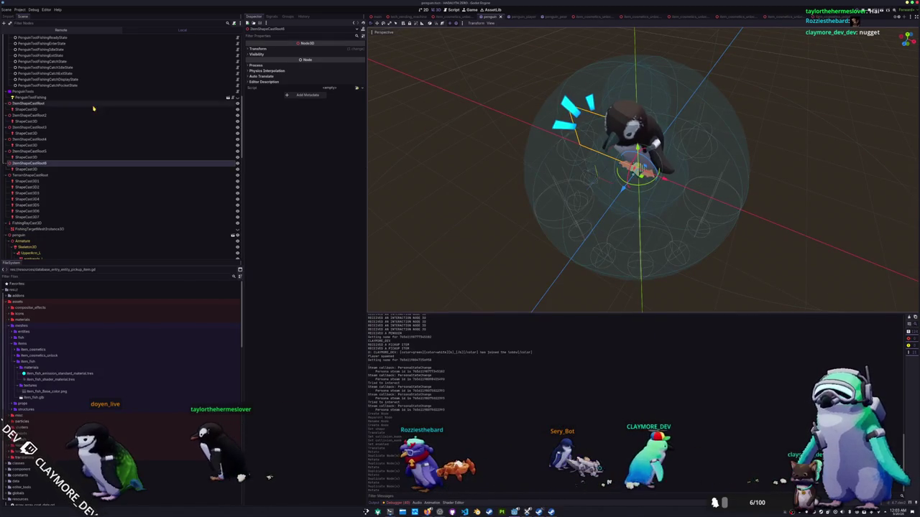
Step: Move each copy's ShapeCast3D under the original ItemShapeCastRoot
click(24, 121)
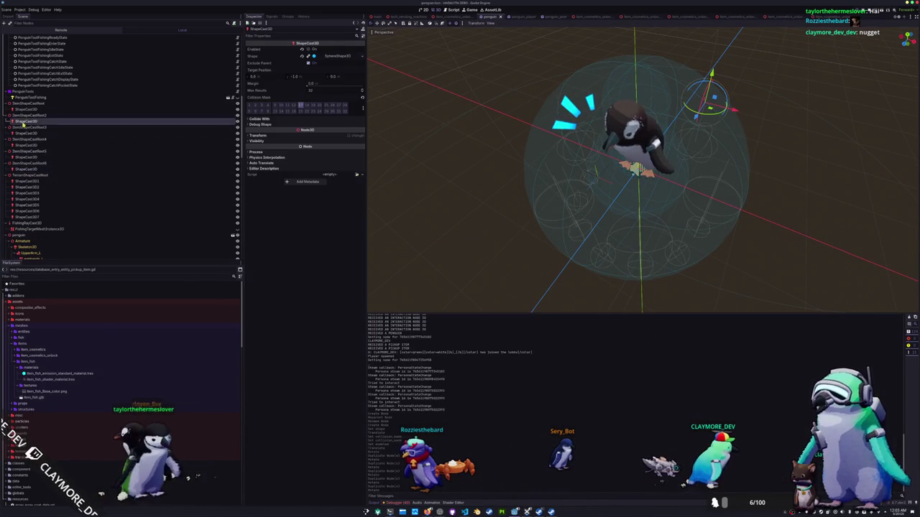
click(28, 134)
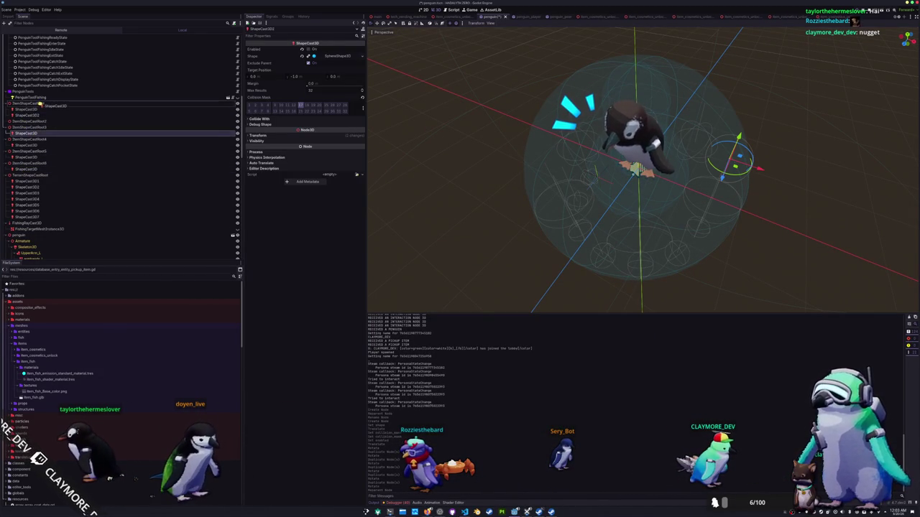
drag(40, 105, 40, 106)
drag(32, 146, 39, 106)
mouse_move(24, 157)
mouse_down()
mouse_move(40, 105)
mouse_move(43, 160)
mouse_up()
drag(39, 105, 39, 105)
Step: Delete the empty ItemShapeCastRoot2–6 nodes and switch to penguin.gd in the code editor
click(29, 169)
shift+click(39, 146)
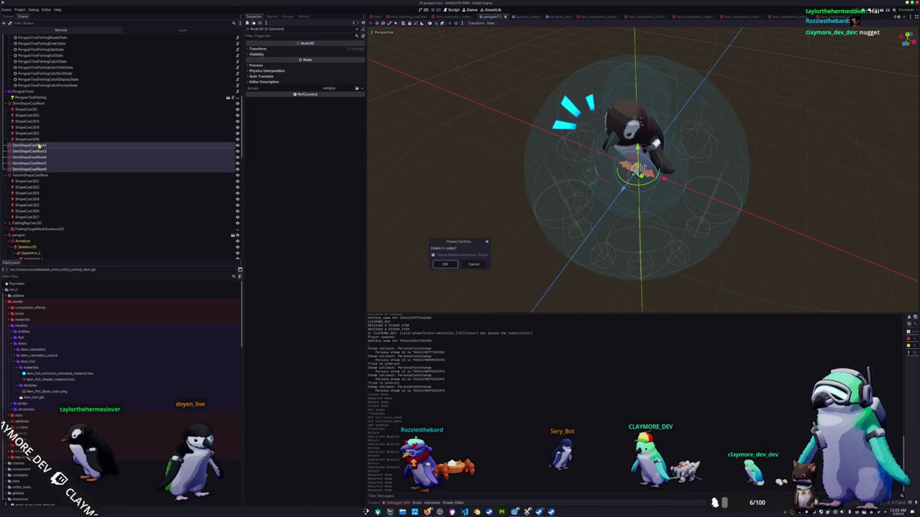
key(Return)
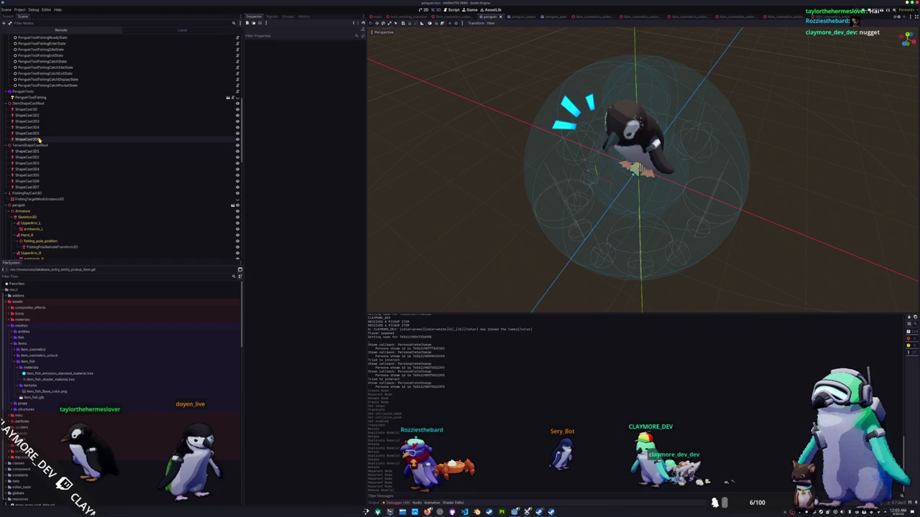
shift+click(40, 140)
scroll(79, 130, up, 10)
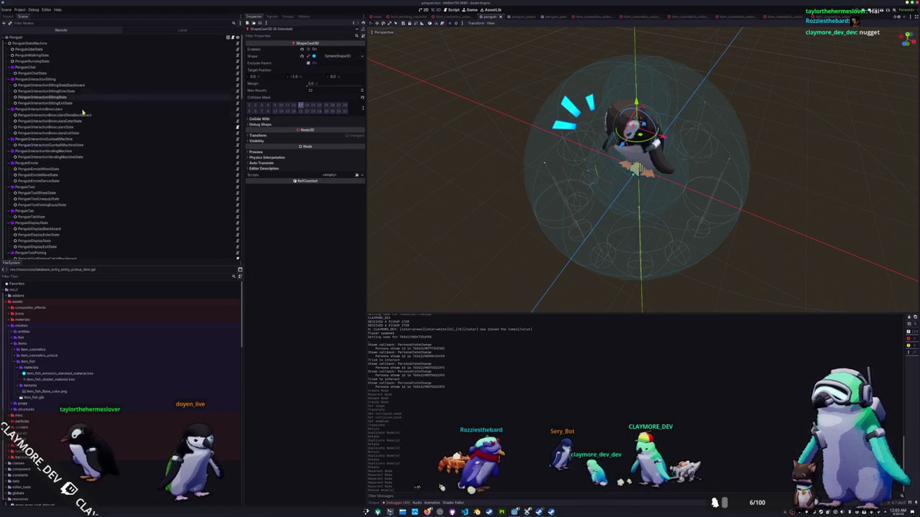
click(43, 38)
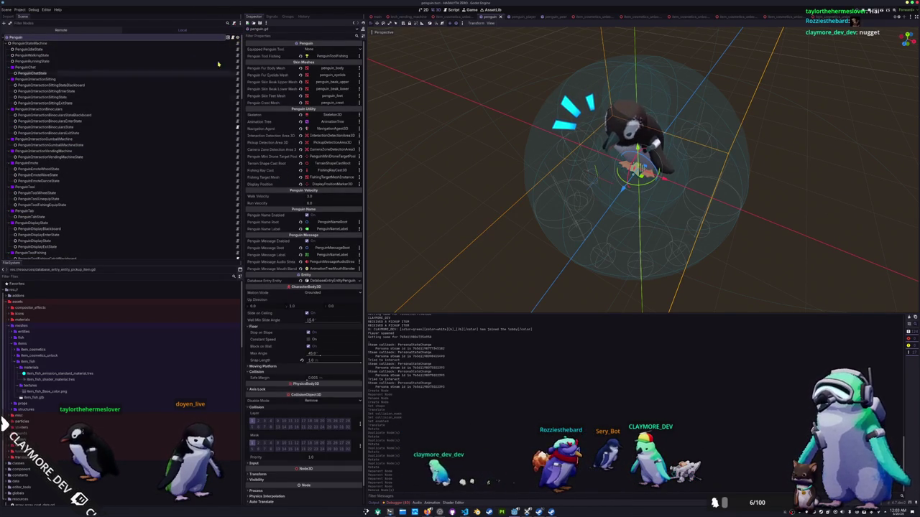
key(alt+Tab)
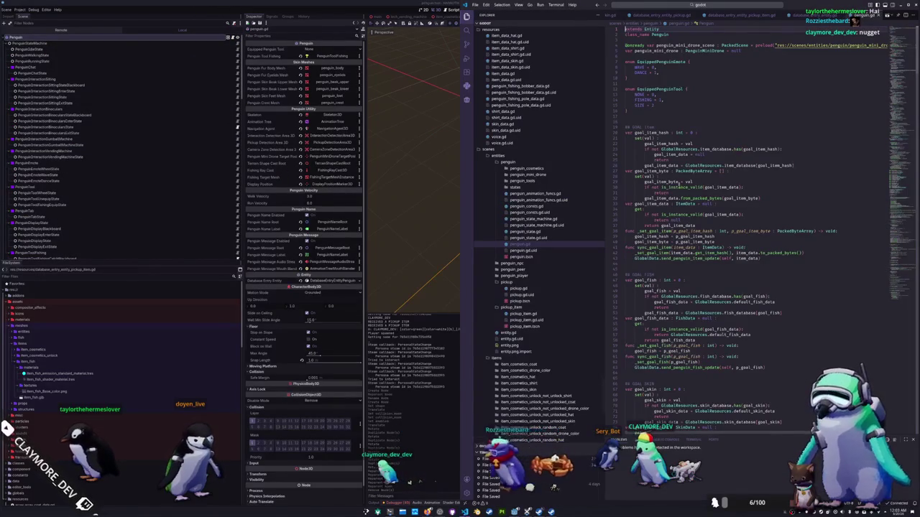
Step: Scroll penguin.gd to the Penguin Utility export declarations
scroll(690, 252, down, 20)
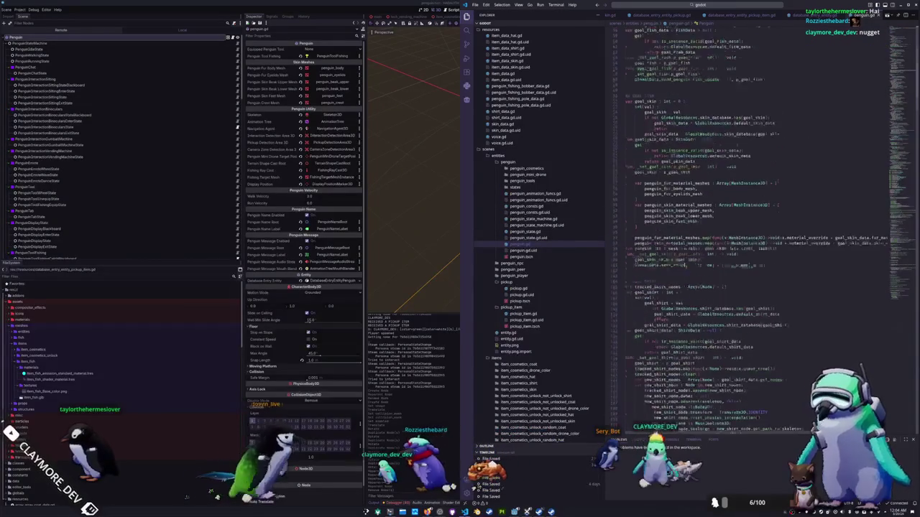
scroll(690, 252, down, 20)
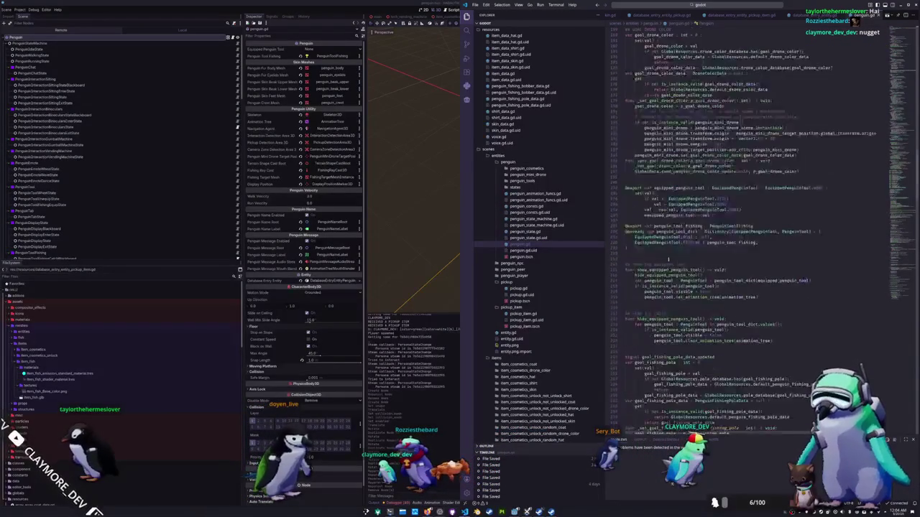
scroll(718, 215, down, 2)
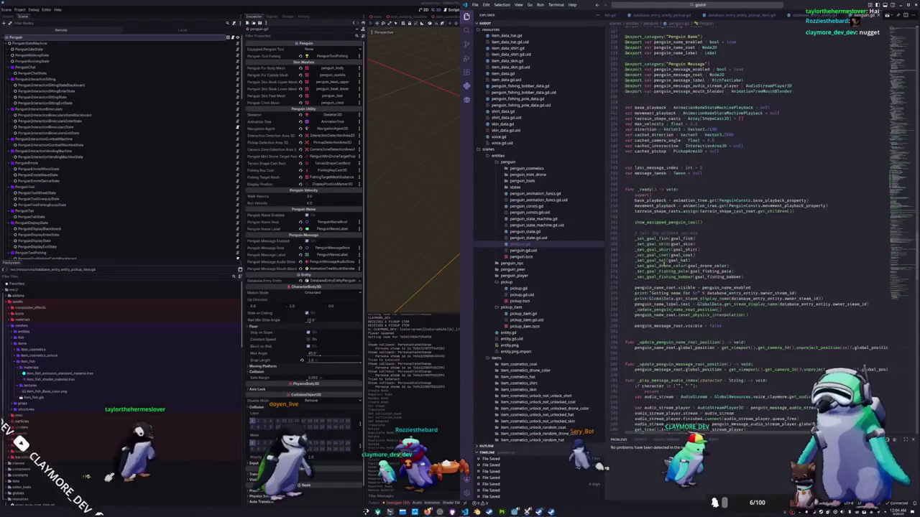
scroll(719, 215, down, 2)
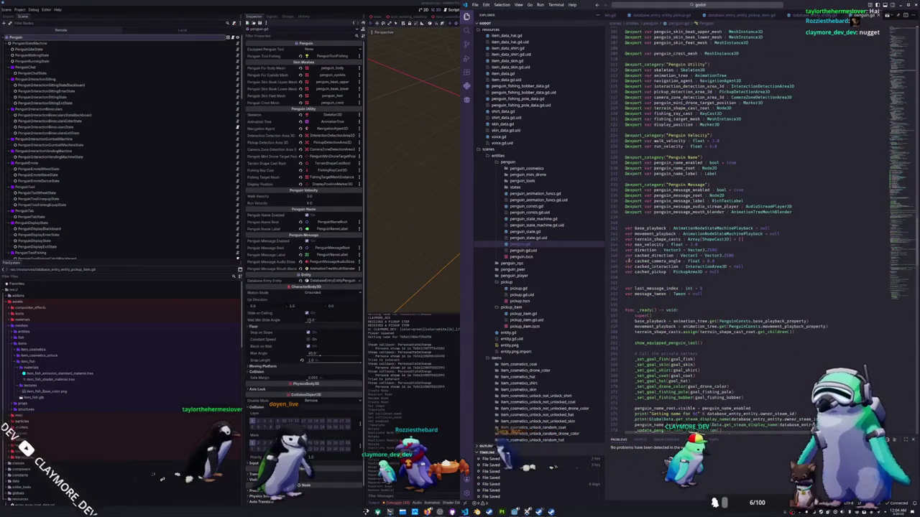
scroll(626, 267, up, 1)
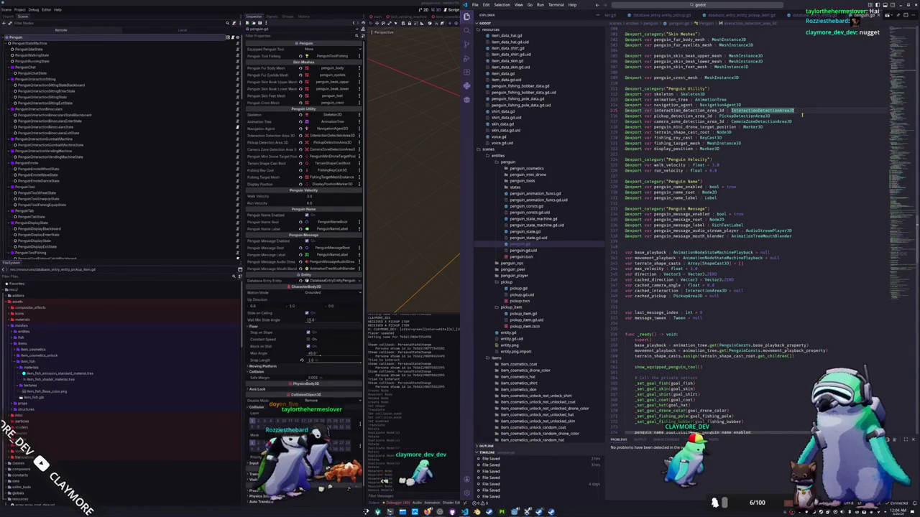
click(803, 132)
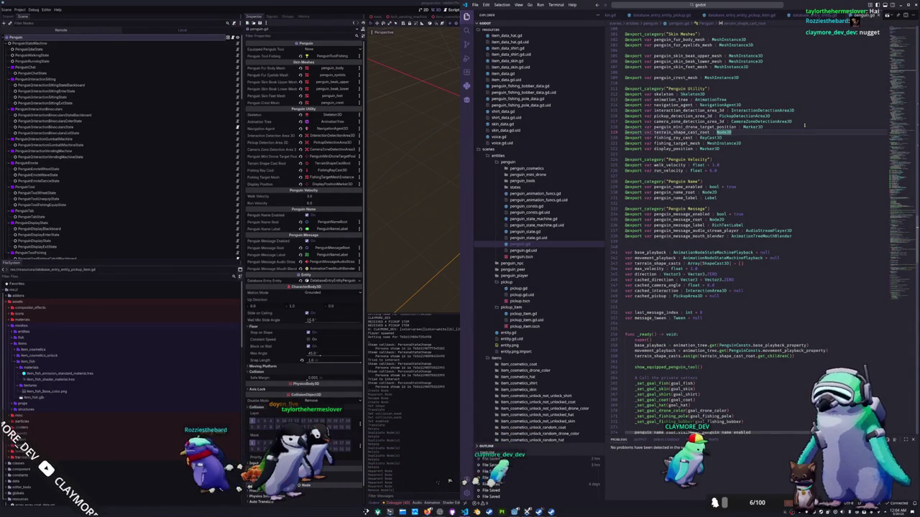
key(Return)
text(@export var )
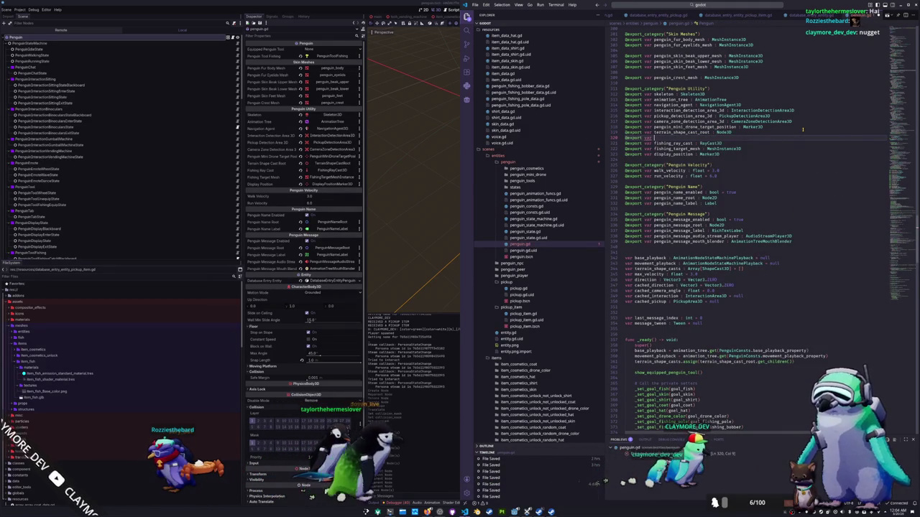
text(item_shape_cast_root )
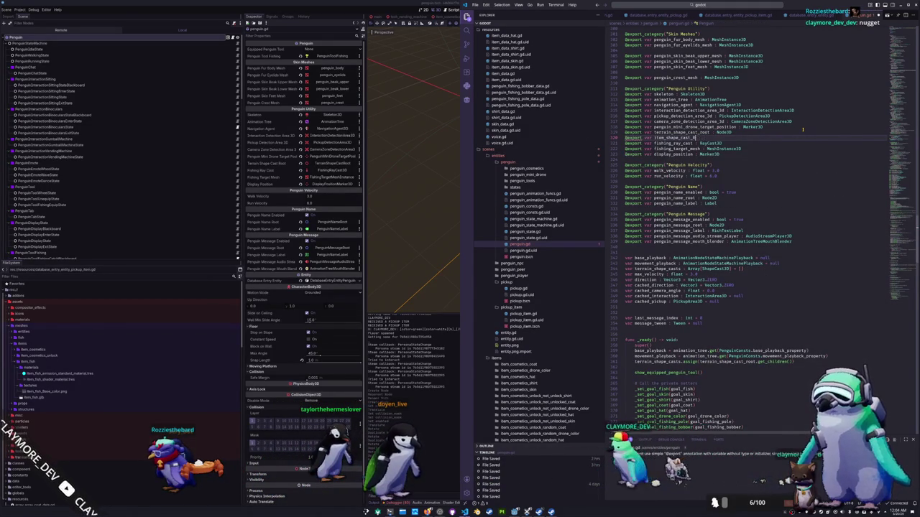
text(: Node3D)
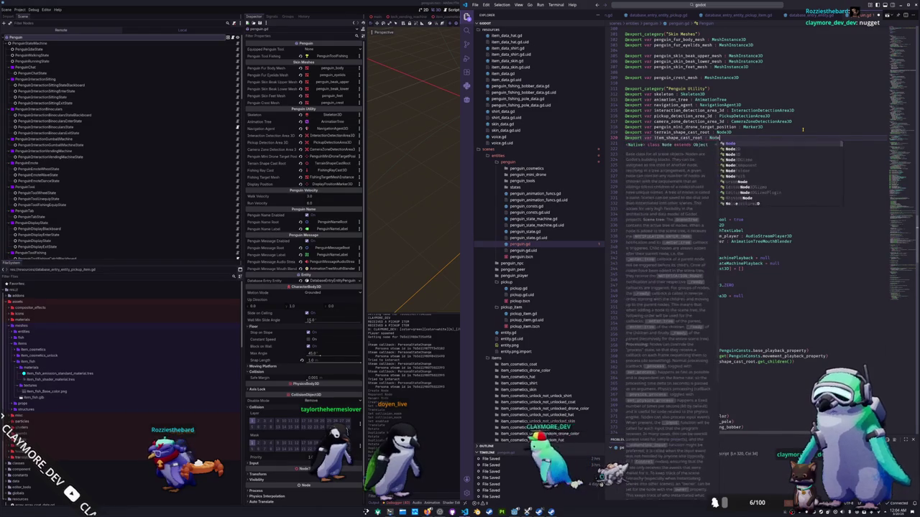
key(Escape)
key(Down)
key(Down)
key(Down)
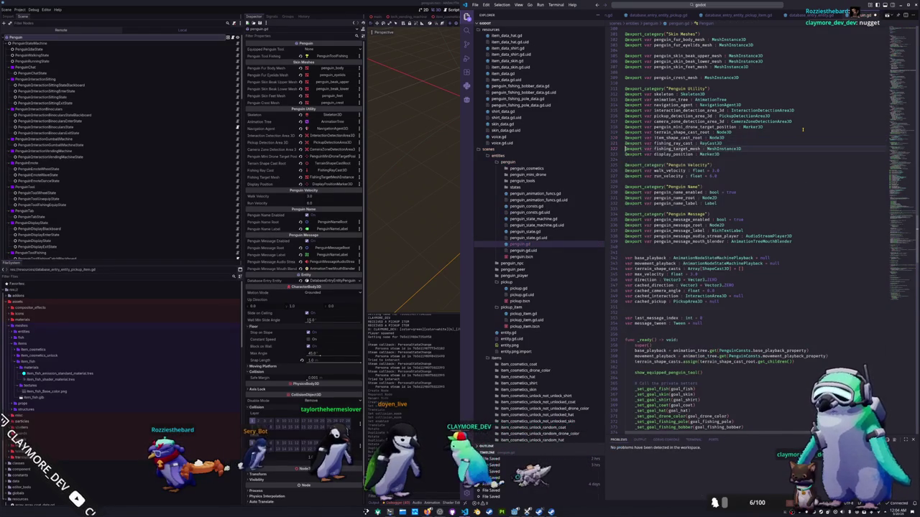
scroll(803, 129, down, 10)
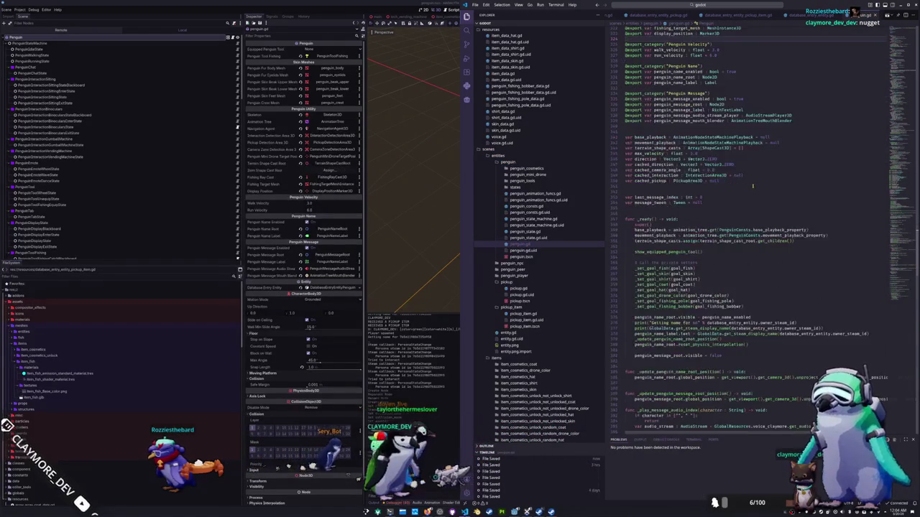
scroll(651, 162, up, 9)
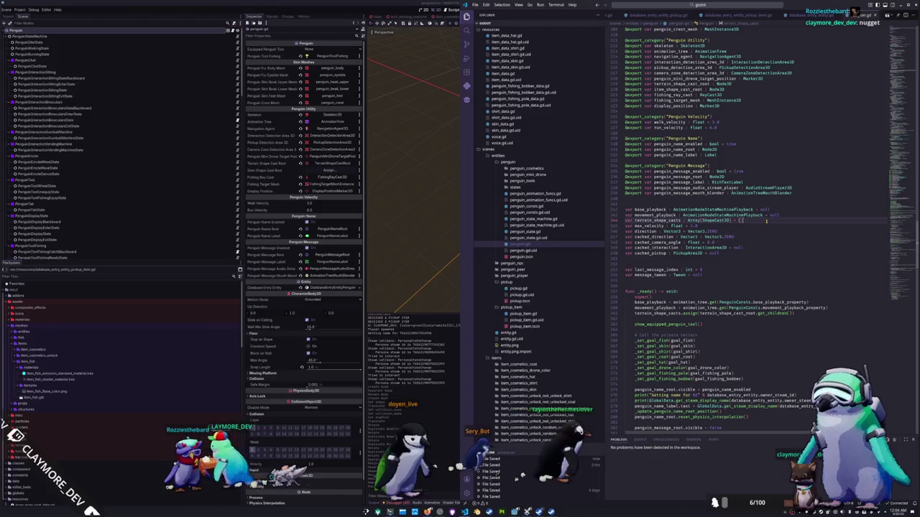
Step: Start a new var line below terrain_shape_casts, then go back to Godot
click(766, 221)
key(Return)
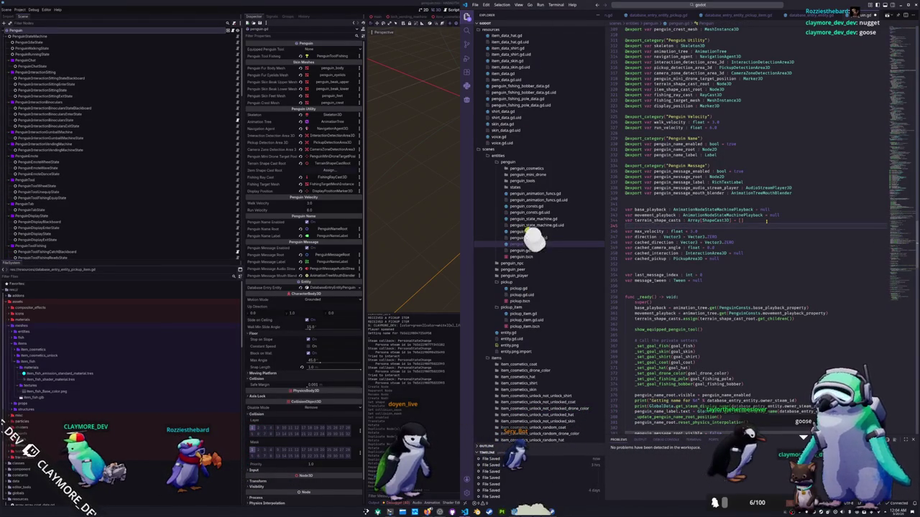
text(var)
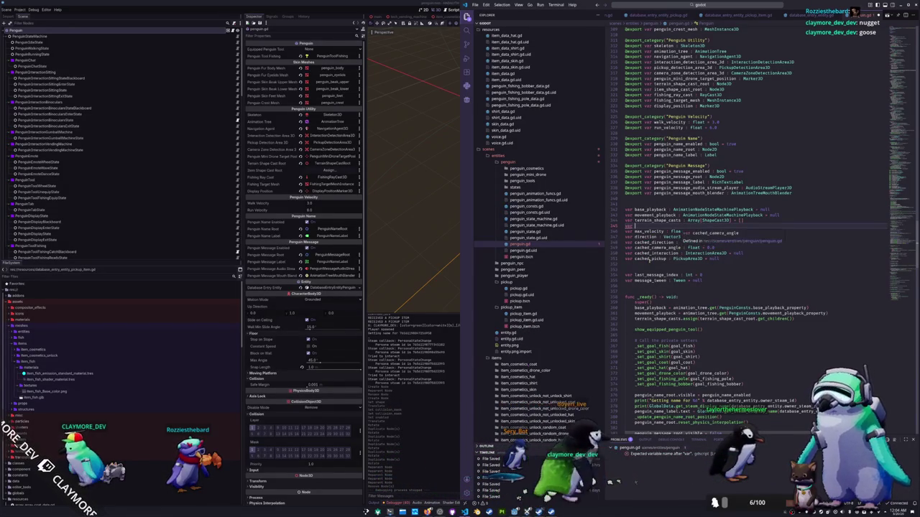
click(397, 503)
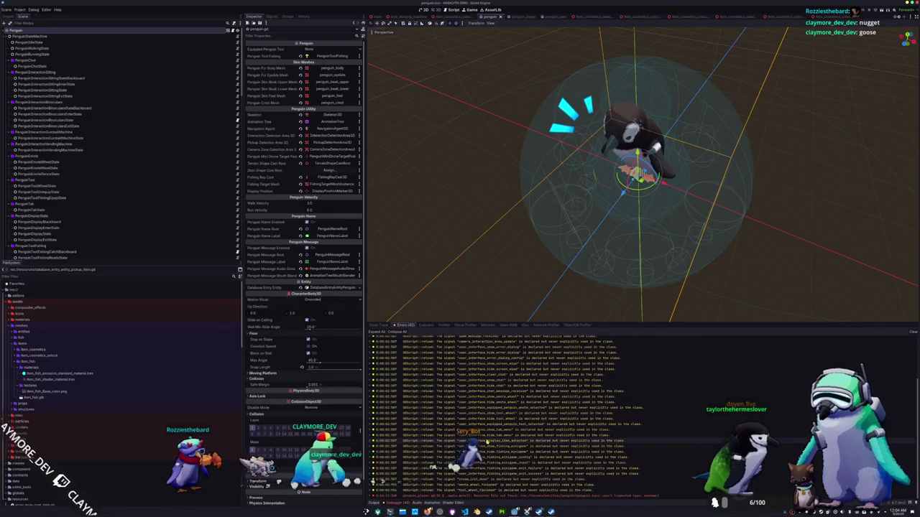
Step: Declare 'var item_shape_casts : Array[ShapeCast3D]' in penguin.gd
key(alt+Tab)
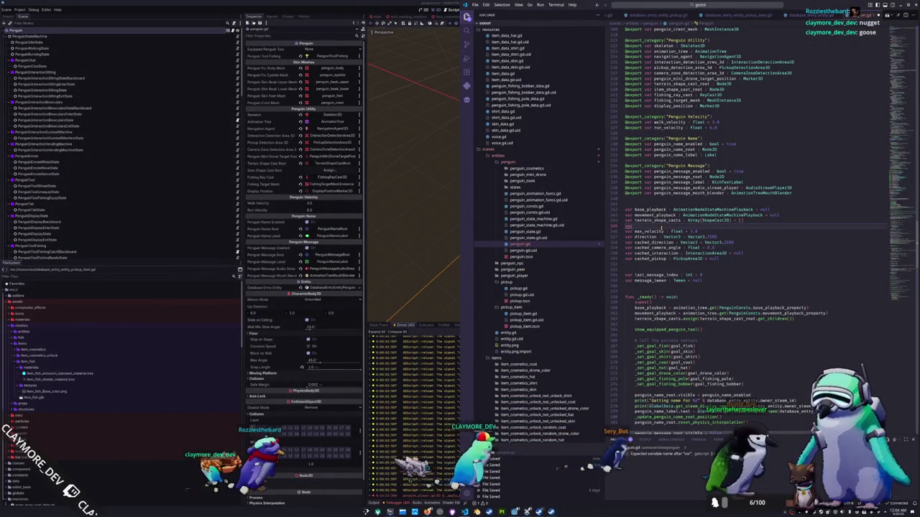
text(item_h)
key(BackSpace)
text(shape_cast)
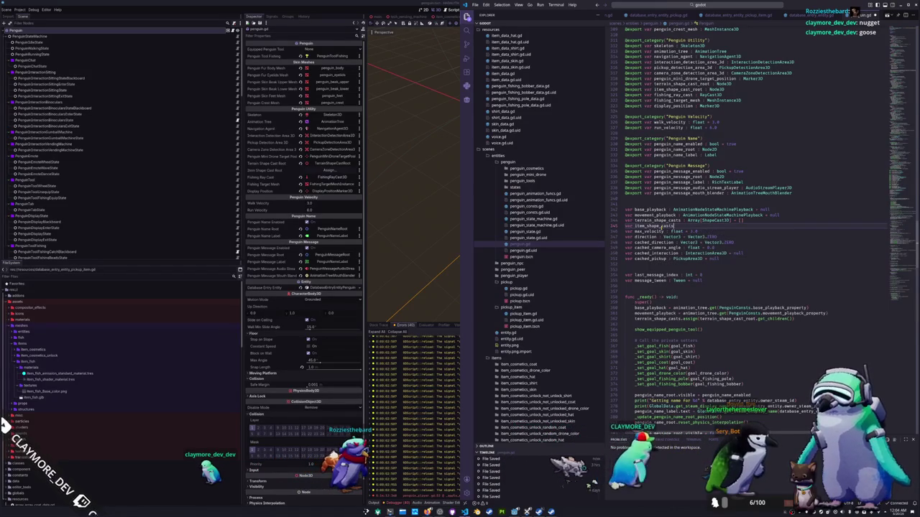
text( : C)
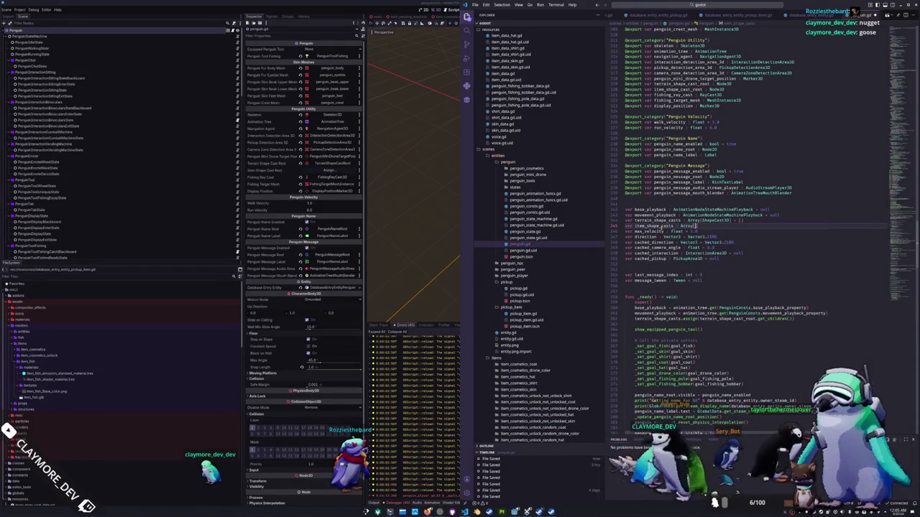
key(BackSpace)
text(Array[ShapeCast3D)
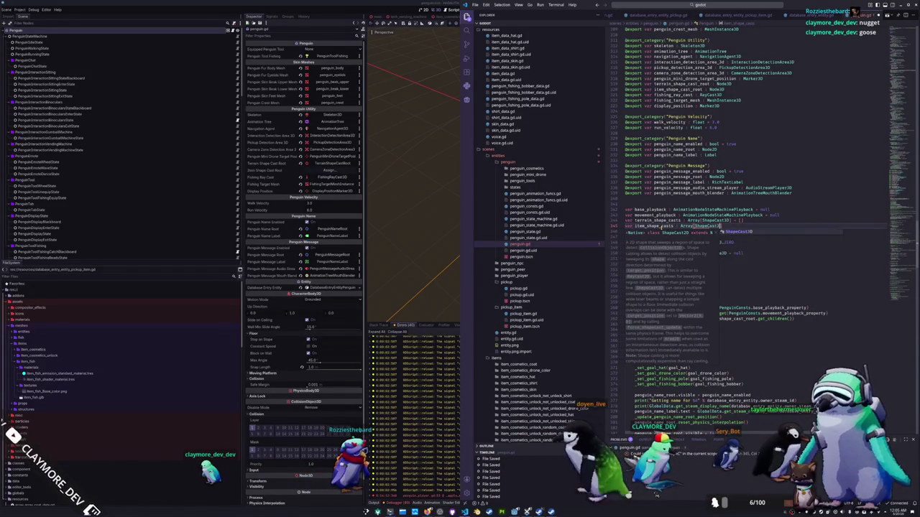
key(Return)
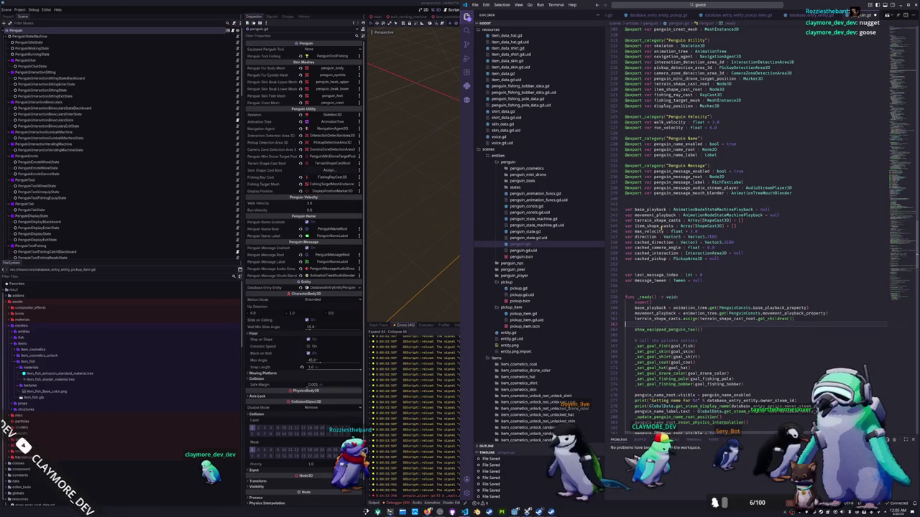
Step: Copy the terrain_shape_casts assignment in _ready and rename terrain to item
key(Return)
text(terrain_shape_casts.assign(terrain_shape_cast_root.get_children()))
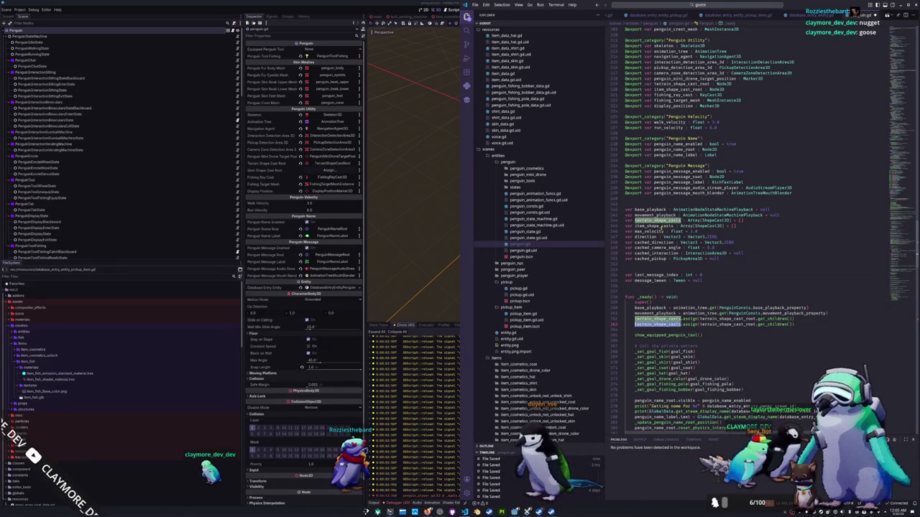
key(shift+Left)
key(shift+Left)
key(shift+Left)
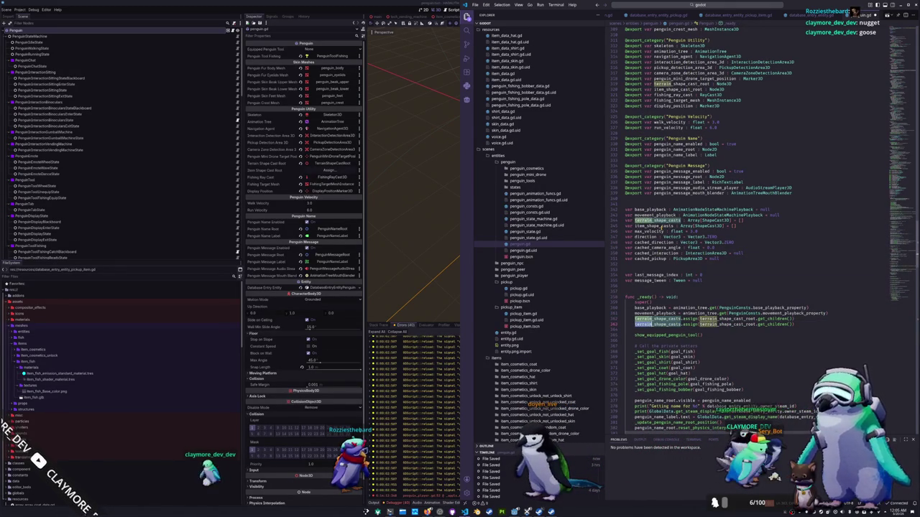
text(item)
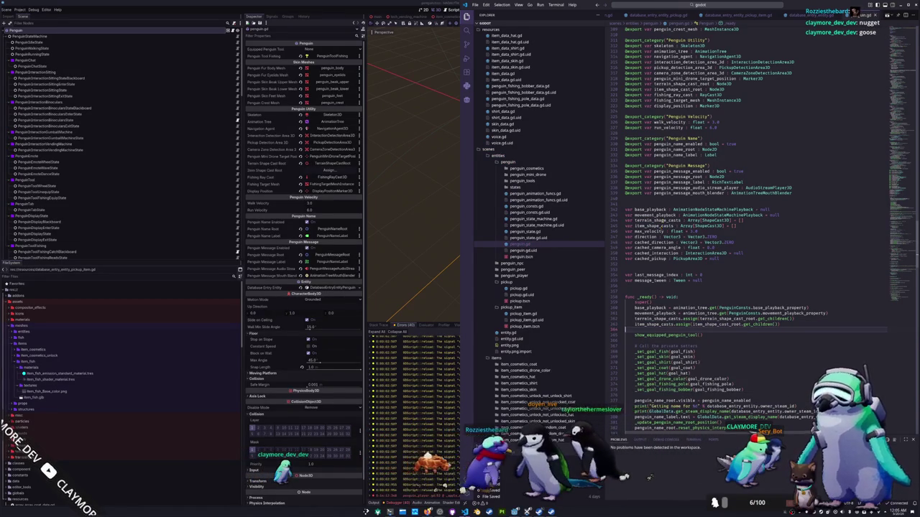
Step: Insert 'func get_item_spawn_transform() -> Transform3D:' above _physics_process
scroll(641, 255, down, 5)
scroll(635, 248, down, 15)
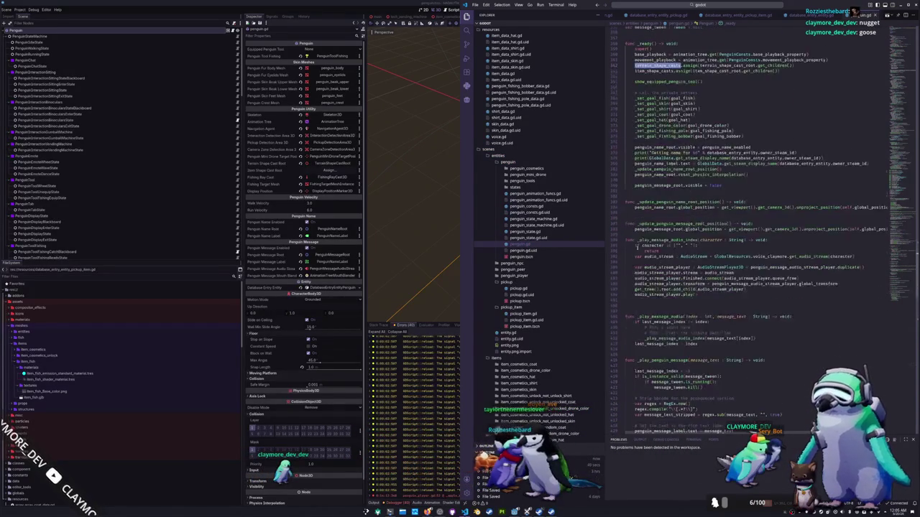
scroll(633, 248, down, 4)
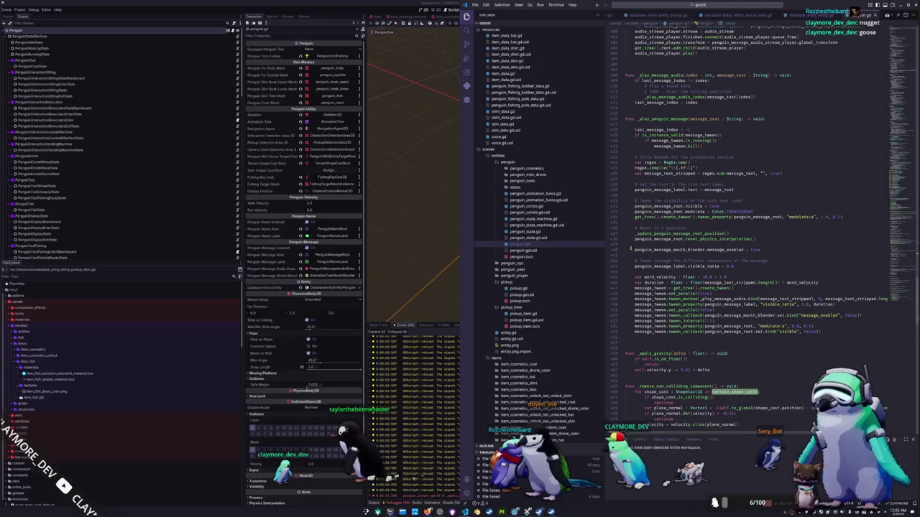
scroll(633, 249, down, 1)
scroll(630, 249, down, 4)
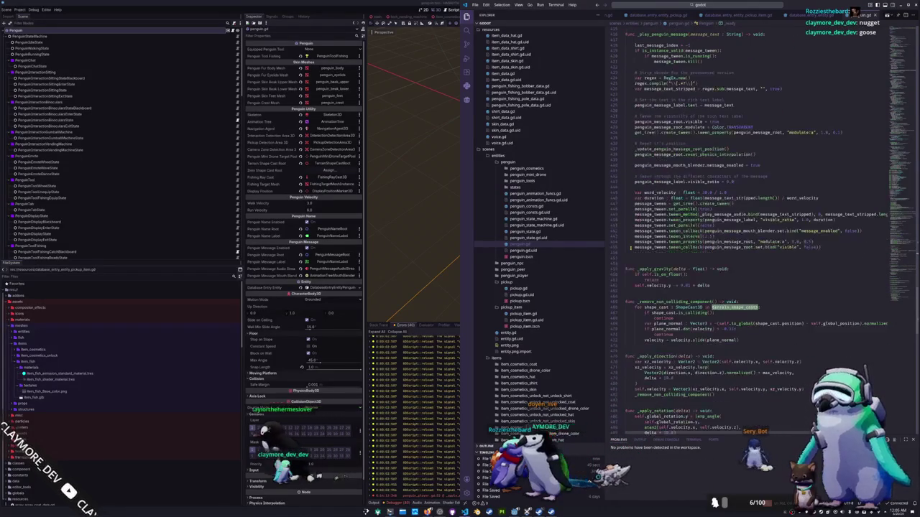
click(636, 258)
scroll(637, 257, down, 2)
scroll(636, 257, down, 8)
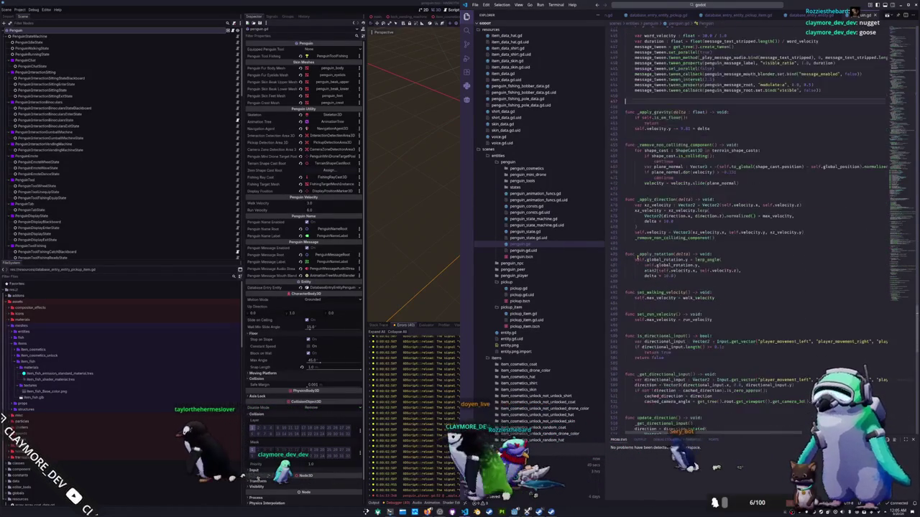
scroll(637, 257, down, 15)
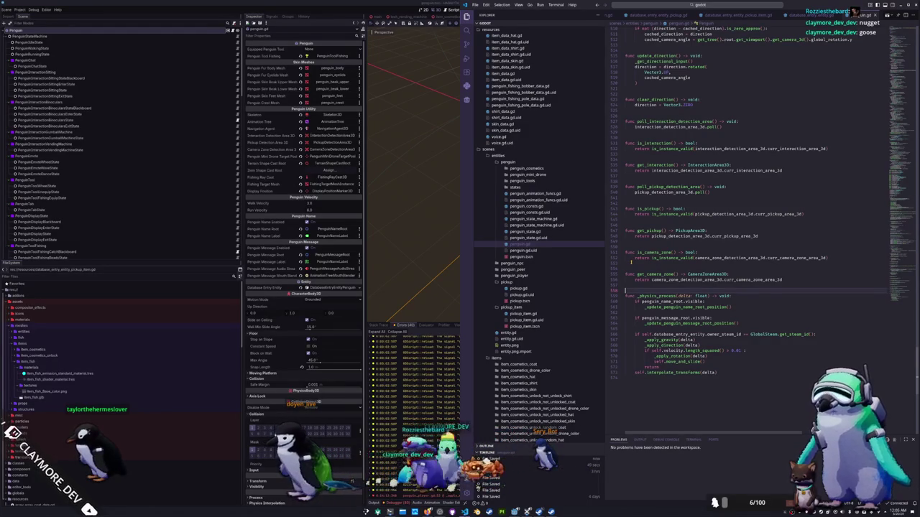
key(Return)
text(fu)
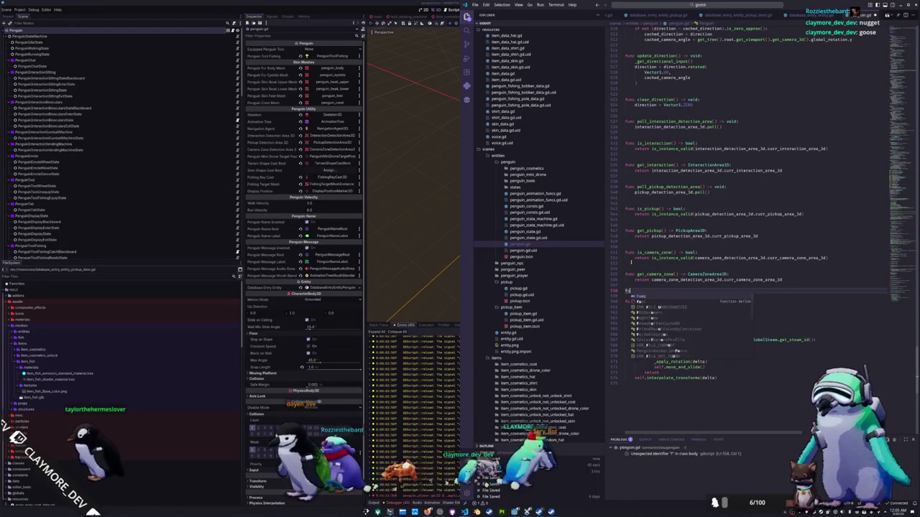
text(nc get_item)
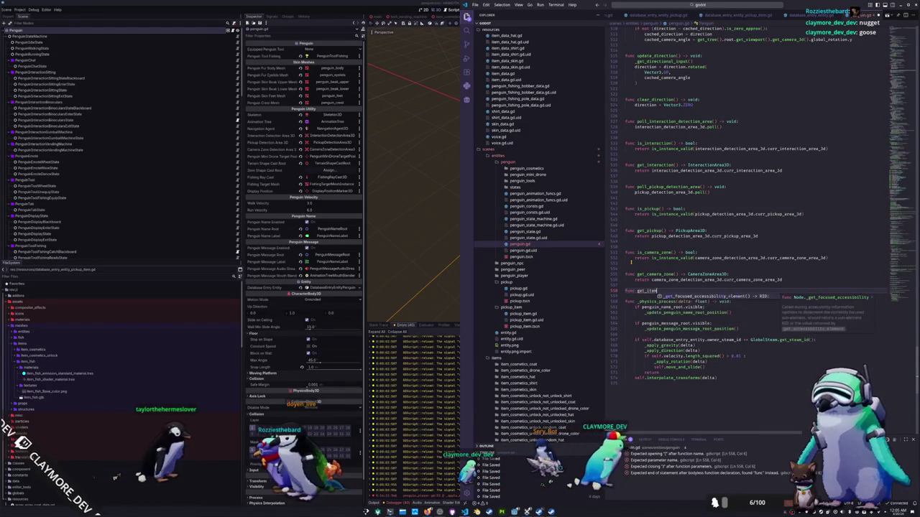
text(_spawn_t)
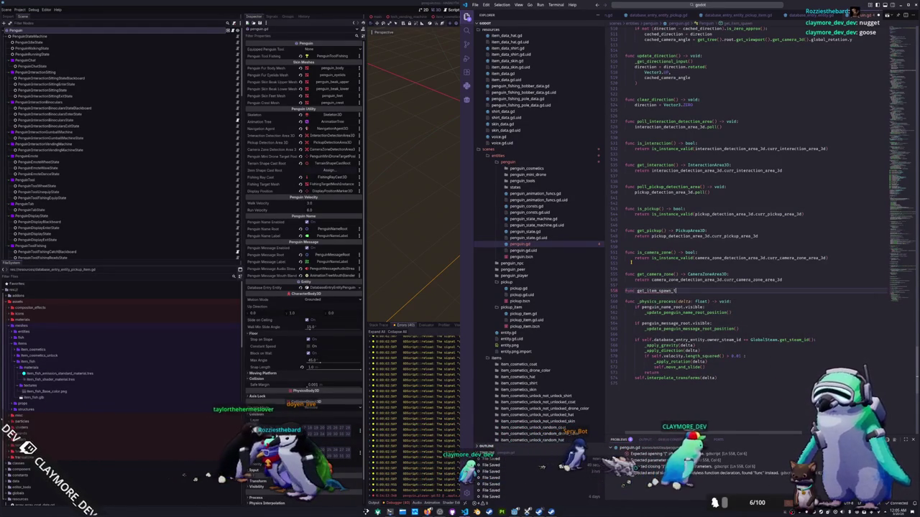
text(ransform() -> )
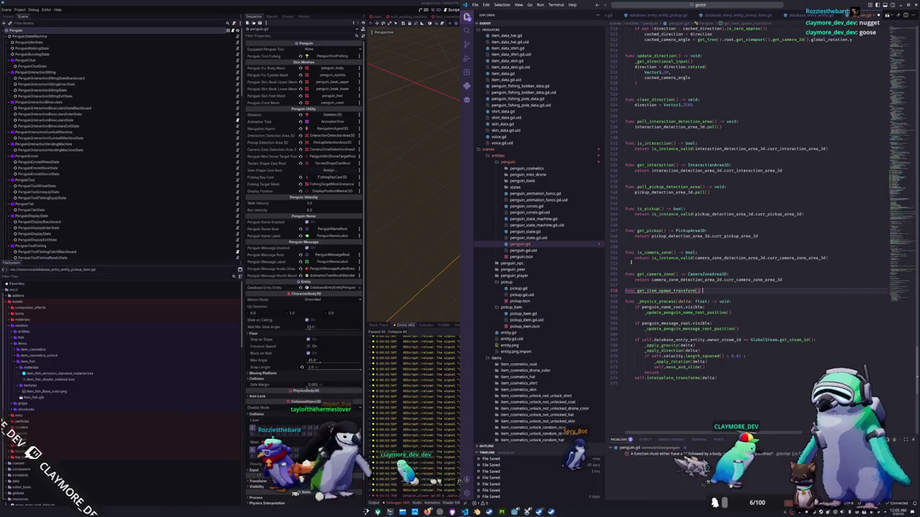
text(Transform)
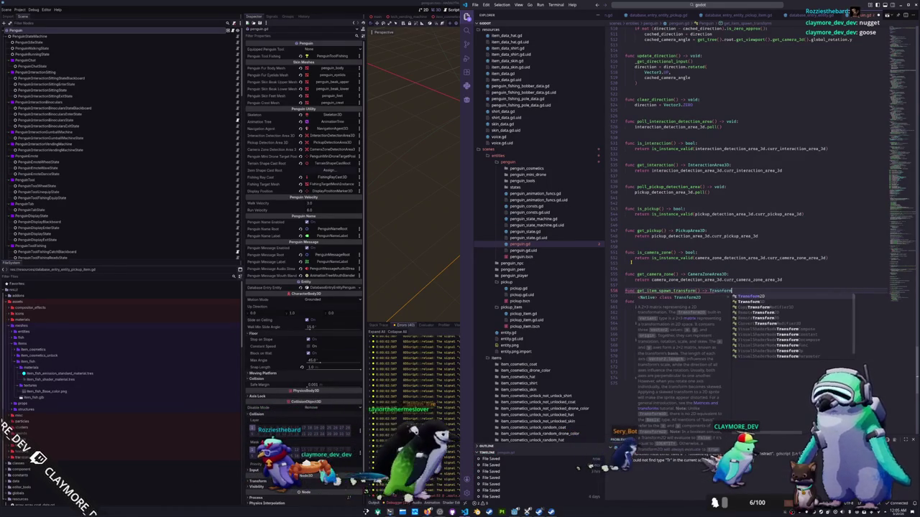
text(3D:)
key(Return)
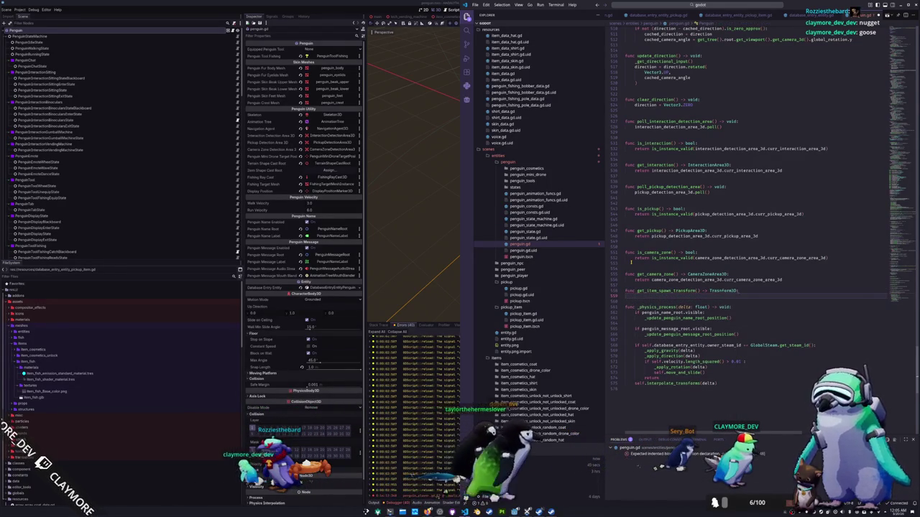
Step: Add filter and translate comments plus a Transform3D.IDENTITY.translated_local return line
text(# Filter for colliding spots  # Translate local  return Transform3D.IDENTITY.translated_local(Vector3.UP * 10.0))
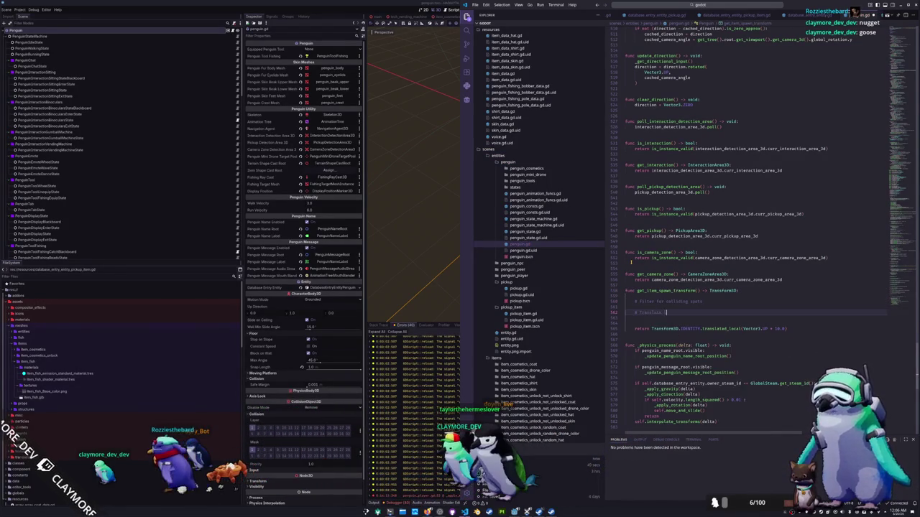
key(Return)
key(Return)
text(# Rotate on XZ plane towards the negative Z direction)
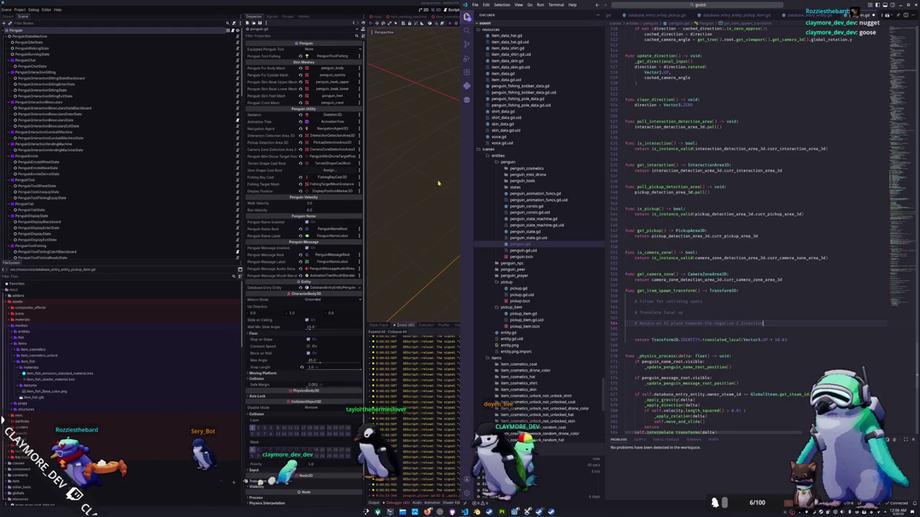
click(438, 183)
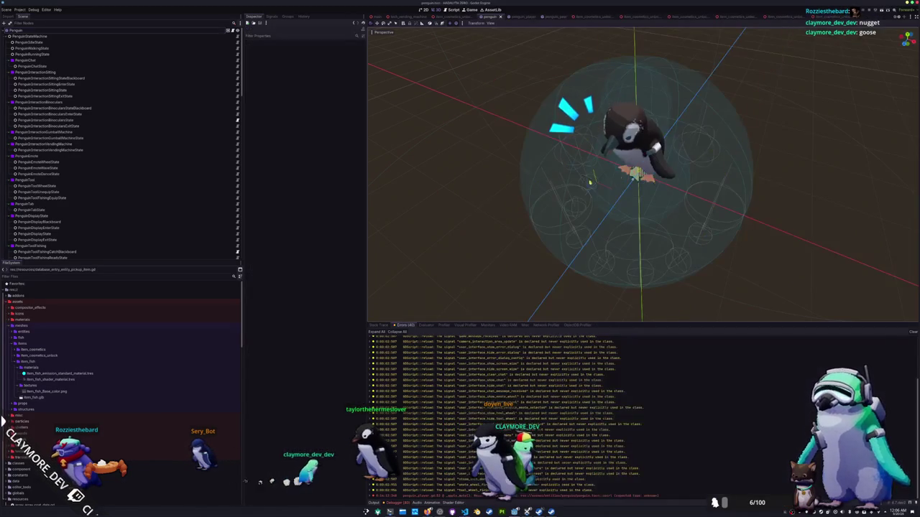
Step: Select and move the penguin body in Godot's 3D view, then return to the script
click(620, 162)
mouse_move(622, 188)
mouse_down()
mouse_move(611, 206)
mouse_move(575, 219)
mouse_up()
key(alt+Tab)
Step: Delete the rotate-on-XZ comment line and the blank line above the return
click(753, 320)
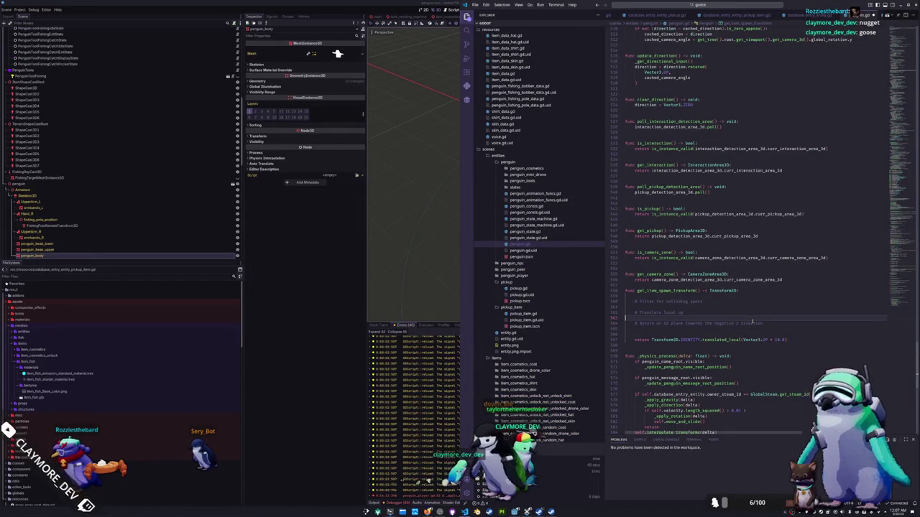
click(725, 323)
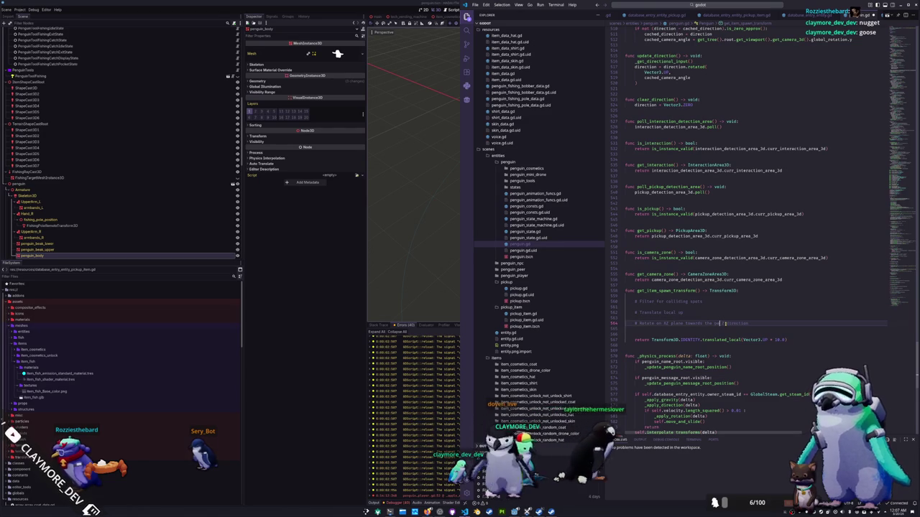
text(pos)
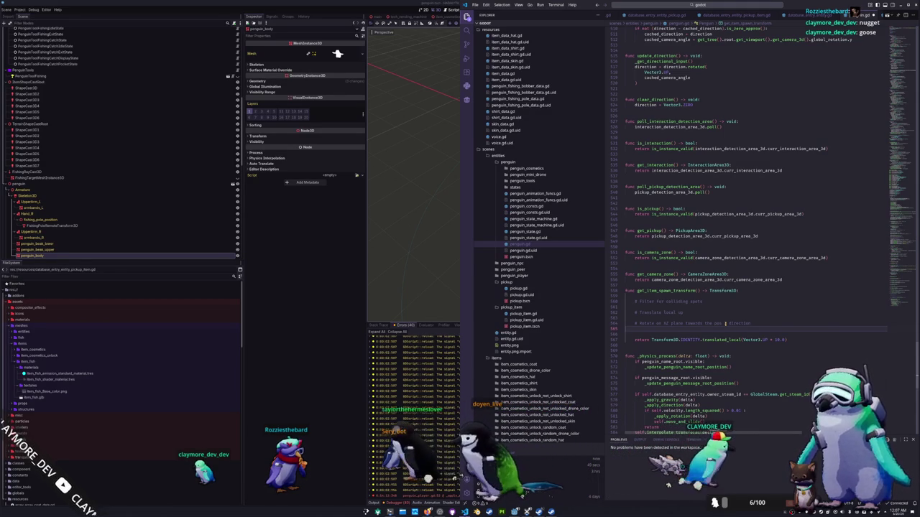
triple_click(725, 324)
key(BackSpace)
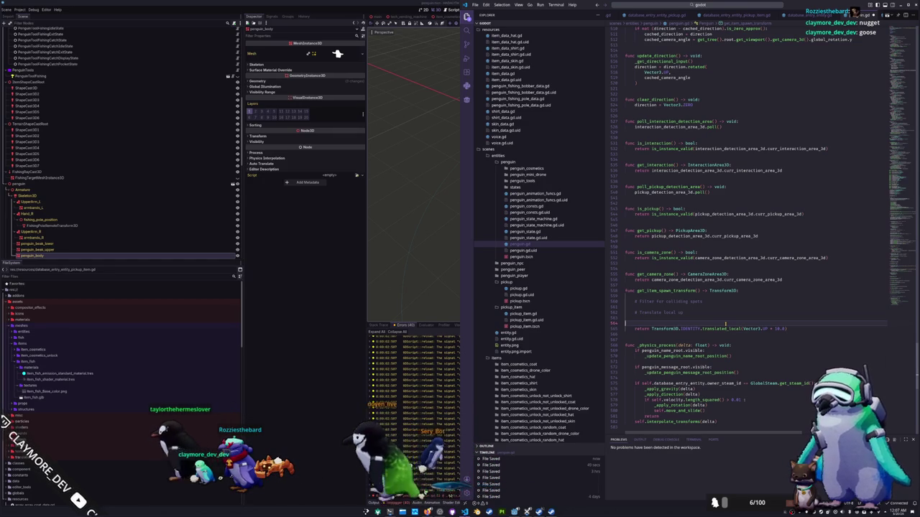
key(BackSpace)
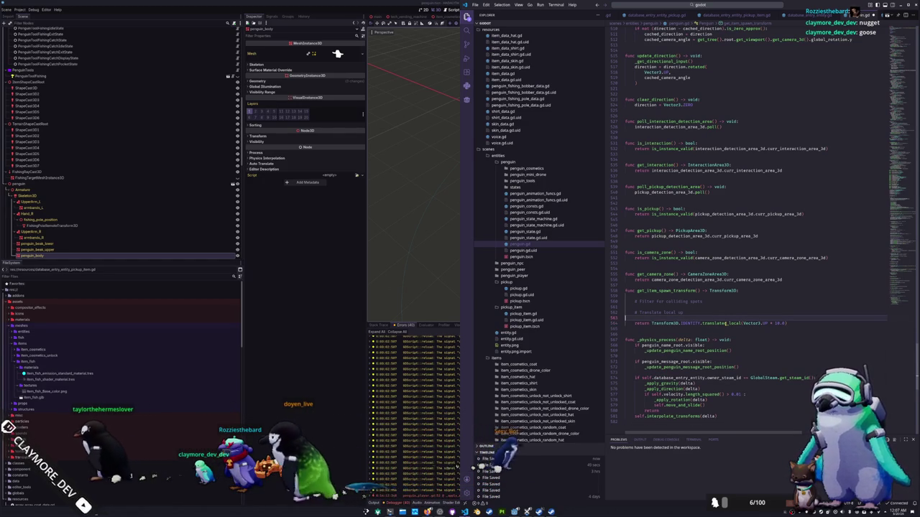
key(Return)
Step: Declare colliding_shape_casts as the shape casts filtered by a lambda returning s.is_colliding()
text(var colliding)
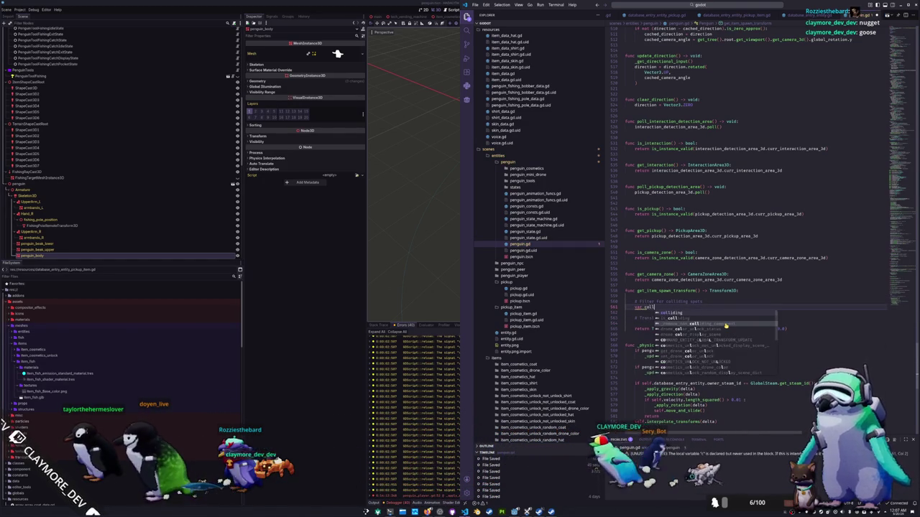
text(_shape_casts : )
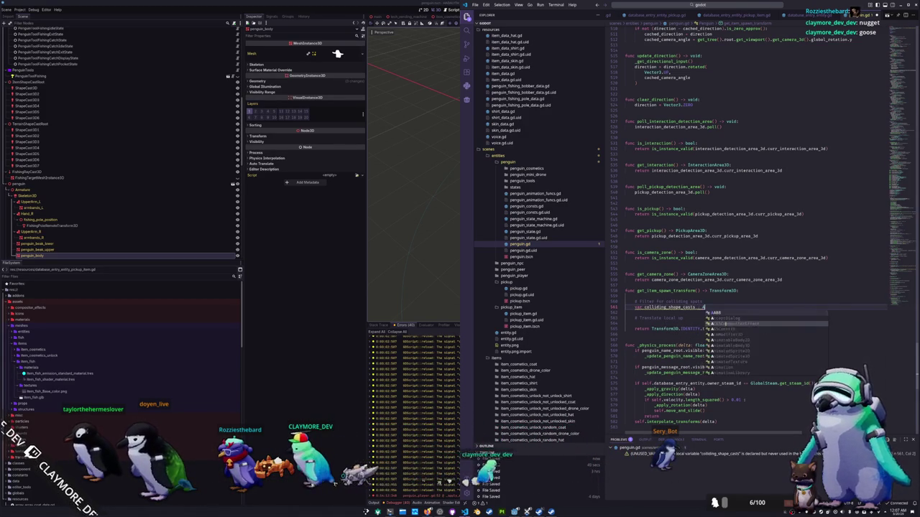
text(Array[ShapeCast3D)
key(Return)
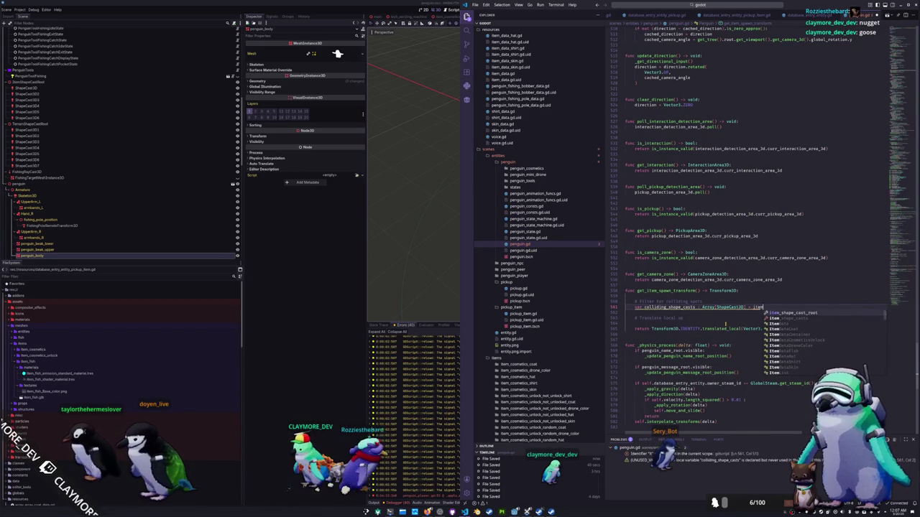
text(s.filter()
key(Return)
text(func(s)
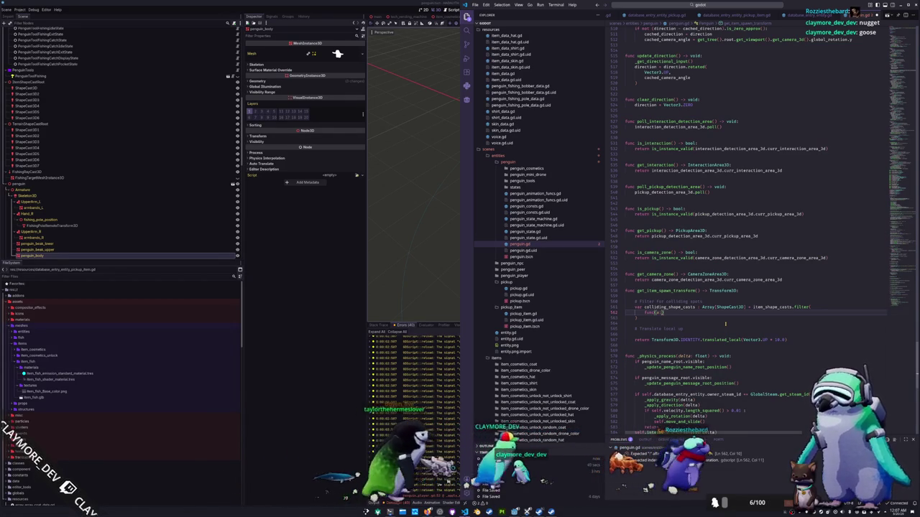
text(ShapeCast3D)
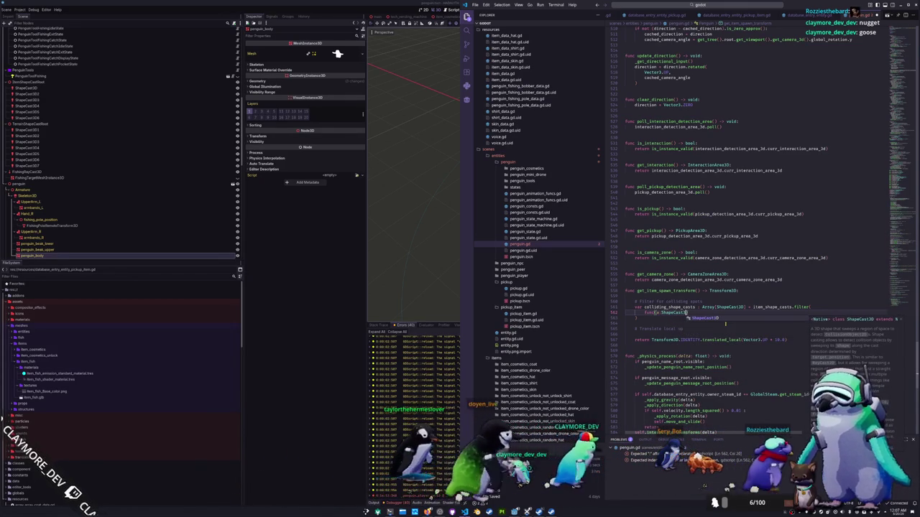
text())
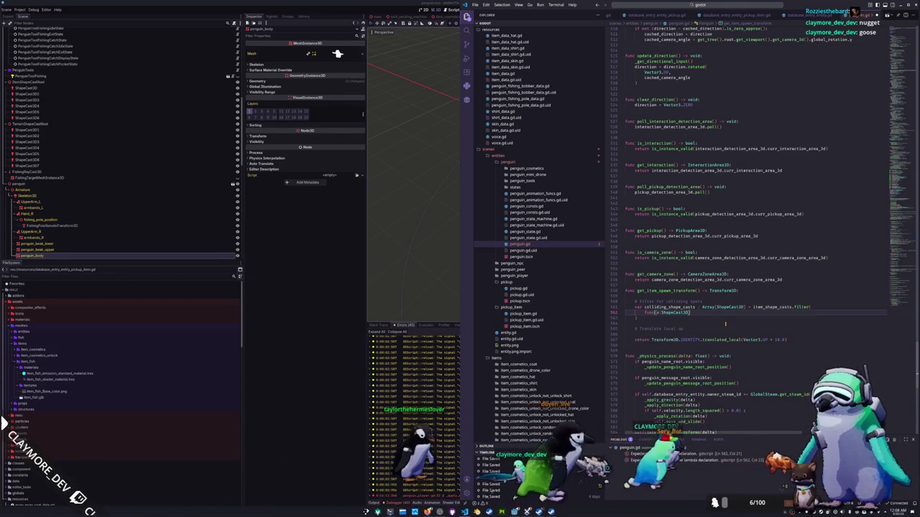
text(> bo)
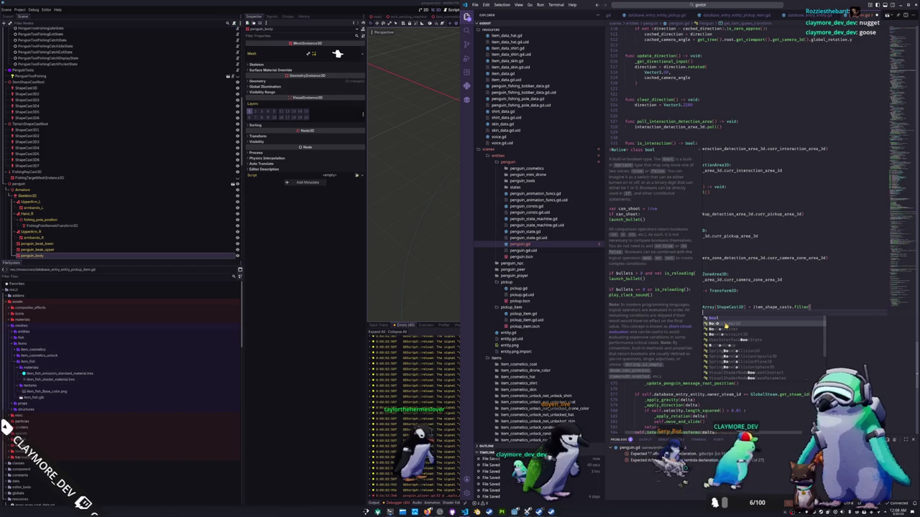
key(Return)
text(:)
key(Return)
text(retu)
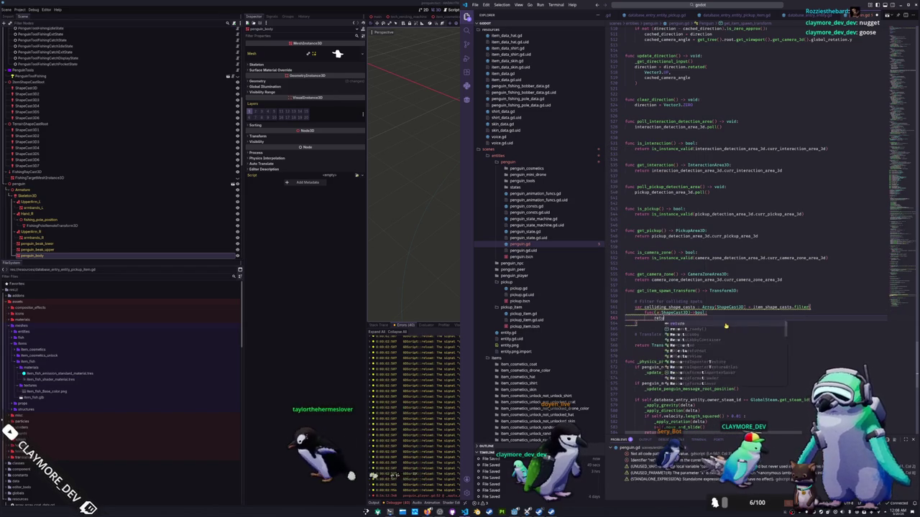
text(rn s.is_colliding()
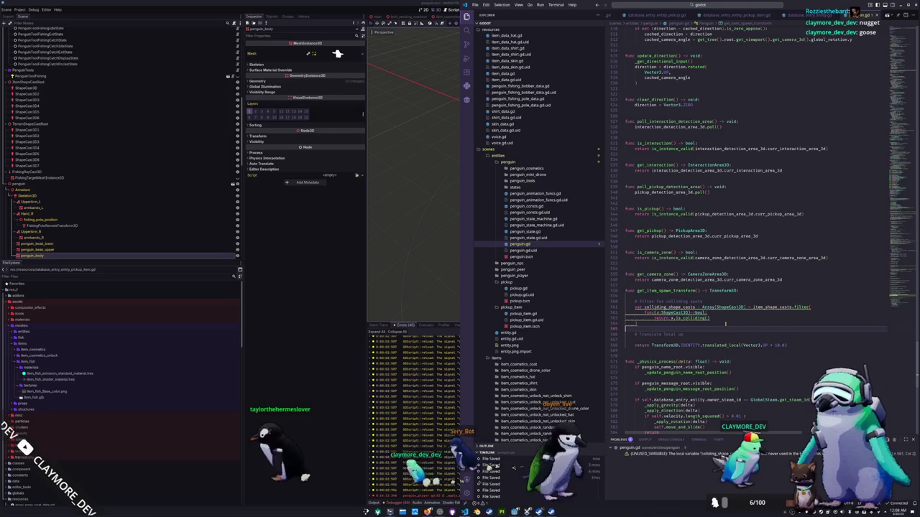
key(Return)
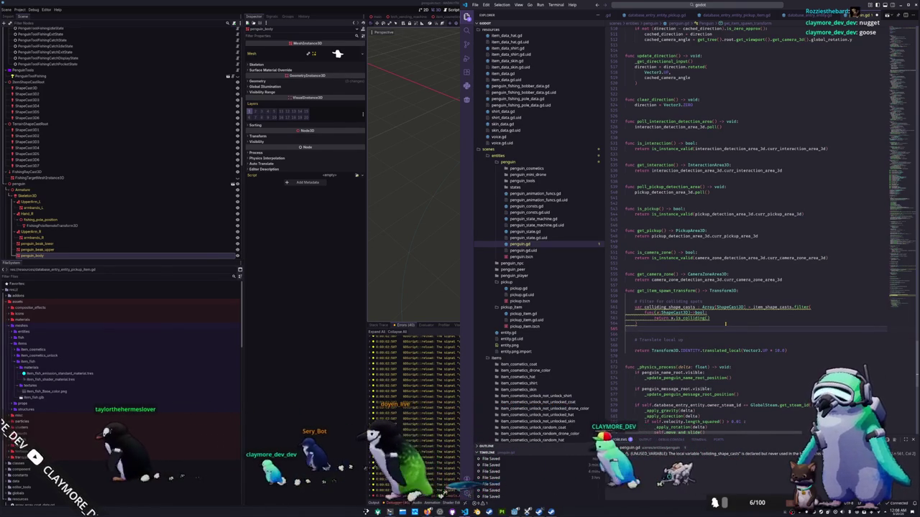
Step: Return Transform3D.IDENTITY translated 10 units up when colliding_shape_casts is empty
text(if collis)
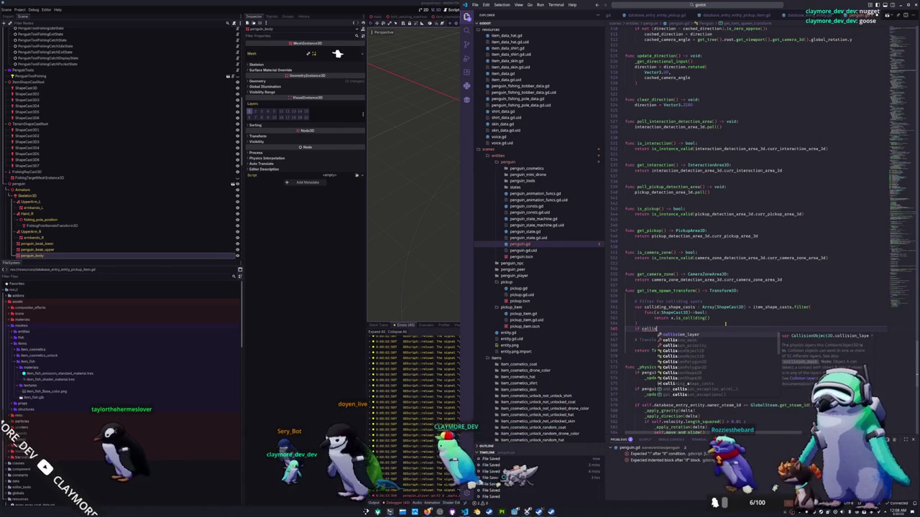
key(Return)
text(.is)
key(Return)
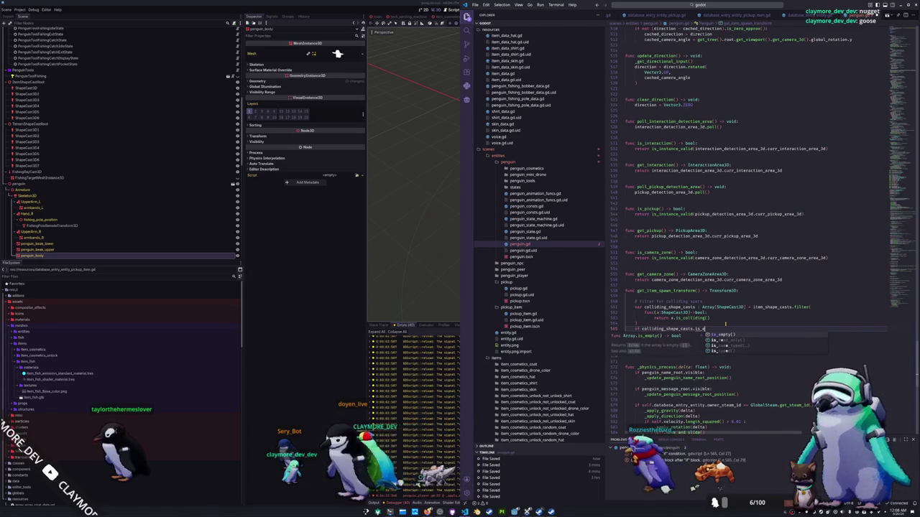
text(mpty():)
key(Return)
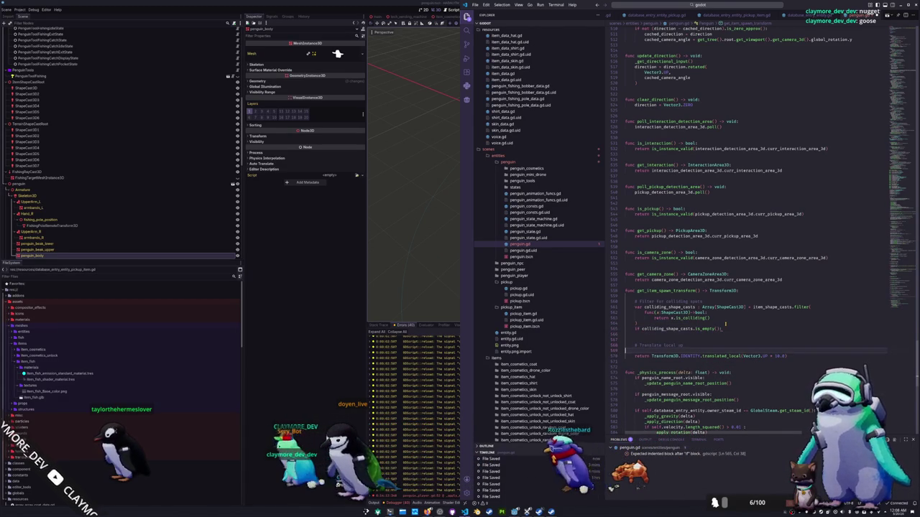
text(return Transform3D.IDENTITY.translated_local(Vector3.UP * 10.0))
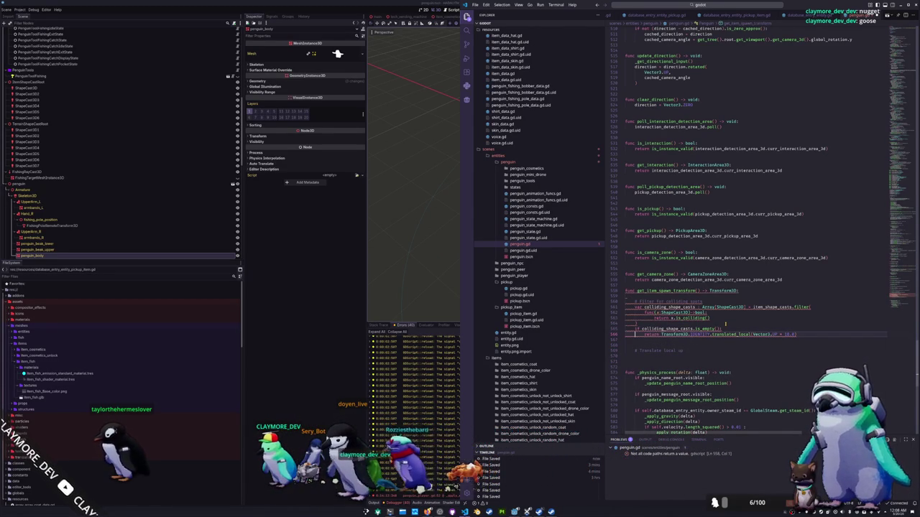
key(Down)
key(Down)
key(Down)
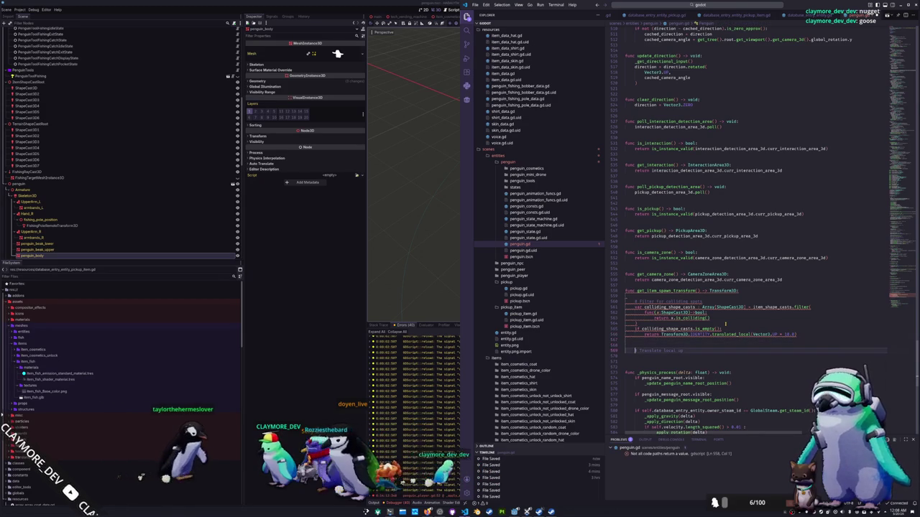
key(Down)
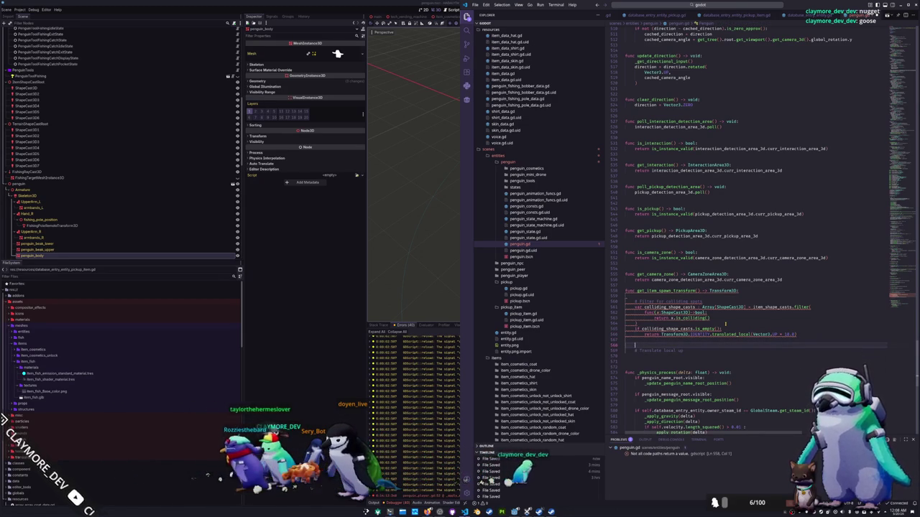
Step: Declare target_transform as a randomly picked colliding shape cast's global_transform
text(var )
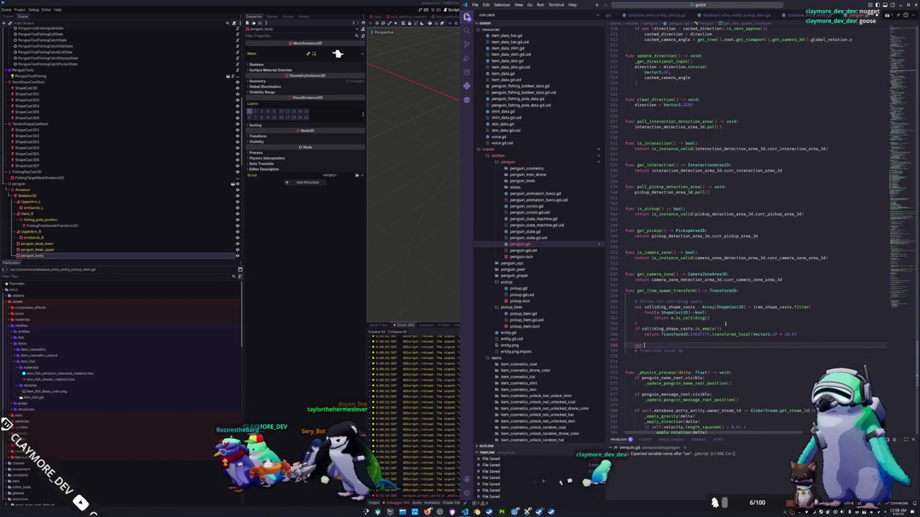
text(collid)
key(BackSpace)
key(BackSpace)
key(BackSpace)
text(target_transform = )
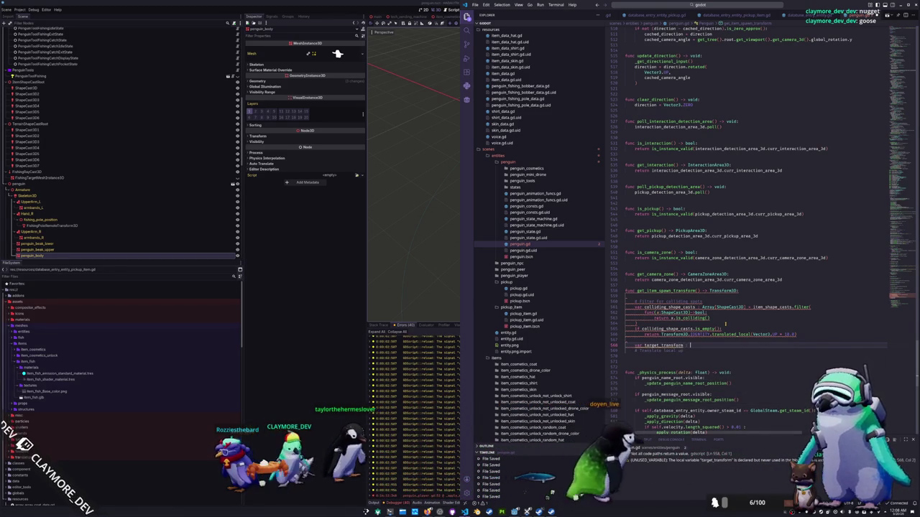
text(Transform3D)
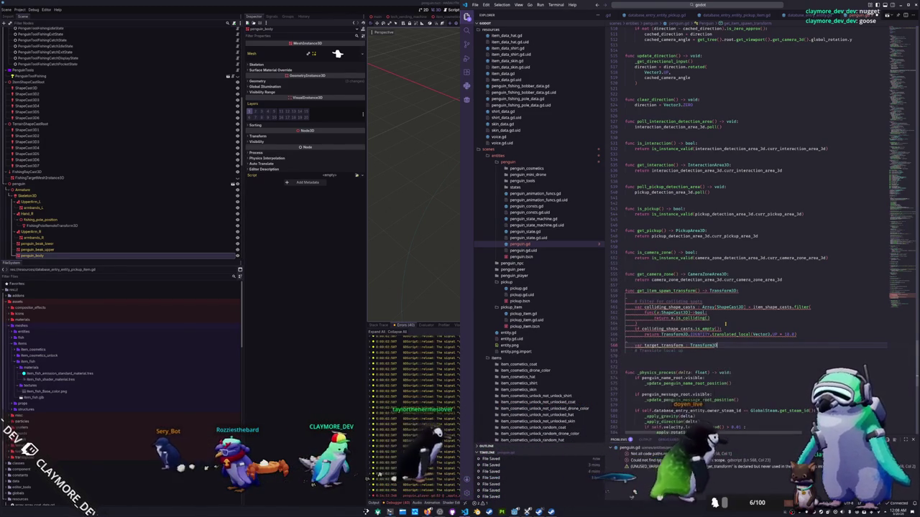
text( = collid)
key(Escape)
text(ing_shape_casts)
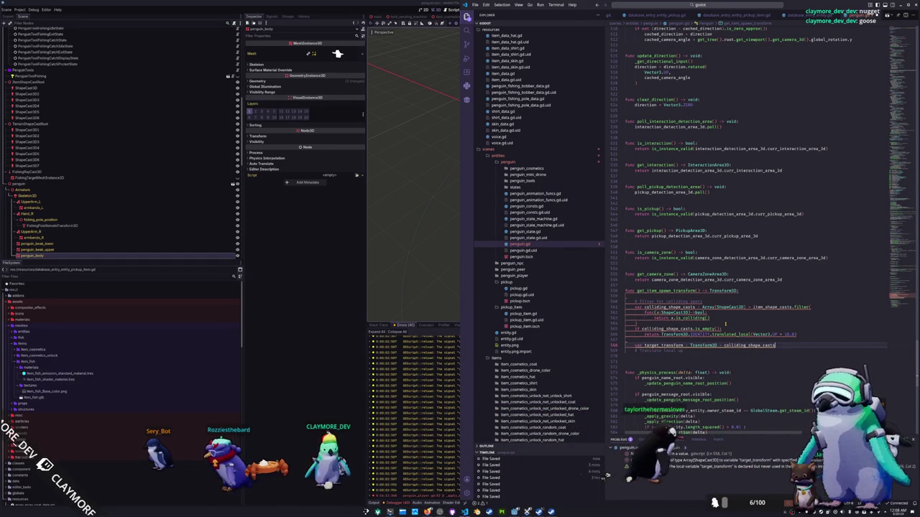
text(.pick)
key(Return)
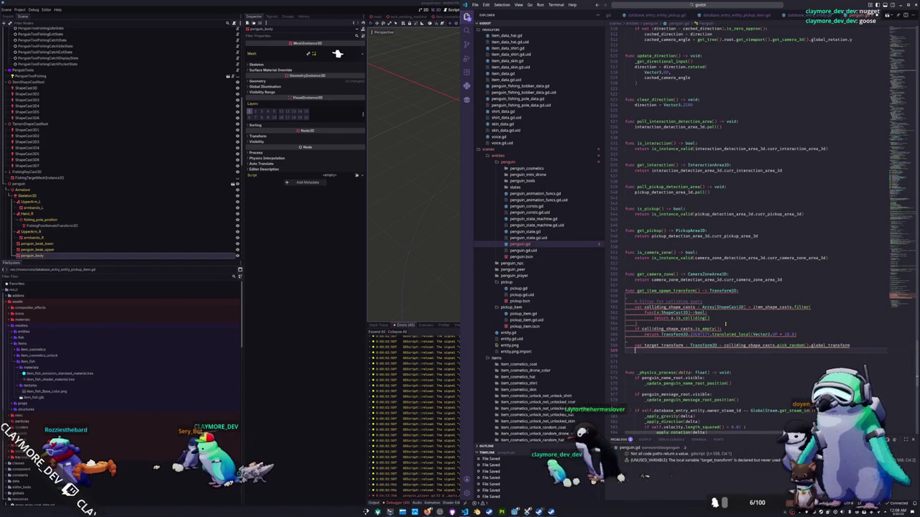
Step: Reassign target_transform to itself translated_local by Vector3.UP * 10.0
text(target_transform)
key(Return)
text(.)
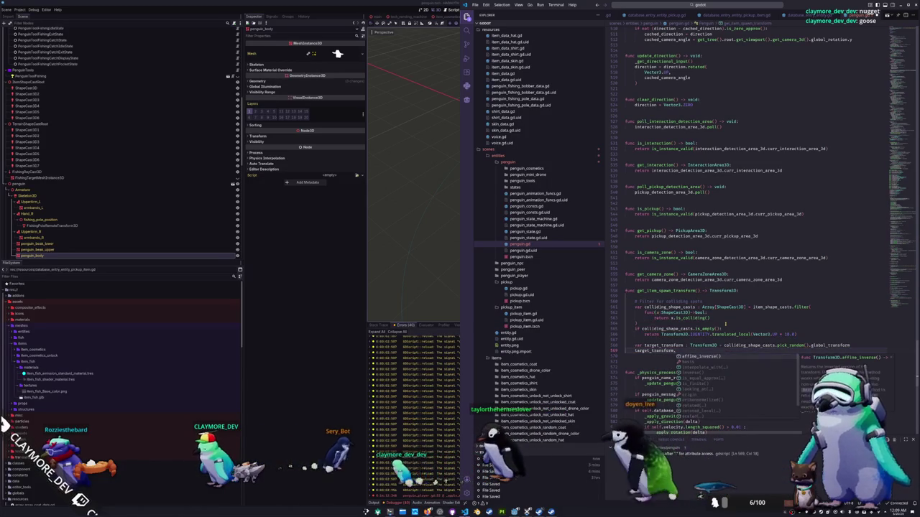
key(BackSpace)
text(= target_)
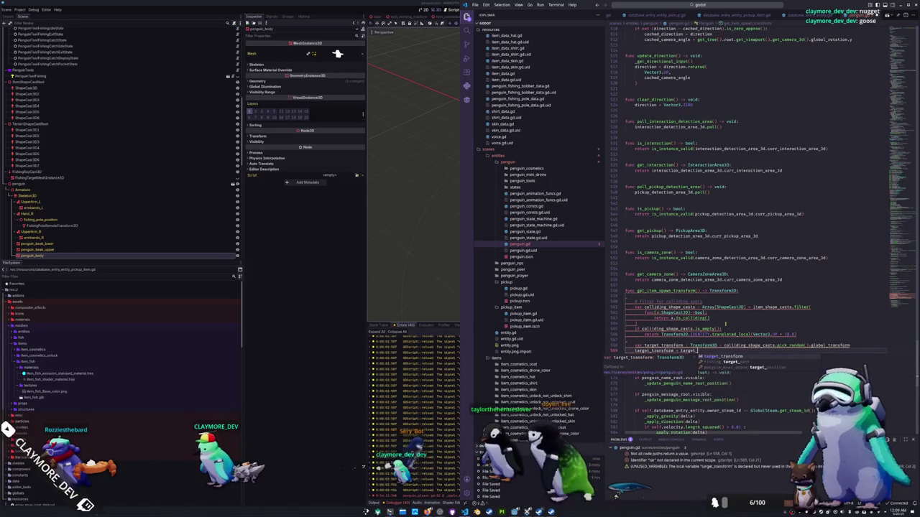
text(transform.tra)
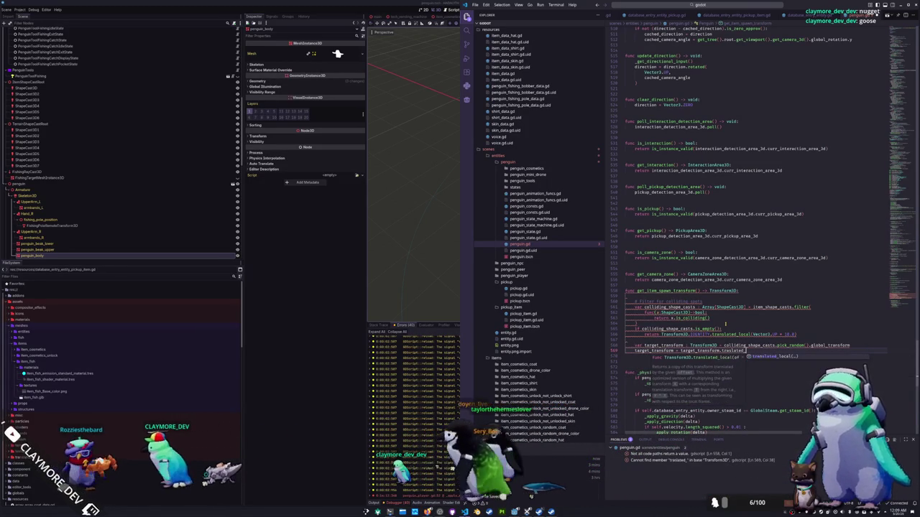
key(Return)
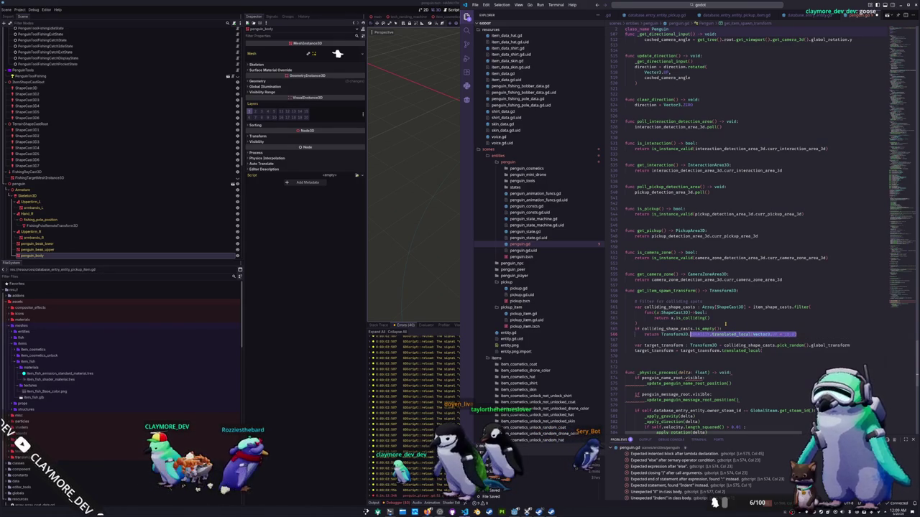
key(BackSpace)
key(ctrl+shift+Left)
key(ctrl+shift+Left)
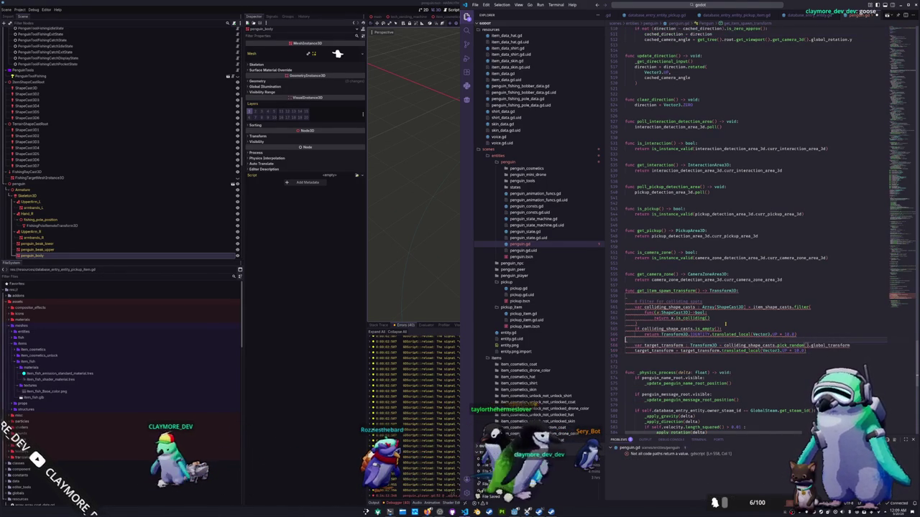
key(Down)
key(Down)
Step: Return target_transform at the end of get_item_spawn_transform
text(return target_transform)
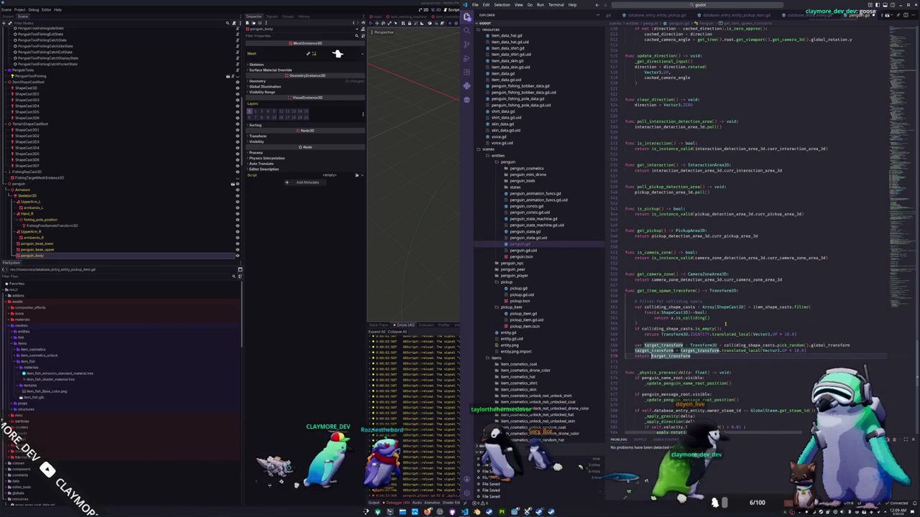
key(ctrl+shift+Return)
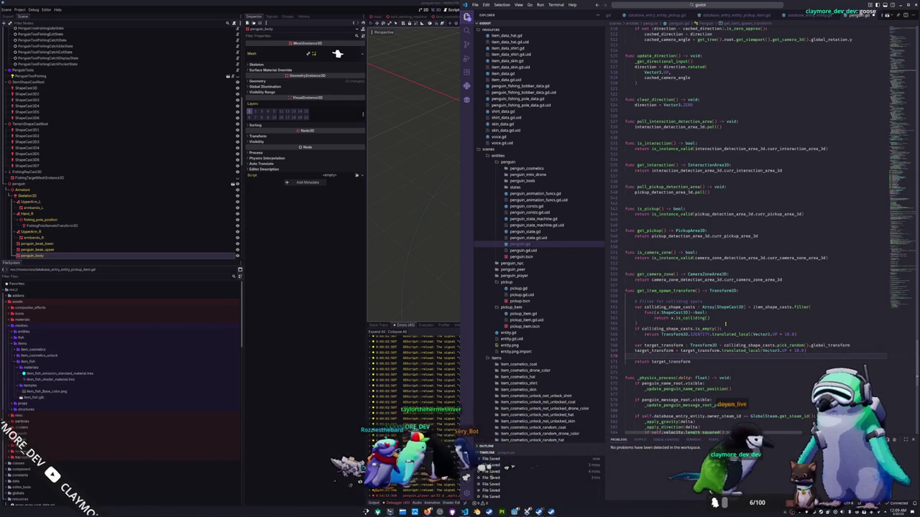
key(ctrl+z)
key(ctrl+z)
key(ctrl+z)
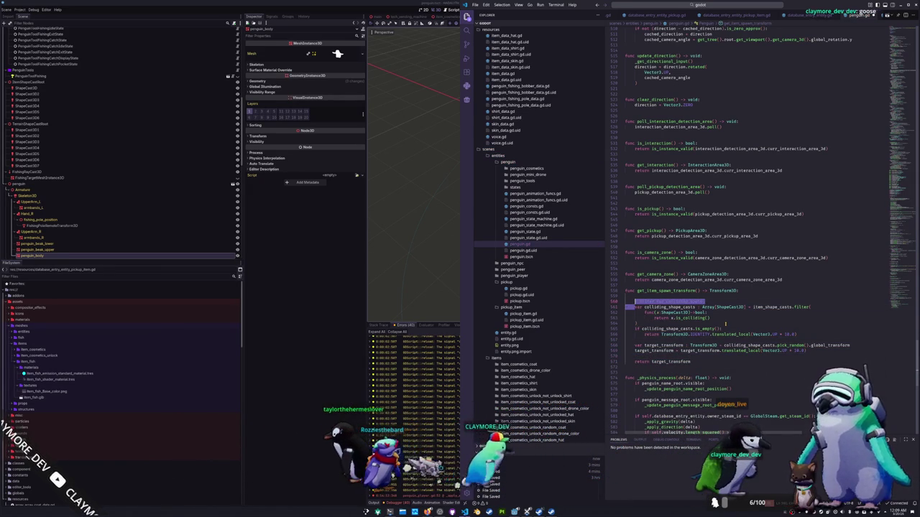
key(ctrl+shift+z)
key(ctrl+shift+z)
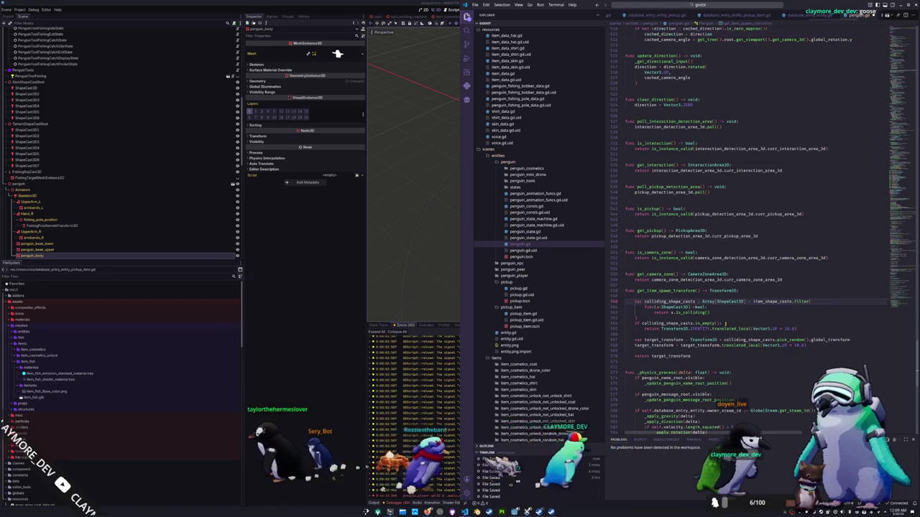
key(Down)
key(Down)
key(Down)
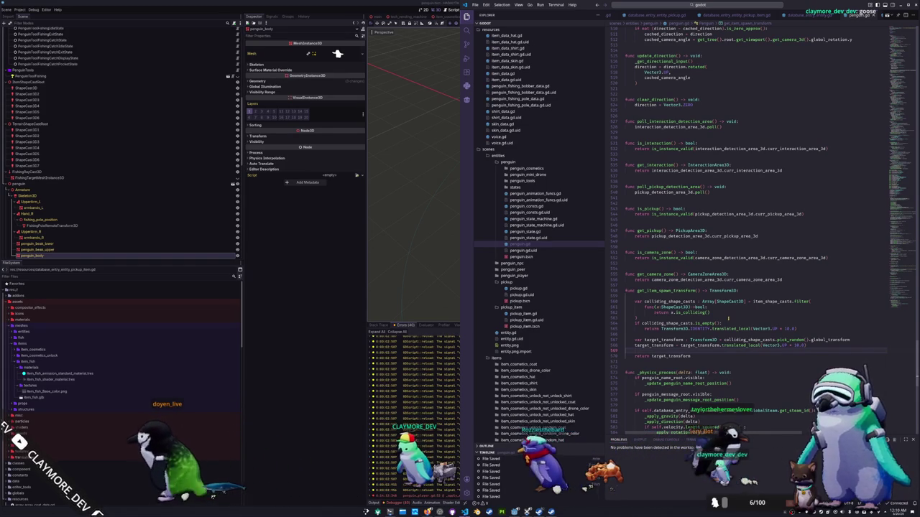
Step: Bring up pickup_item.gd with its configure function, then return to the Godot editor
scroll(803, 14, right, 2)
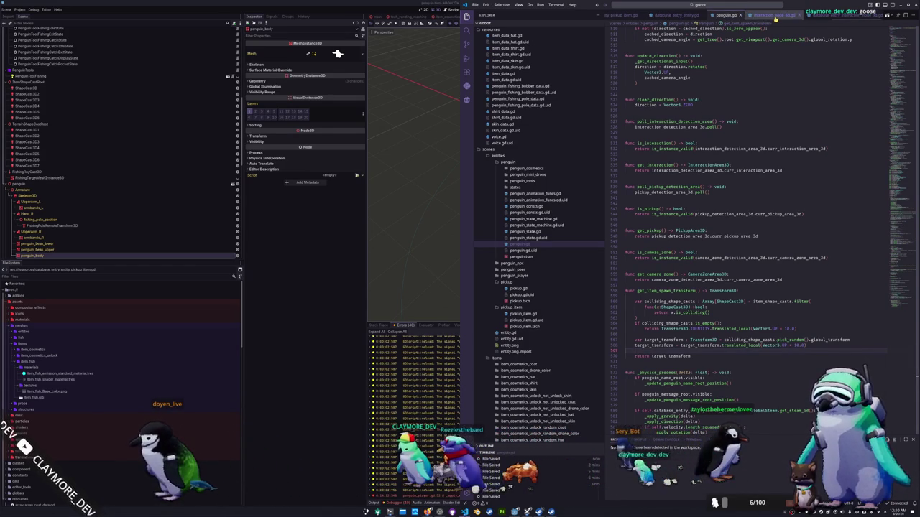
scroll(775, 19, right, 3)
scroll(778, 16, right, 5)
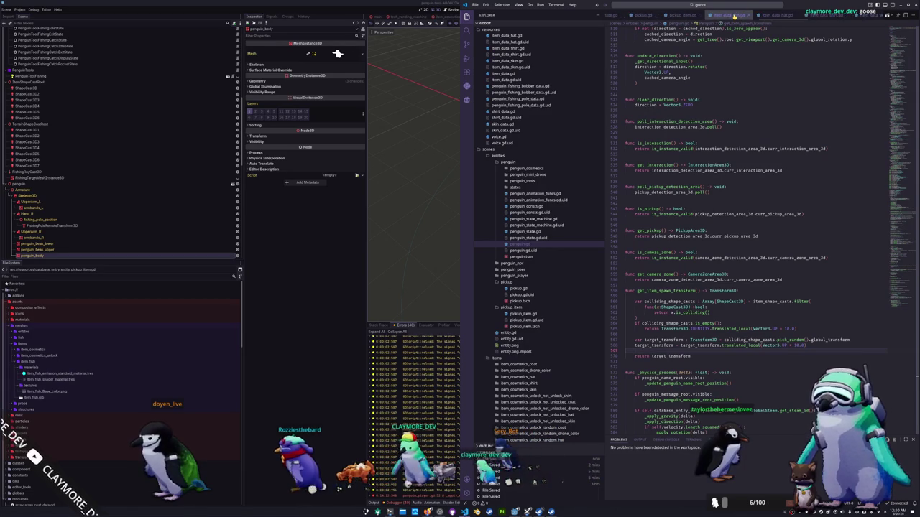
click(733, 14)
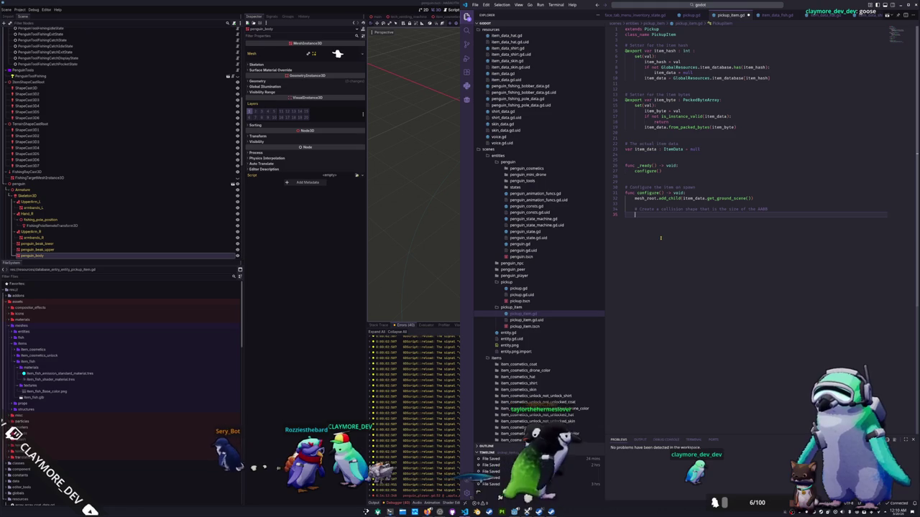
key(alt+Tab)
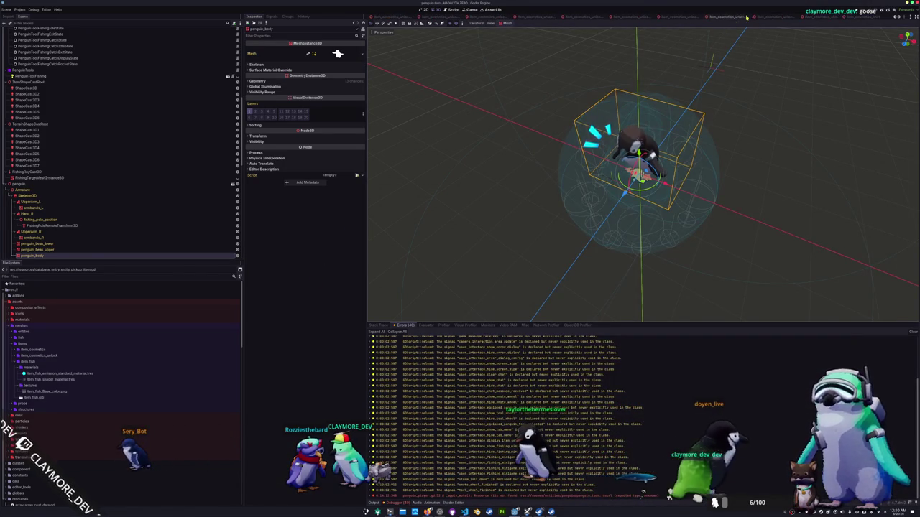
Step: Open the pickup scene and inspect its CollisionShape3D node
click(877, 16)
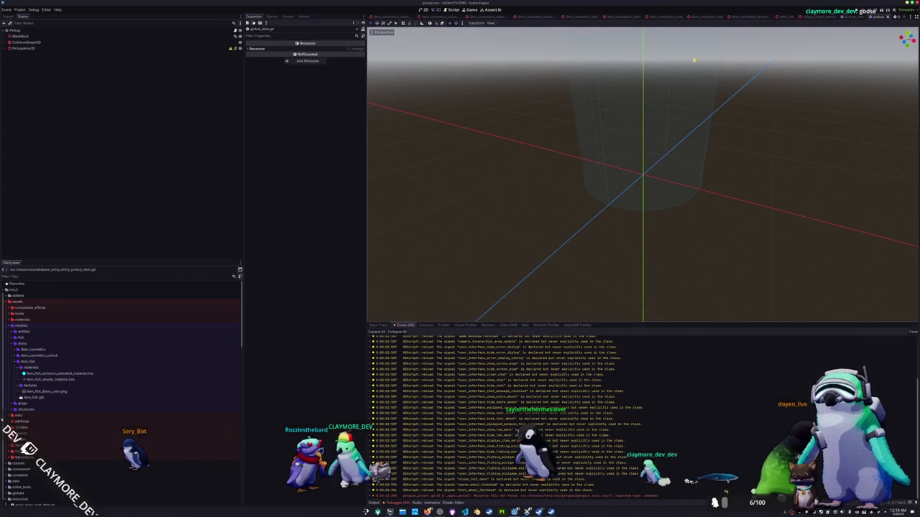
click(84, 42)
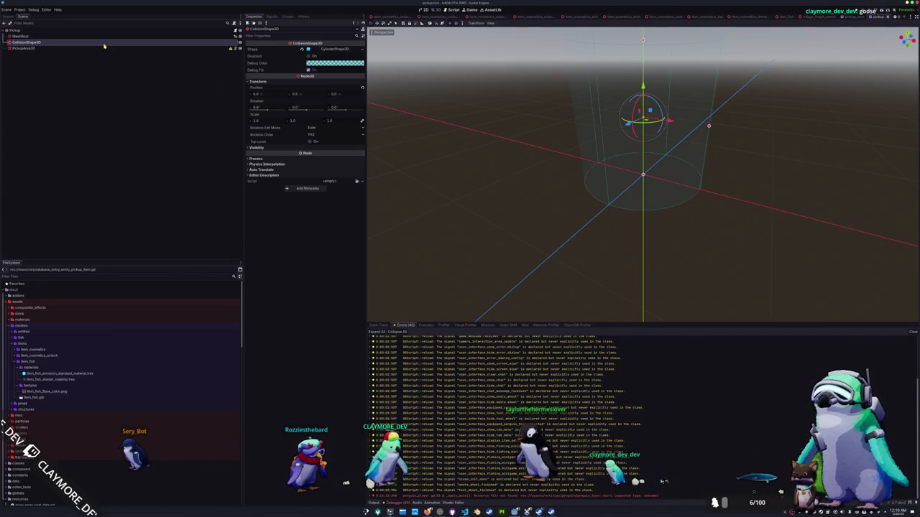
click(203, 47)
click(206, 42)
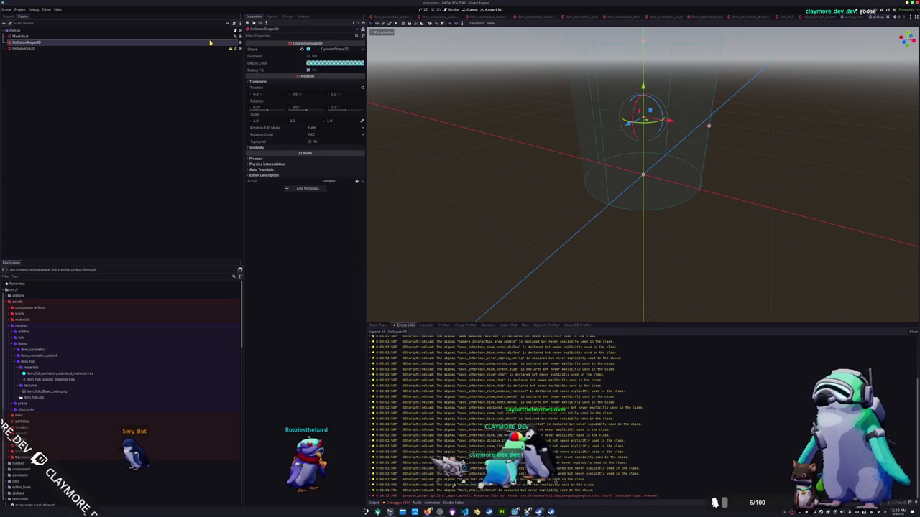
right_click(211, 44)
click(211, 99)
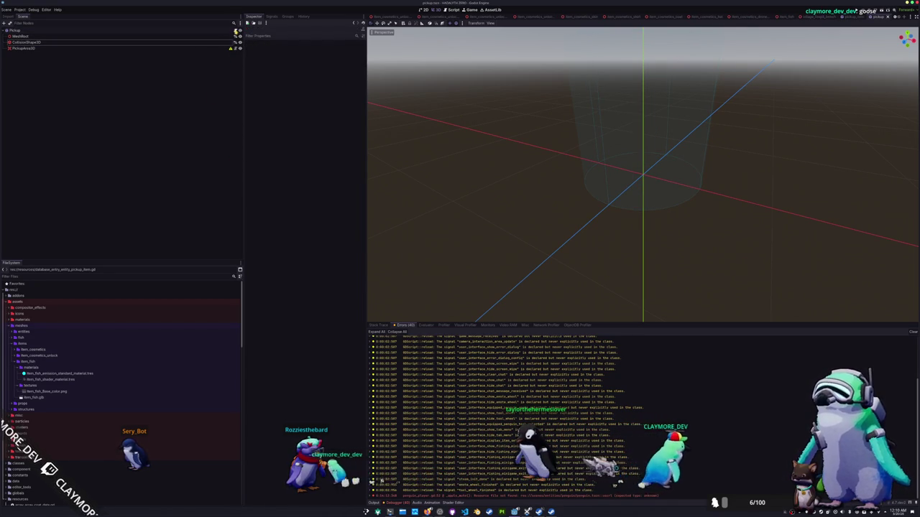
click(236, 29)
click(658, 93)
key(Return)
text(@onread)
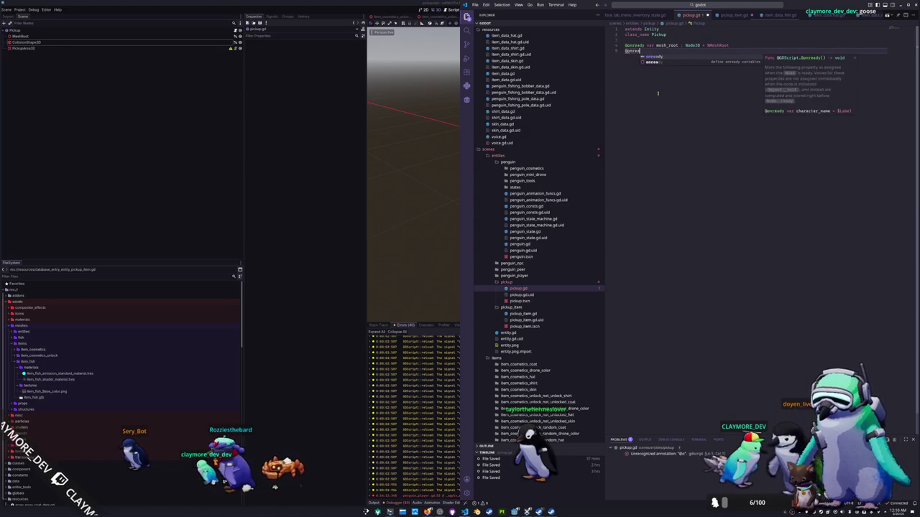
text(y var colli)
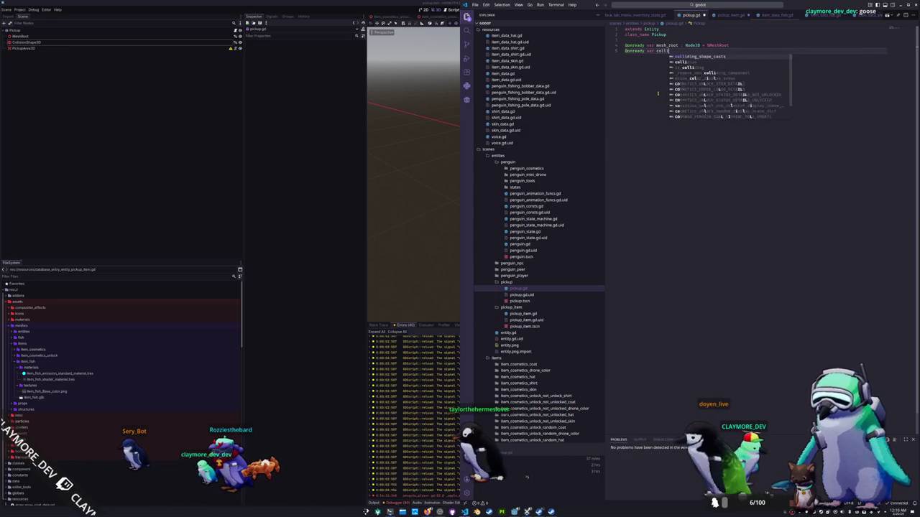
text(sion_shape : Col)
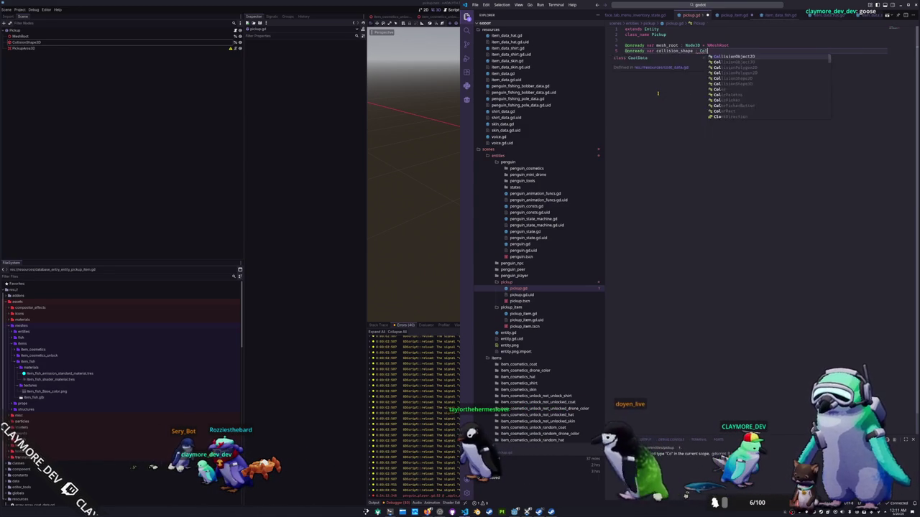
text(lisionShape3D =)
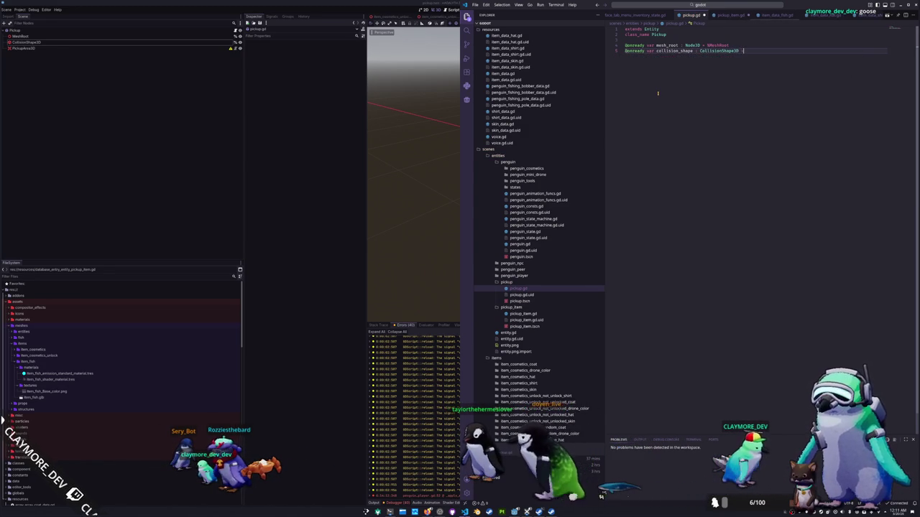
text( %CollisionShape3D)
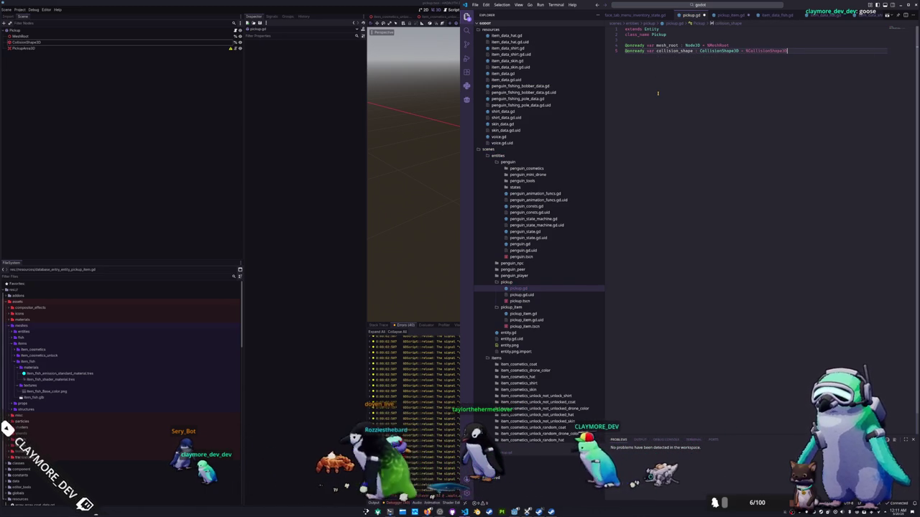
Step: Save pickup.gd with the new collision_shape line and return to pickup_item.gd
key(ctrl+s)
key(ctrl+Tab)
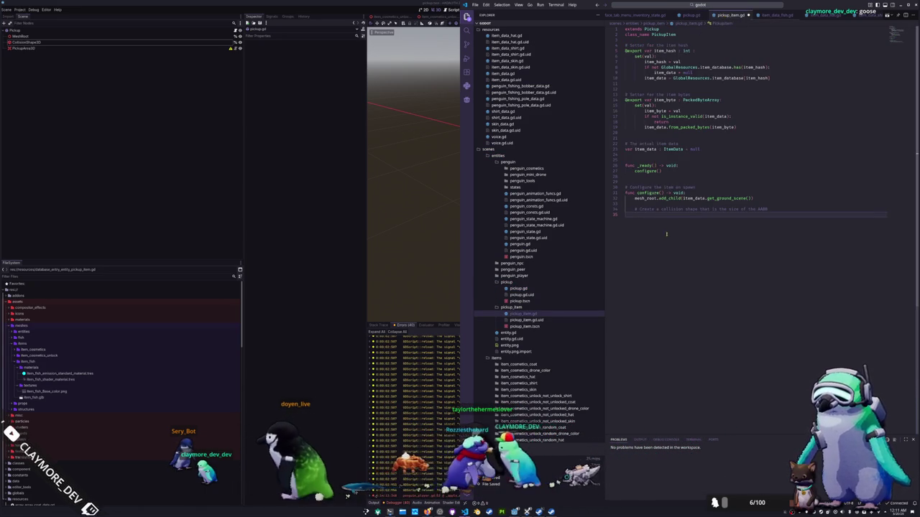
Step: Write 'collision_shape.shape = BoxShape3D.new()' in configure()
text(var)
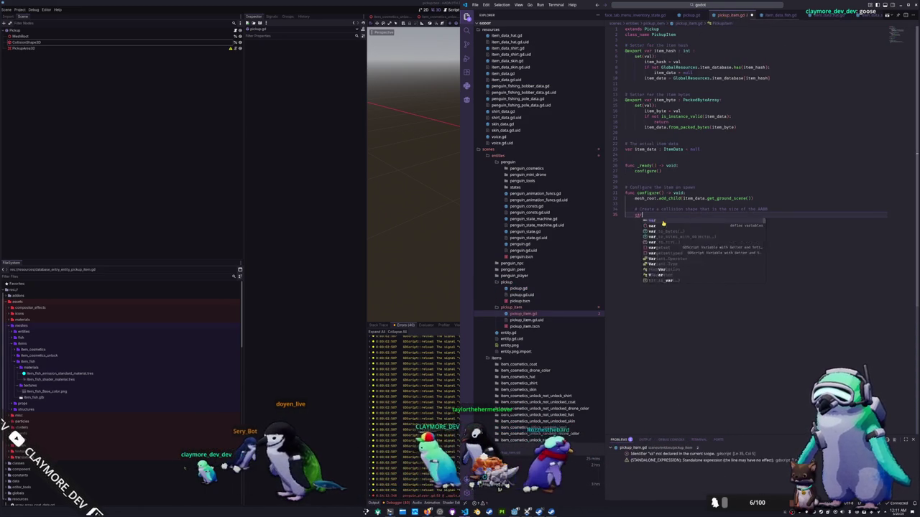
text( collision_shape)
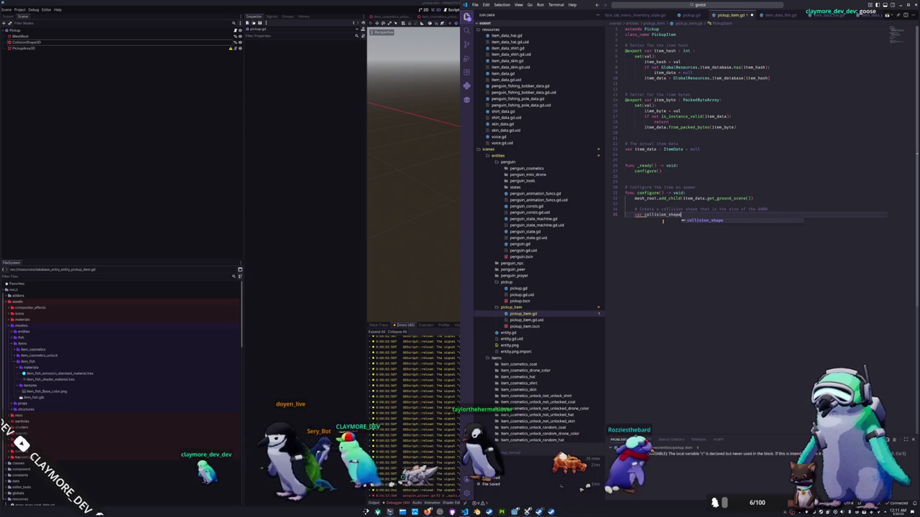
key(shift+Home)
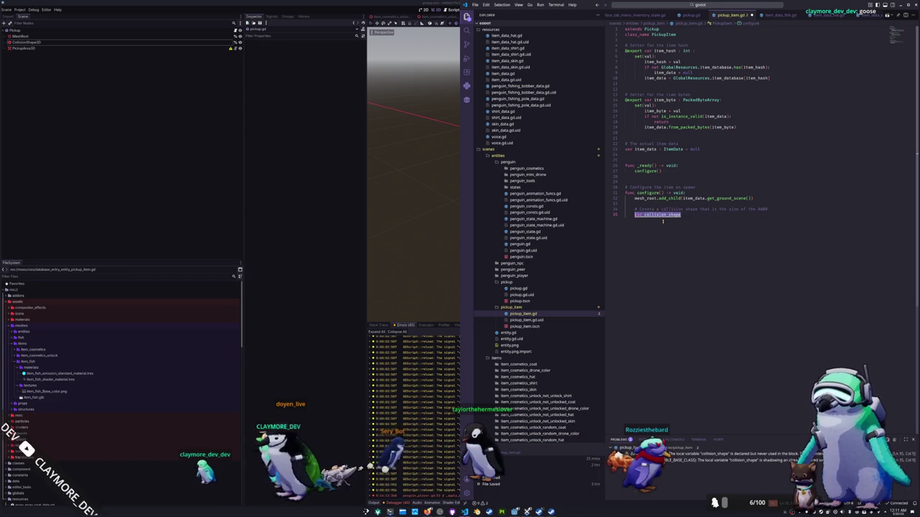
text(ollision_sha)
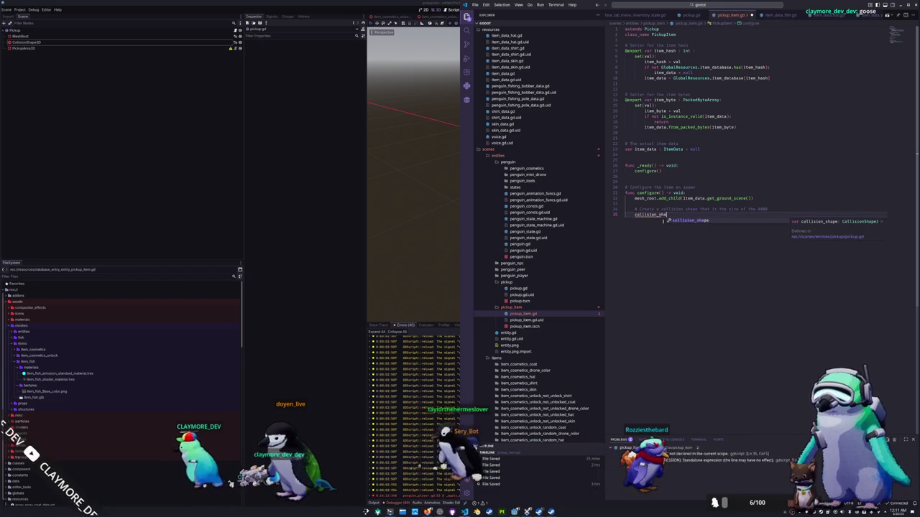
text(pe.shape = )
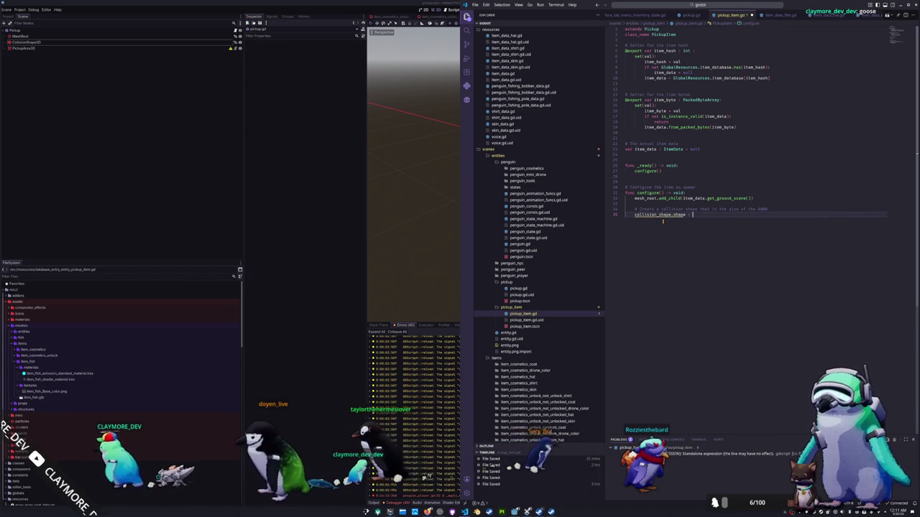
text(Box)
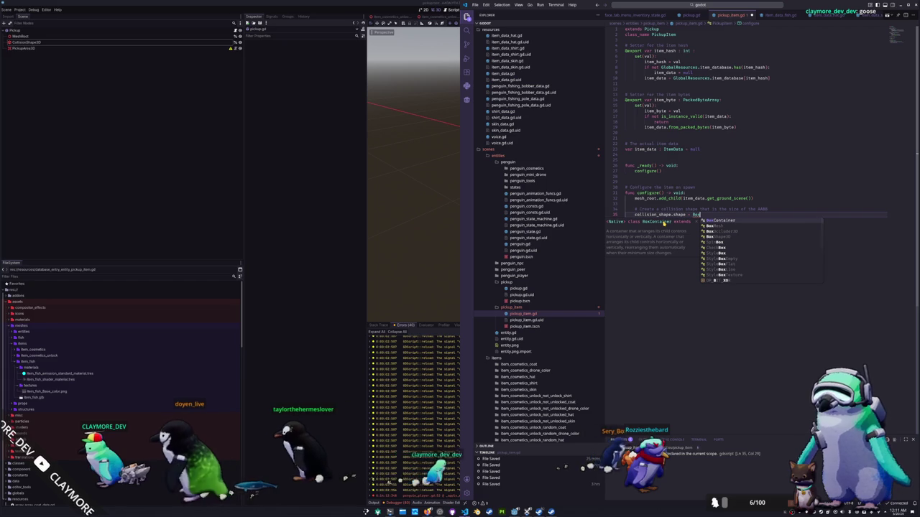
text(Shape3D.ne)
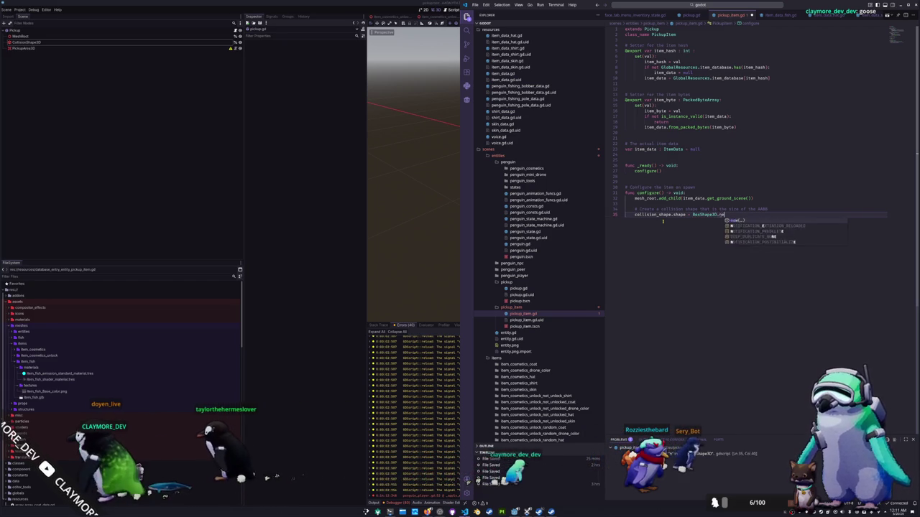
text(w())
key(Return)
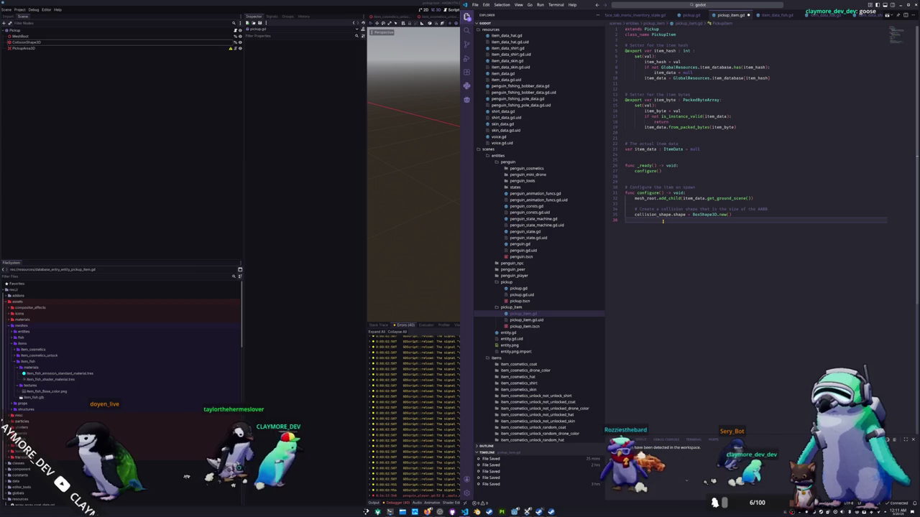
Step: Open blank lines above the collision-shape comment and begin a var aabb declaration
key(Return)
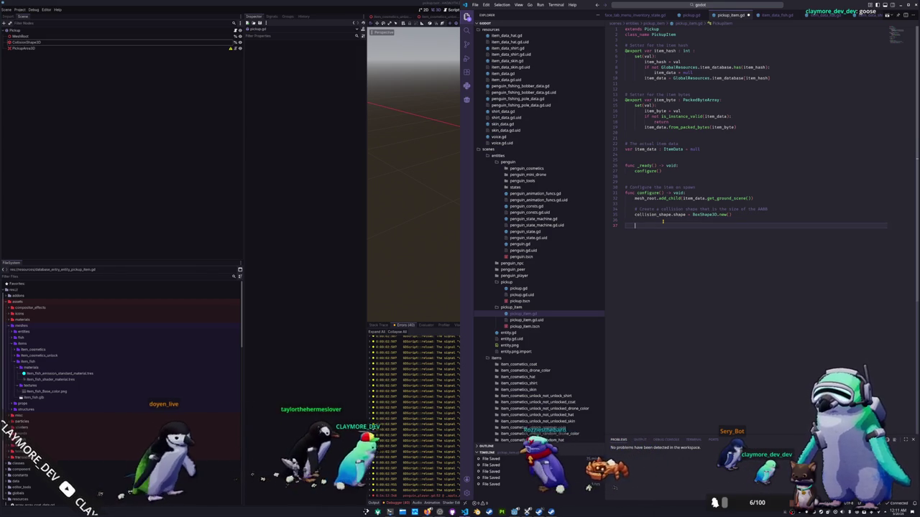
key(Up)
key(Up)
key(Up)
key(Return)
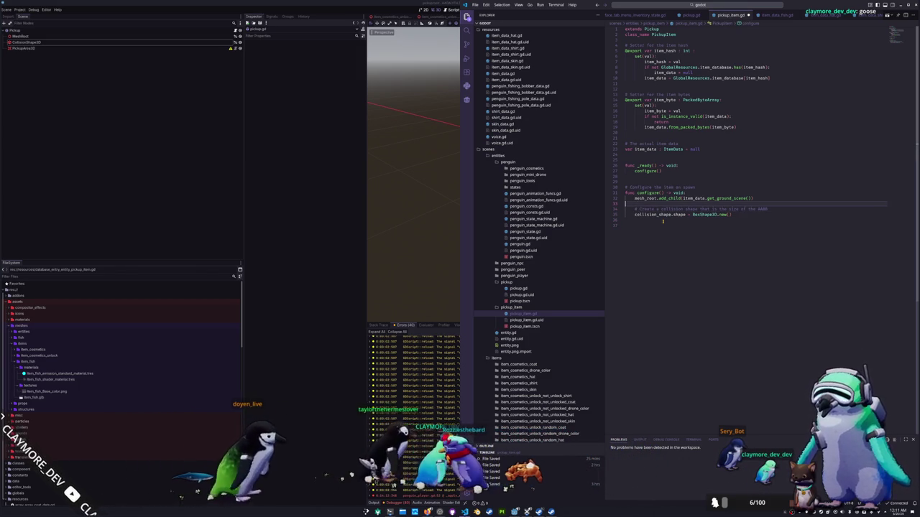
key(Return)
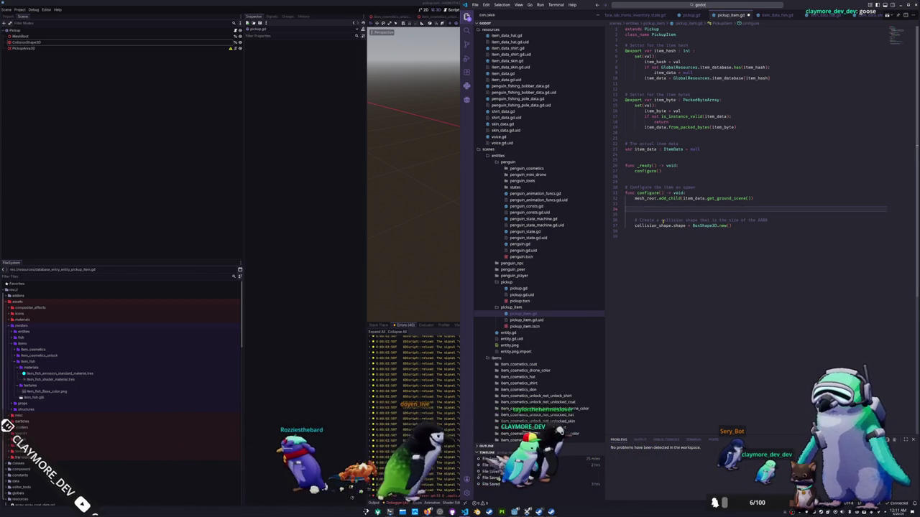
text(var sa)
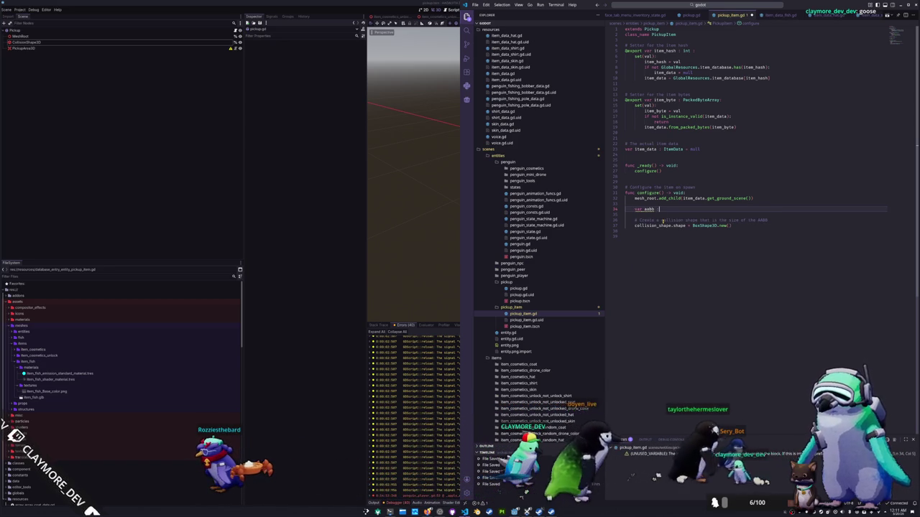
text(AABB)
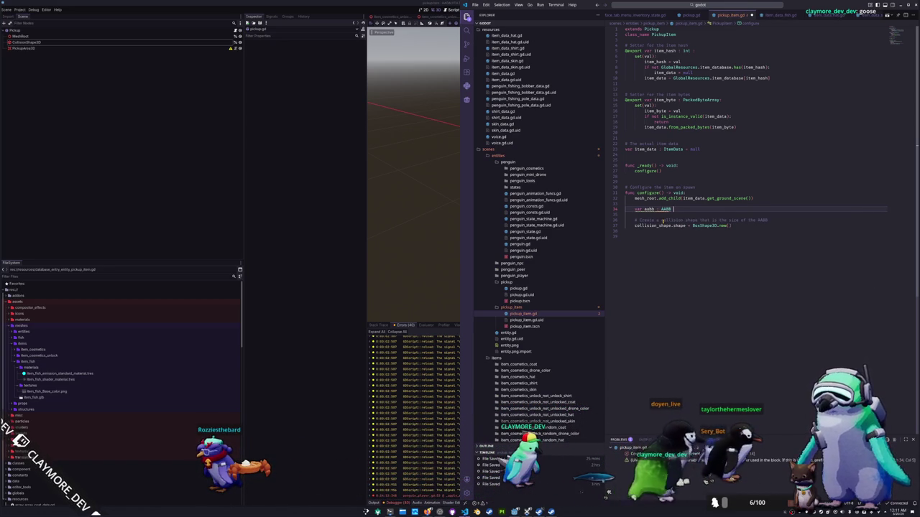
text(AABB.ne)
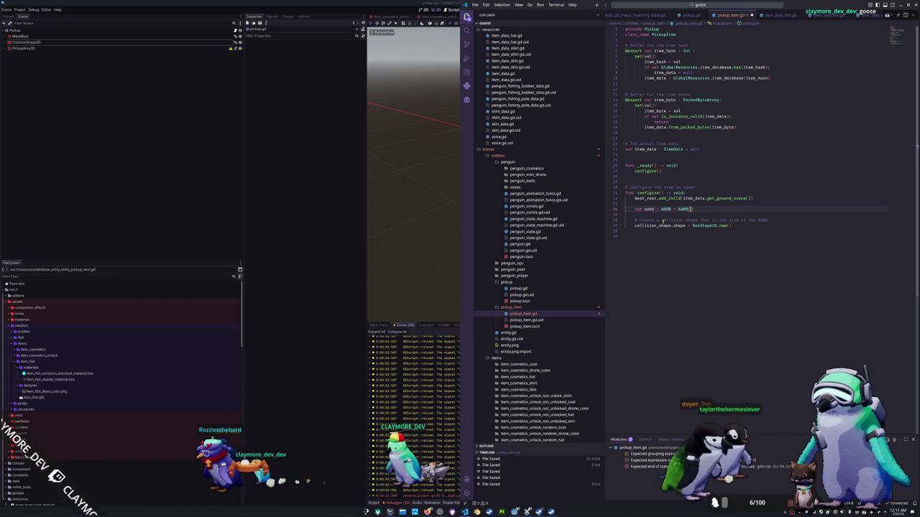
Step: Complete the aabb declaration as AABB(Vector3.ONE*0.01, Vector3.ZERO)
text(Vector3()
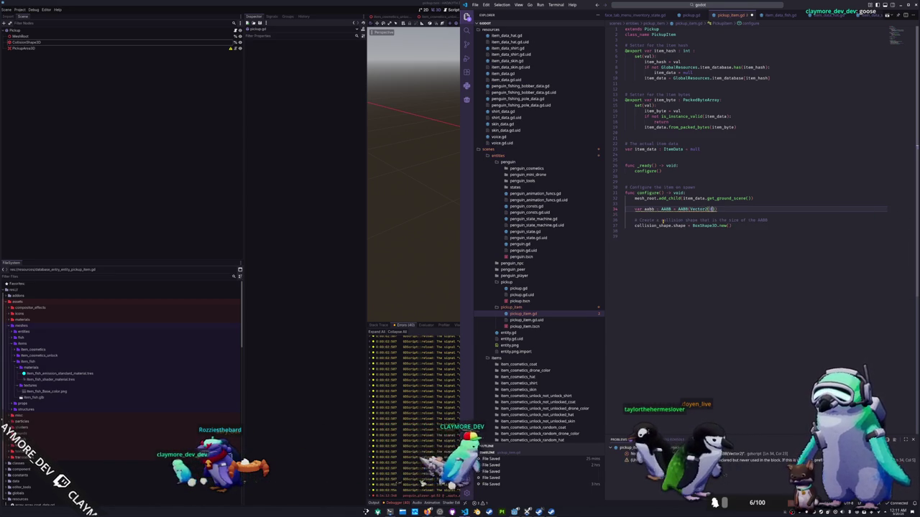
key(BackSpace)
text(.ONE*)
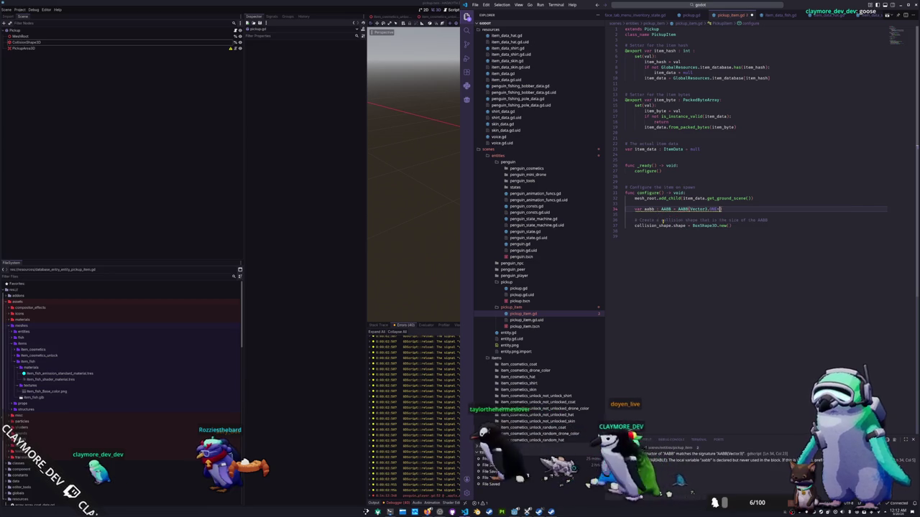
text(0.01, V)
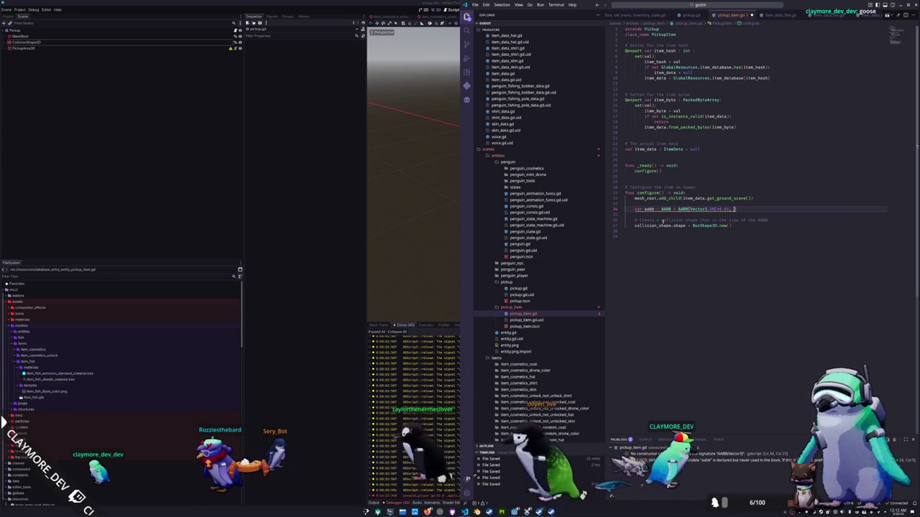
text(ector3.)
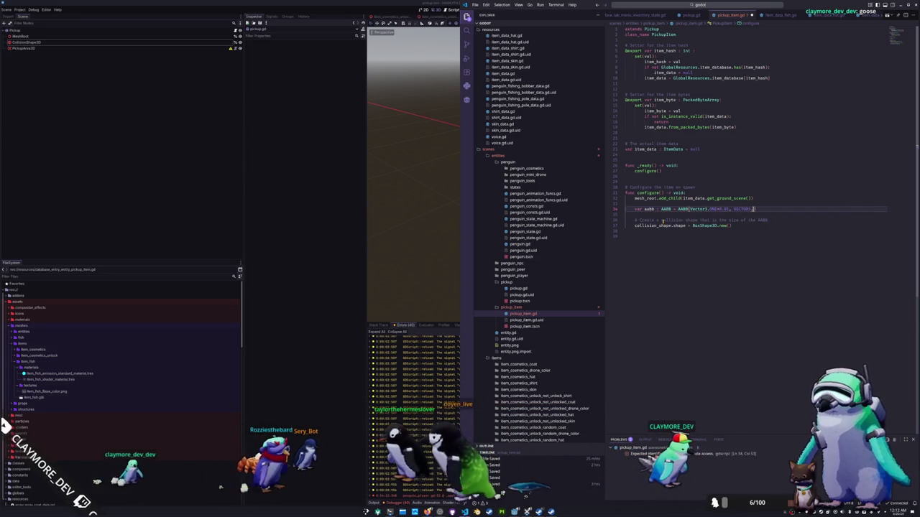
text(ctor3.ZERO))
key(Down)
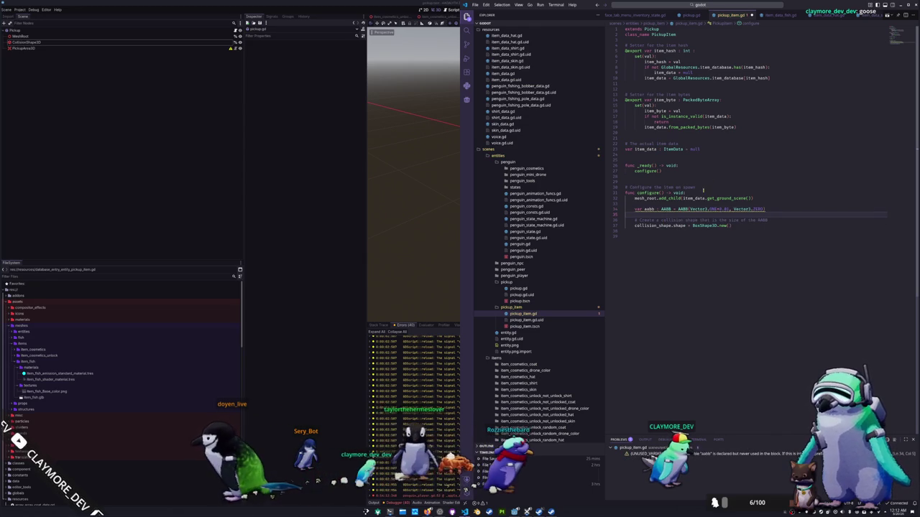
Step: Change the AABB's first argument to Vector3.ZERO and begin an empty Node queue declaration
mouse_move(650, 209)
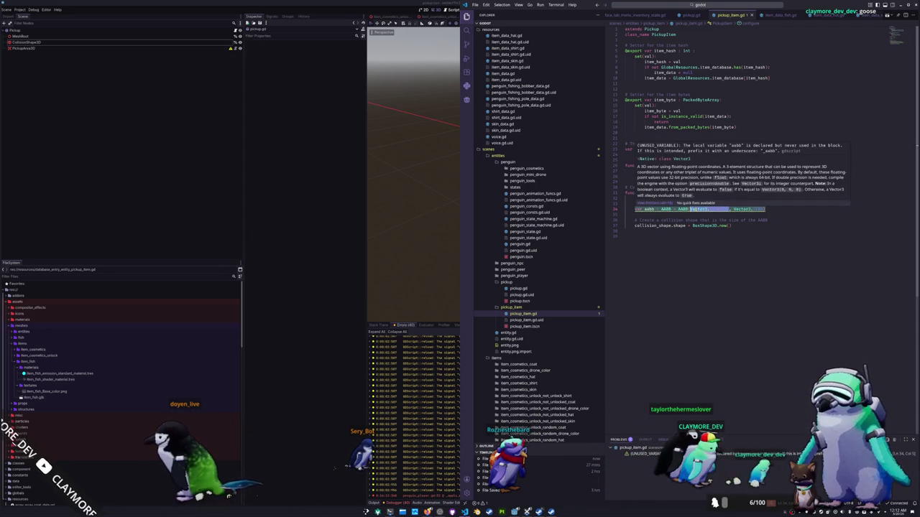
mouse_move(722, 212)
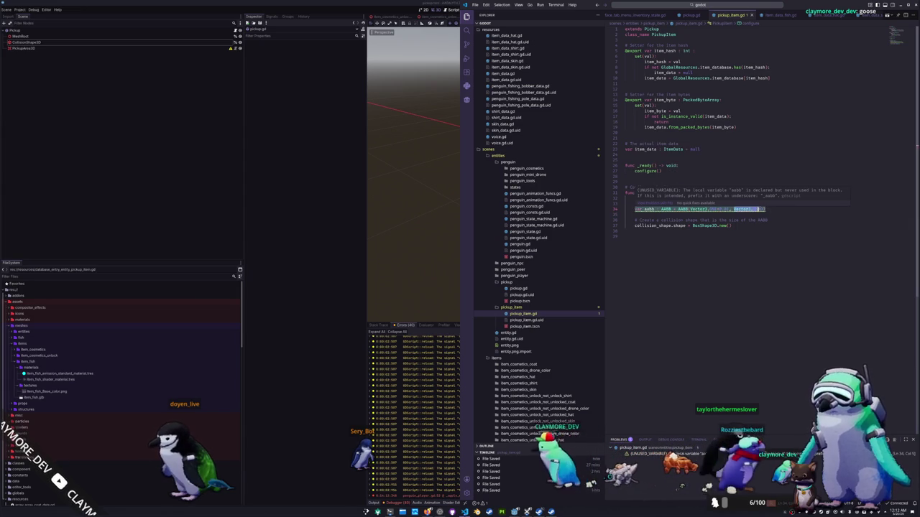
mouse_move(733, 209)
mouse_down()
mouse_move(763, 209)
mouse_move(692, 209)
mouse_up()
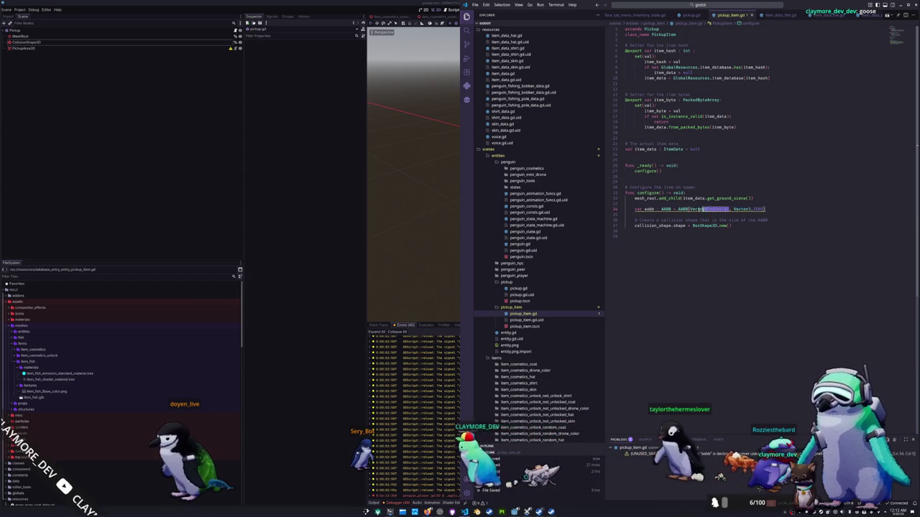
text(Vector3.ZERO)
click(674, 213)
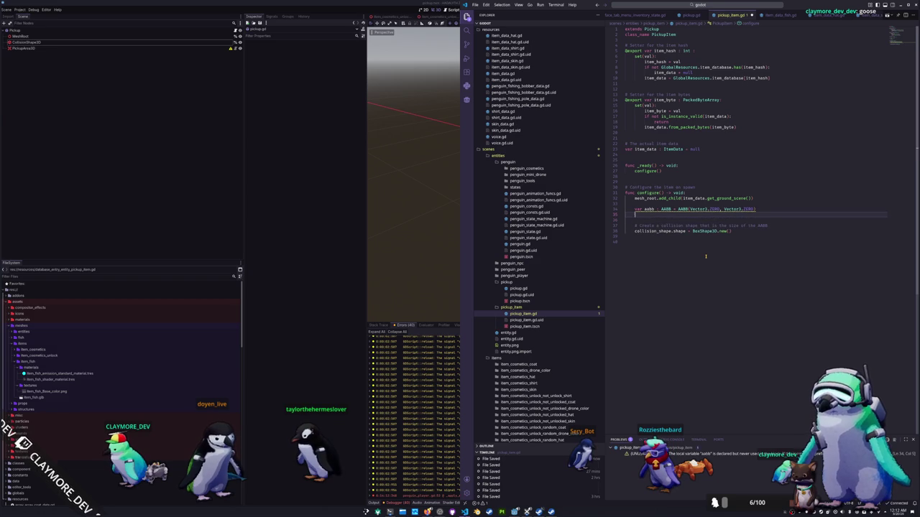
text(var queue)
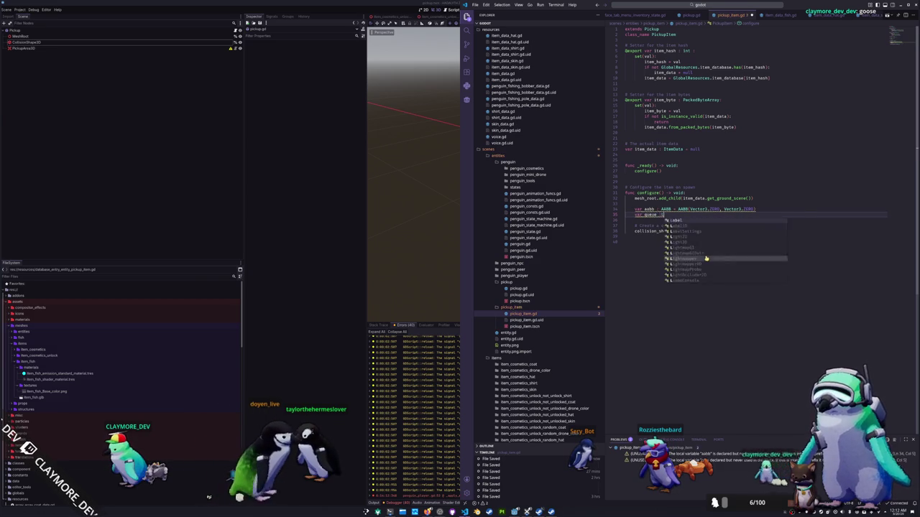
text( : Array[N)
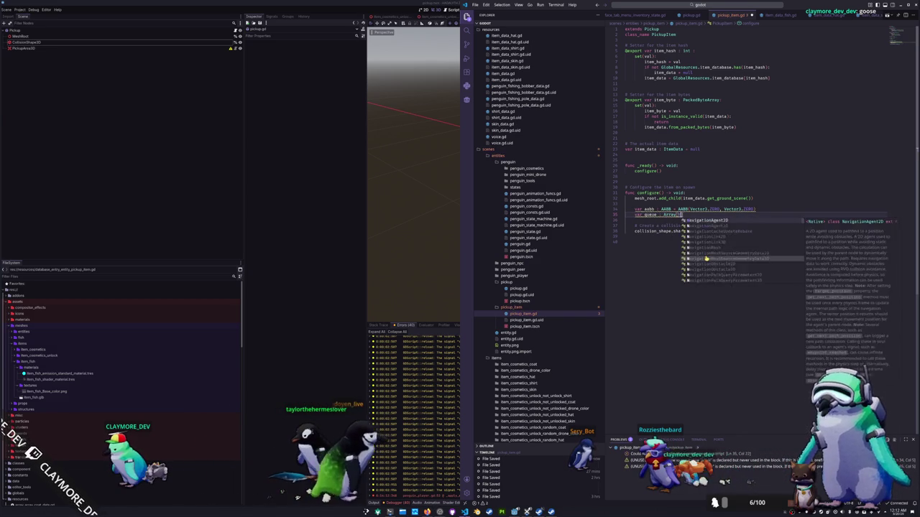
text(ode] = [])
Step: Seed the queue with mesh_root and start a while loop that runs until it's empty
key(Return)
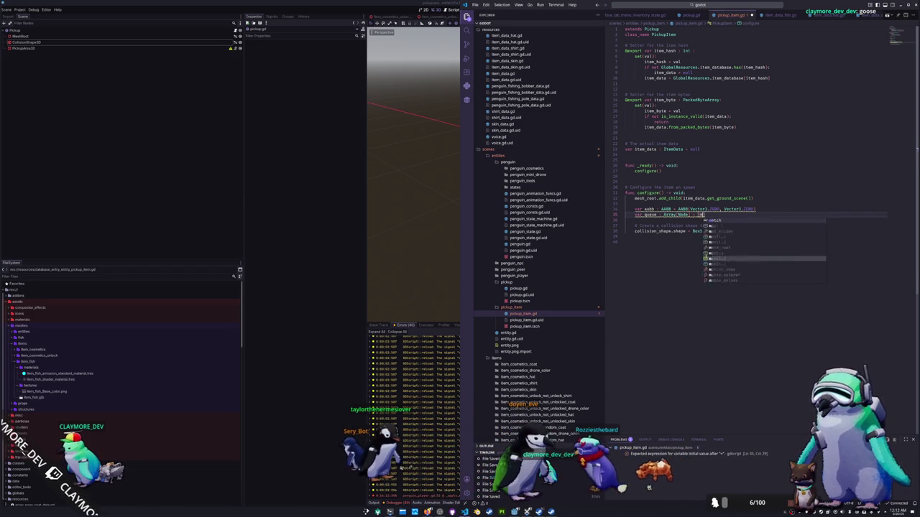
text(mesh_root)
key(Return)
key(Return)
text(whi)
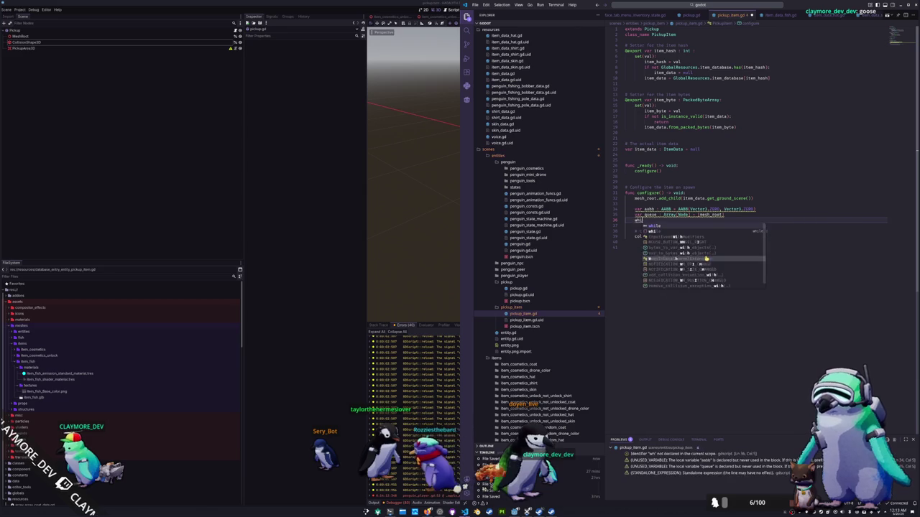
text(lee.is_empty()
text(:)
key(Return)
Step: Pop each node, queue its children, and merge each VisualInstance3D's get_aabb() into aabb
text(var head)
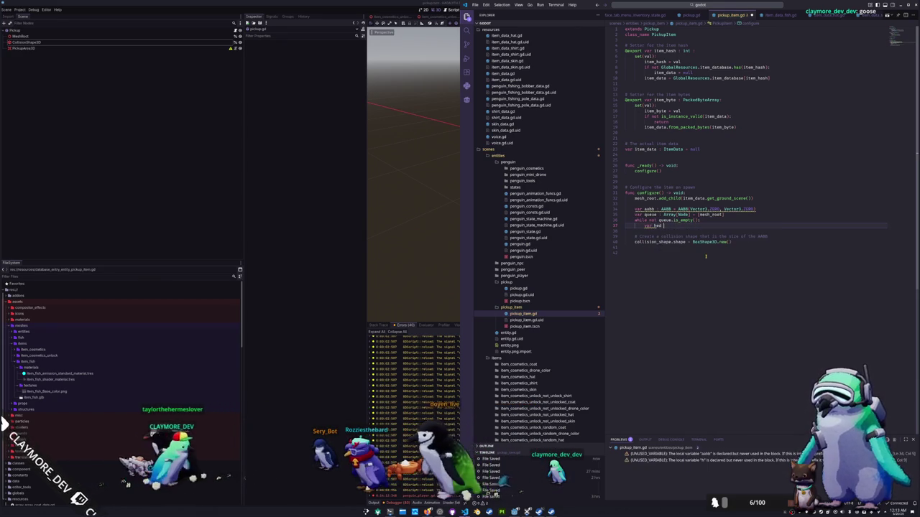
text( : Node)
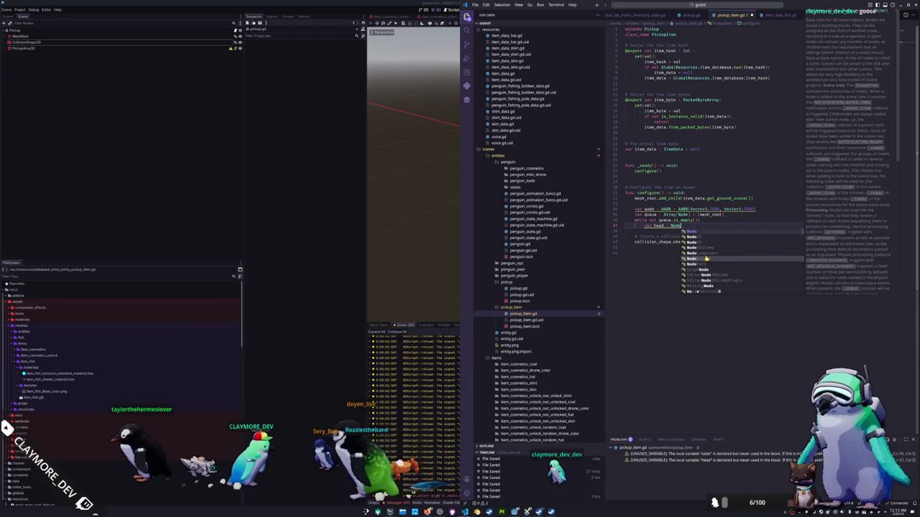
text( = queue.pop_f)
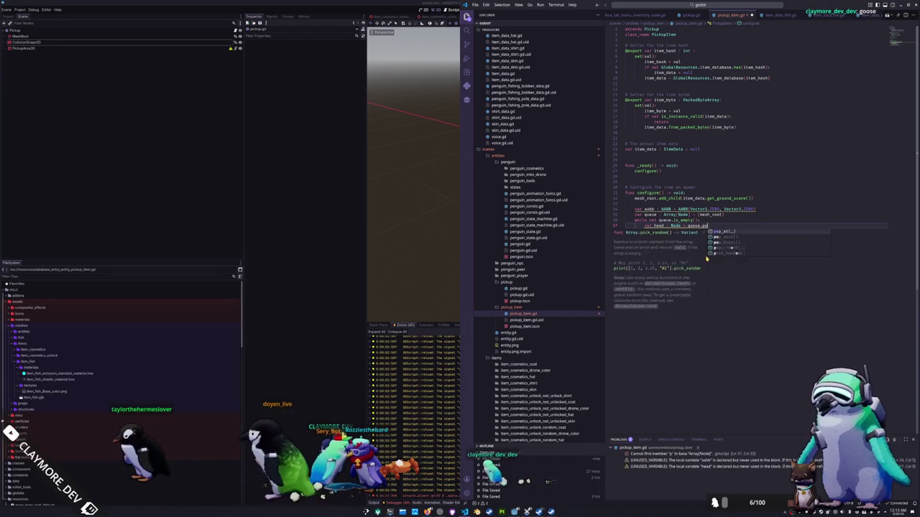
key(Return)
key(Return)
text(queue.push_back()
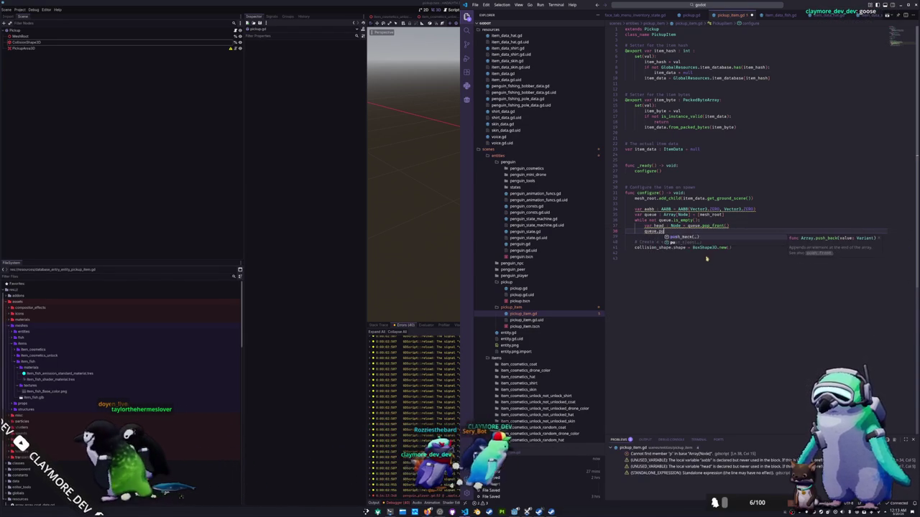
text(head.get_chil)
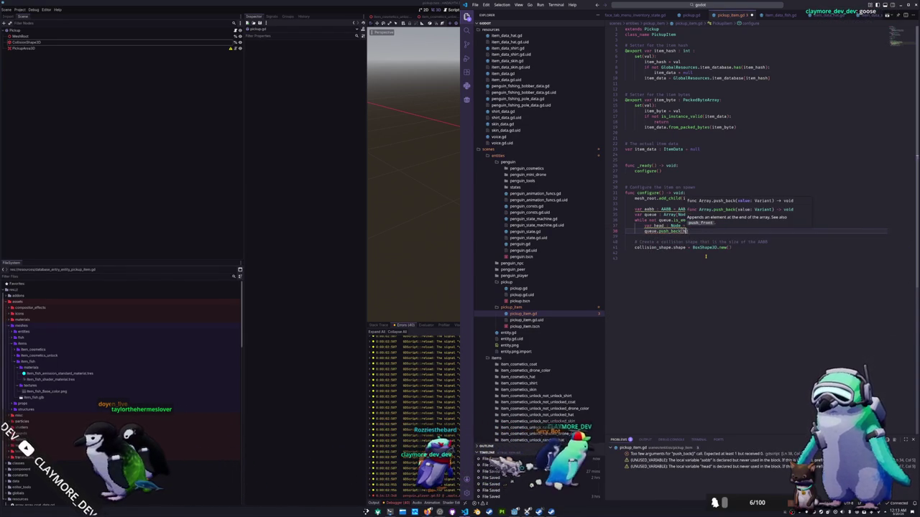
text(dren()
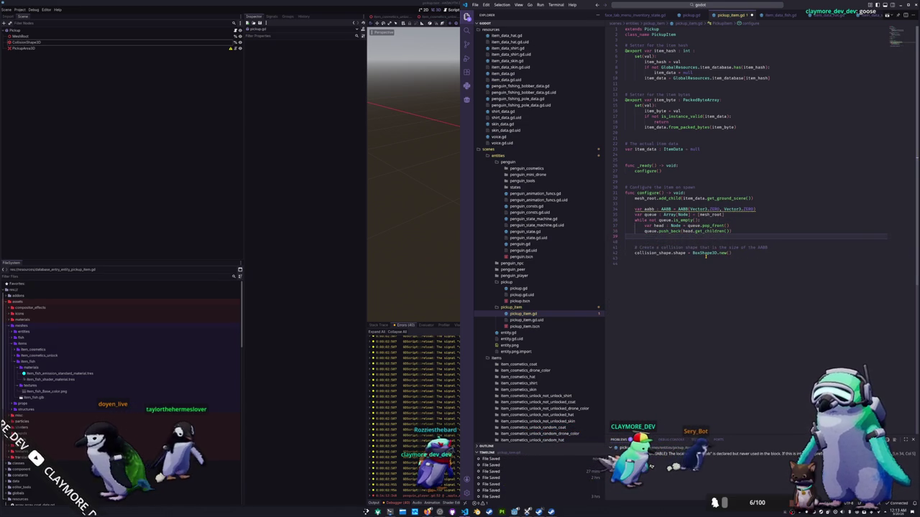
text(VisualInstance3D:)
key(Return)
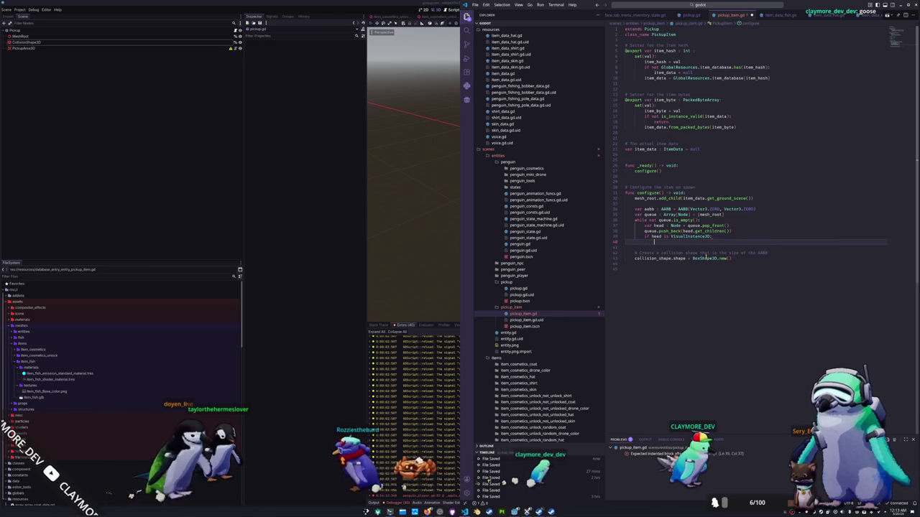
text(aabb.merge(h)
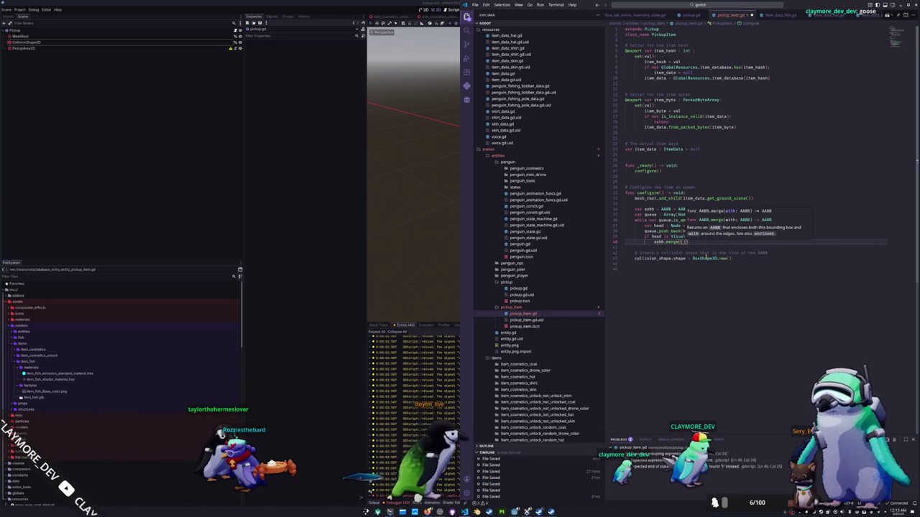
text(ead as Visual)
key(Return)
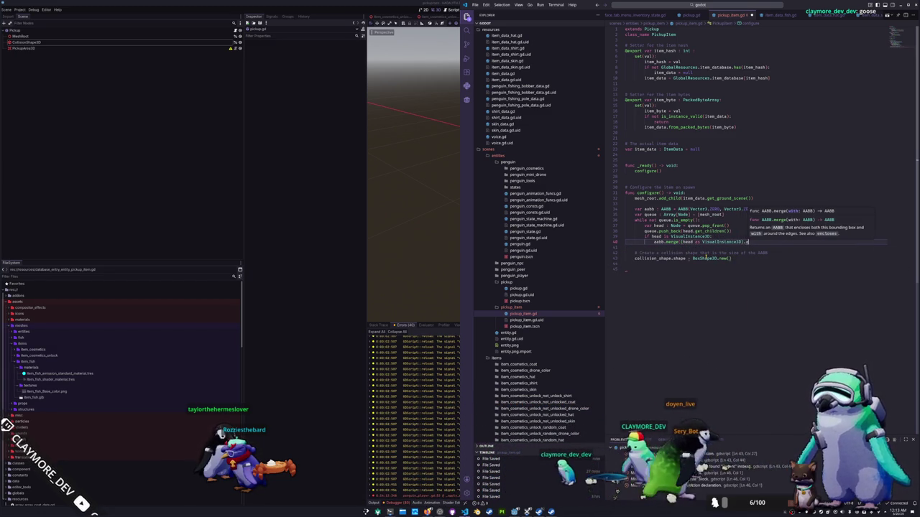
text(ge)
key(Return)
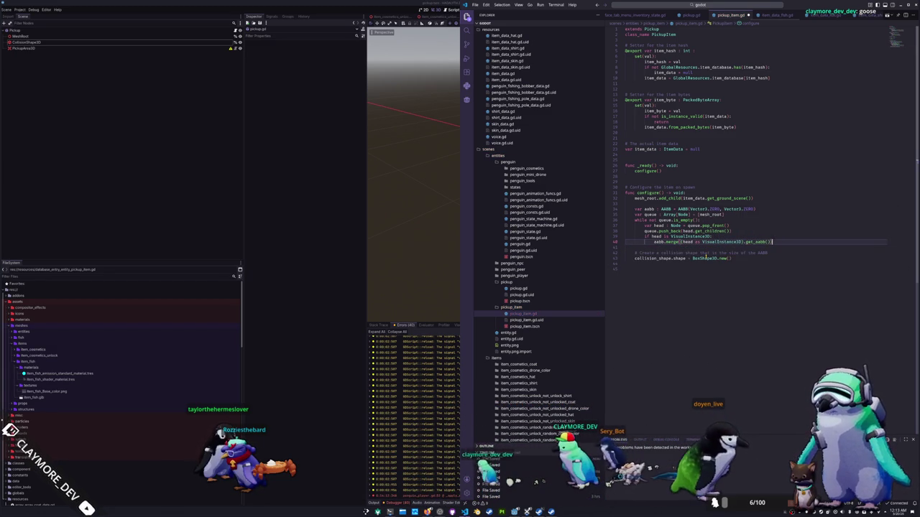
key(Down)
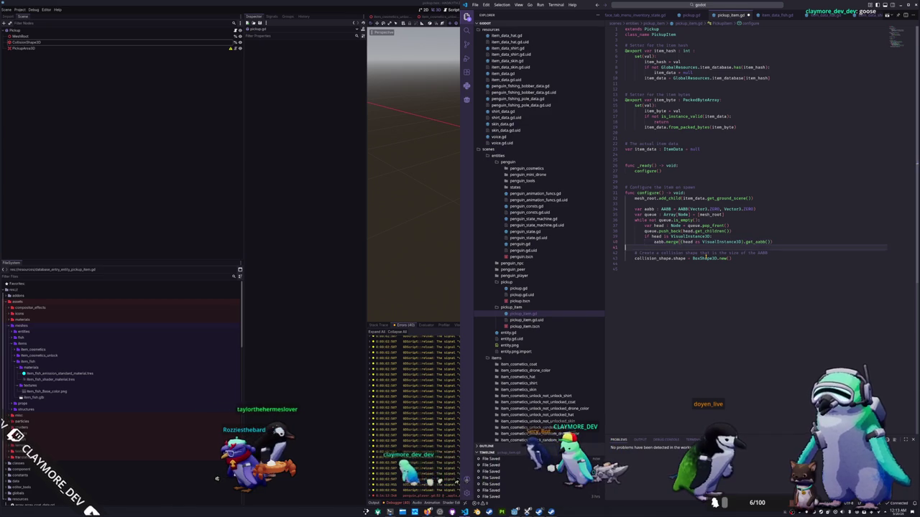
Step: Replace the shape assignment with 'var shape : BoxShape3D = BoxShape3D.new()' and add 'shape.size = aabb.size'
key(Down)
key(Down)
key(Down)
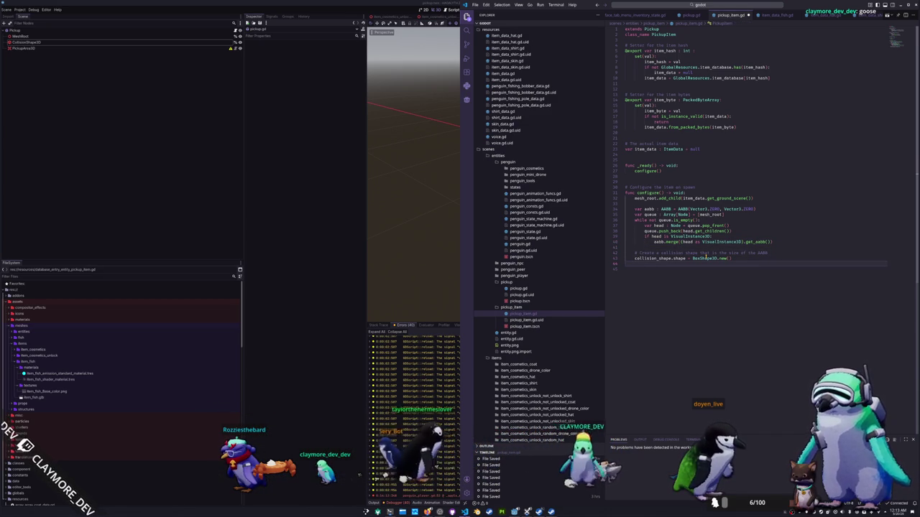
text(collision_s)
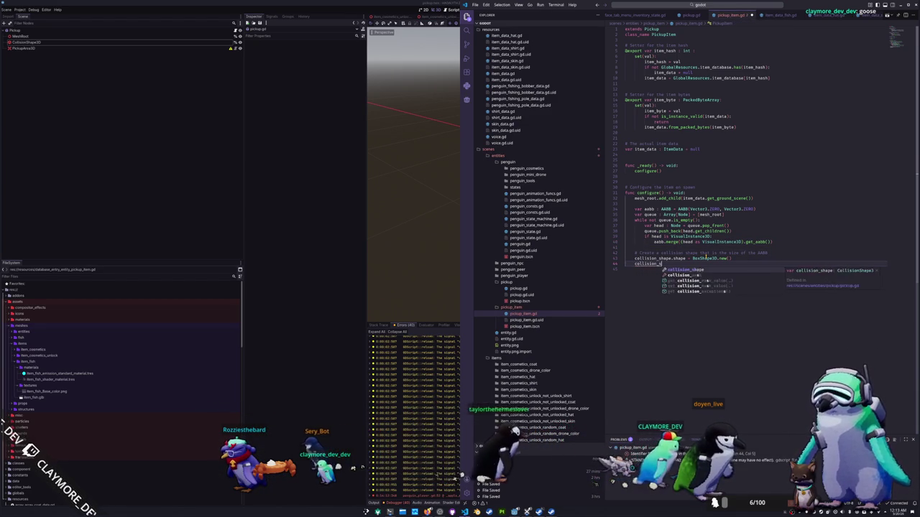
text(hape.shape = B)
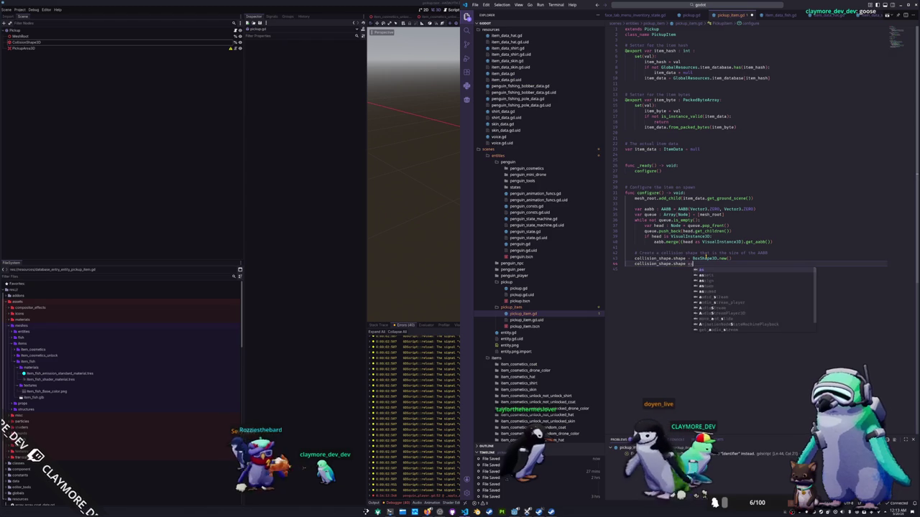
text(oxShape3D.new()
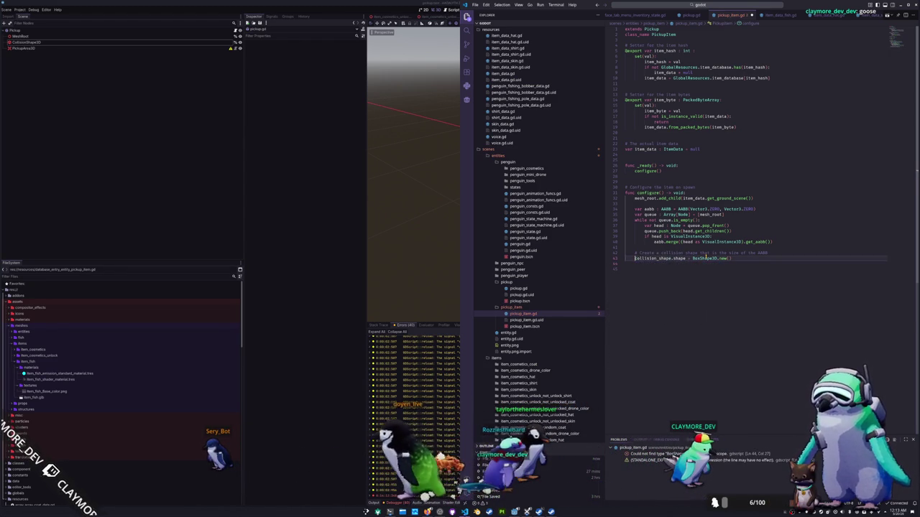
text(var shape : B)
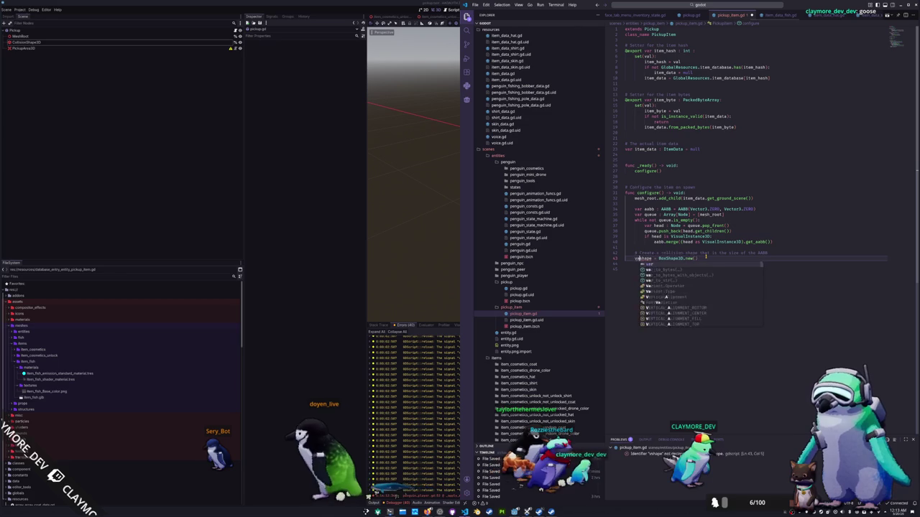
text(oxShape3D)
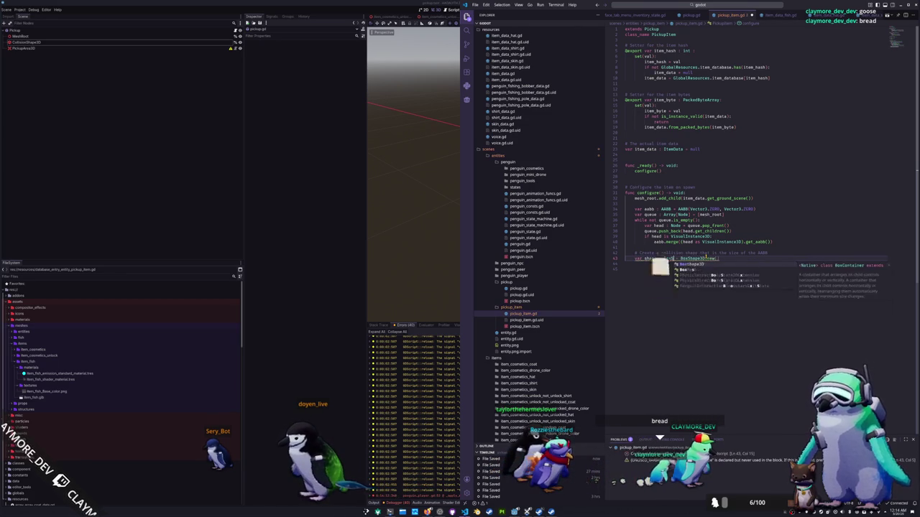
key(Escape)
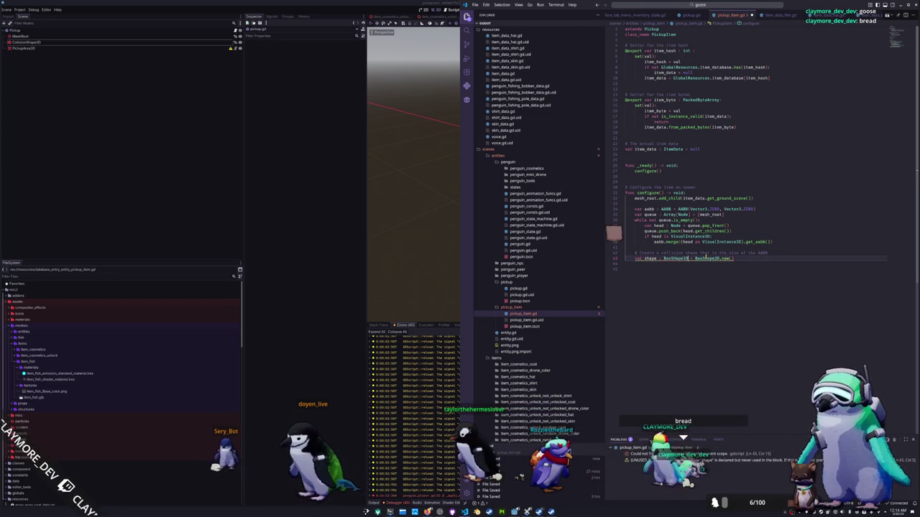
key(Return)
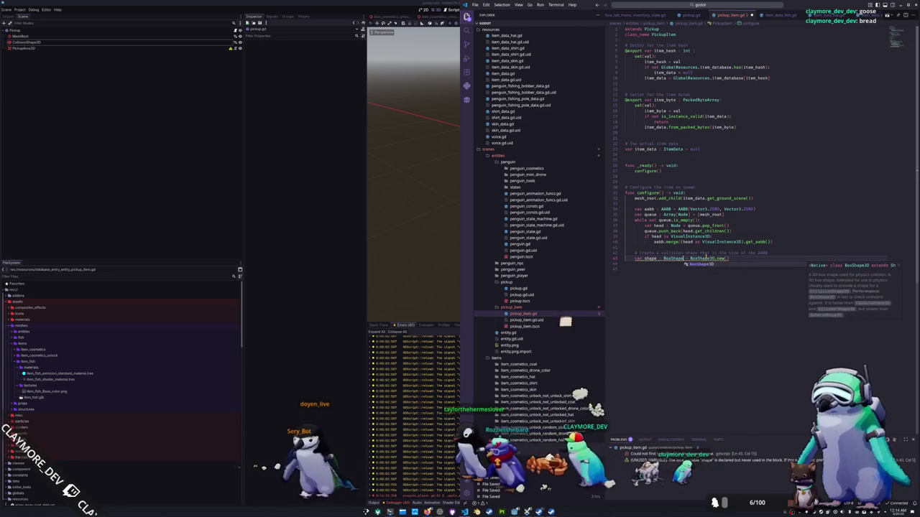
text(shape)
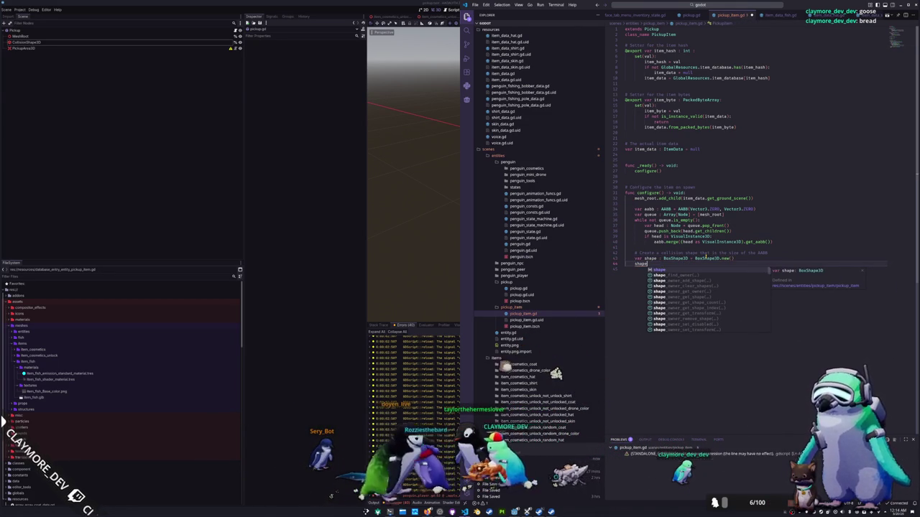
text(.s)
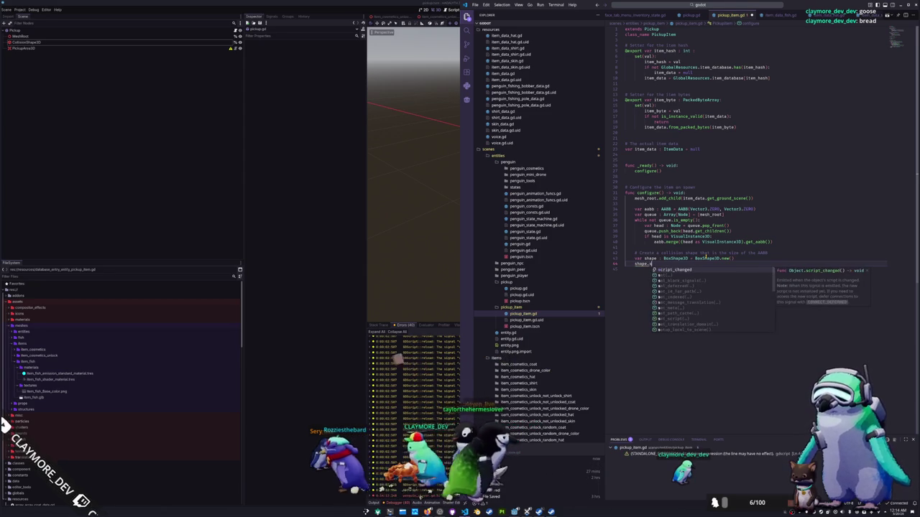
text(ize = aabb.)
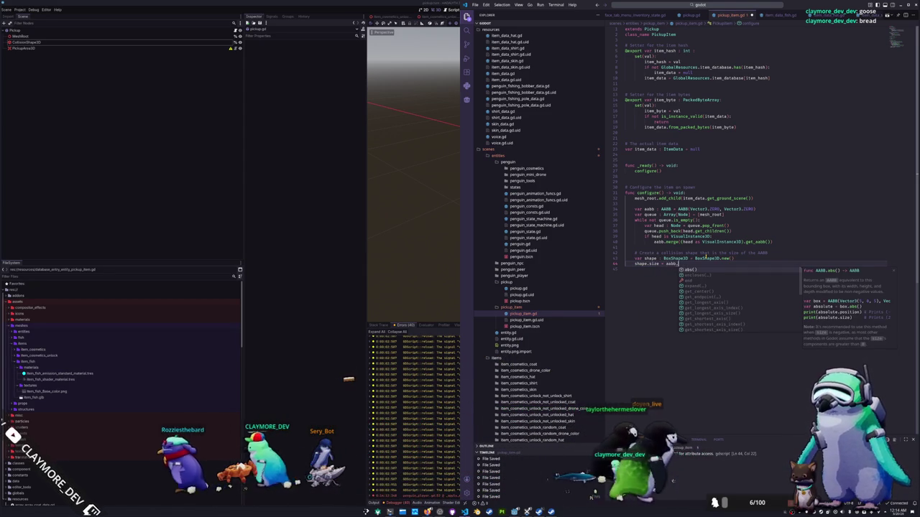
text(size)
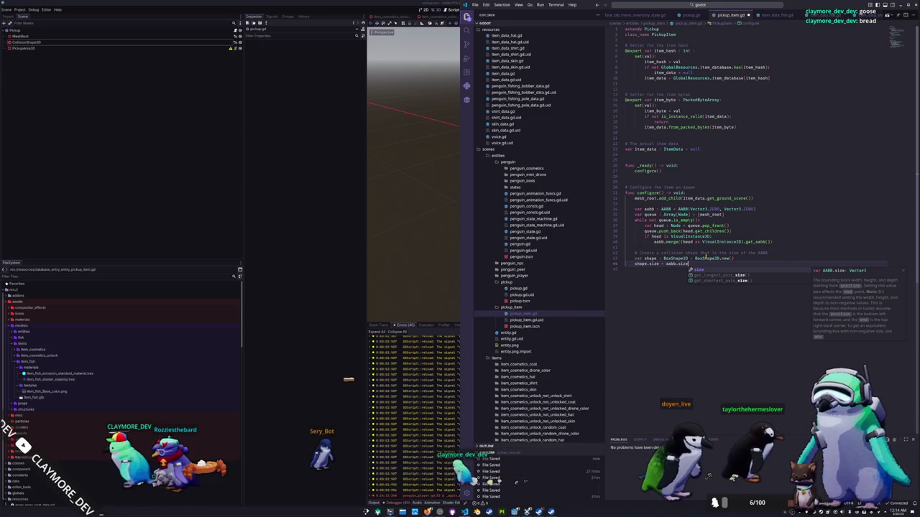
key(Escape)
key(Down)
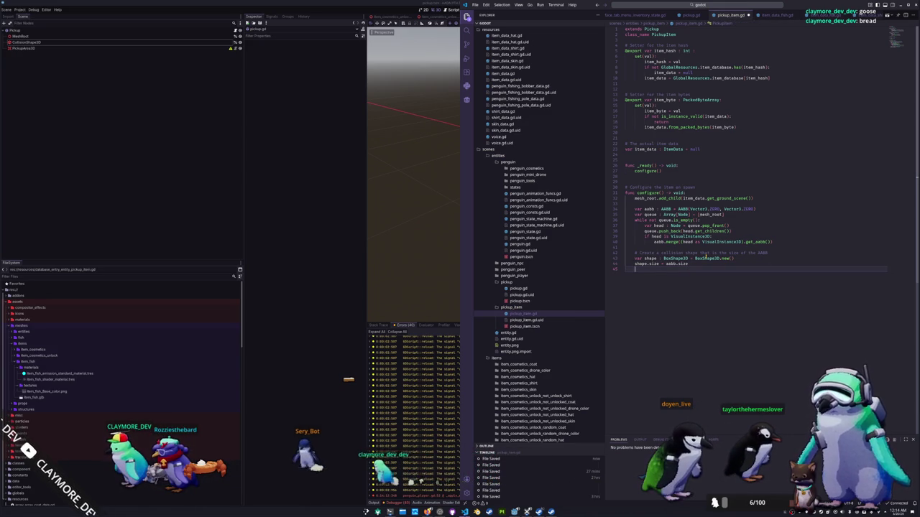
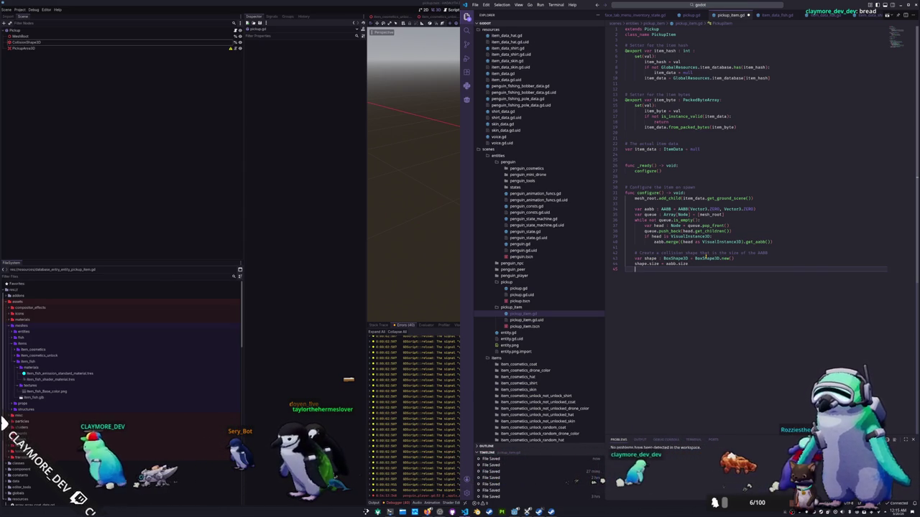
Step: Add collision_shape.position = aabb.get_center() and collision_shape.reset_physics_interpolation() lines to configure()
key(Return)
text(coll)
text(ision)
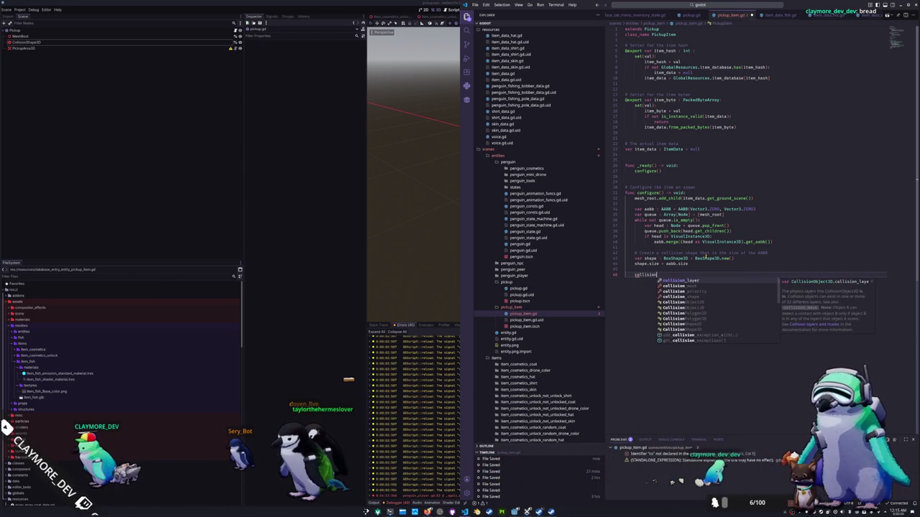
text(_shape.)
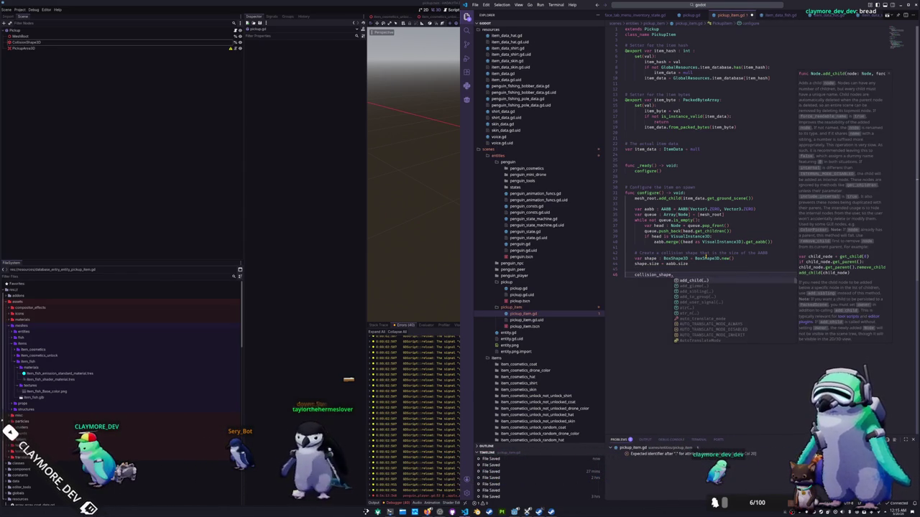
text(posit)
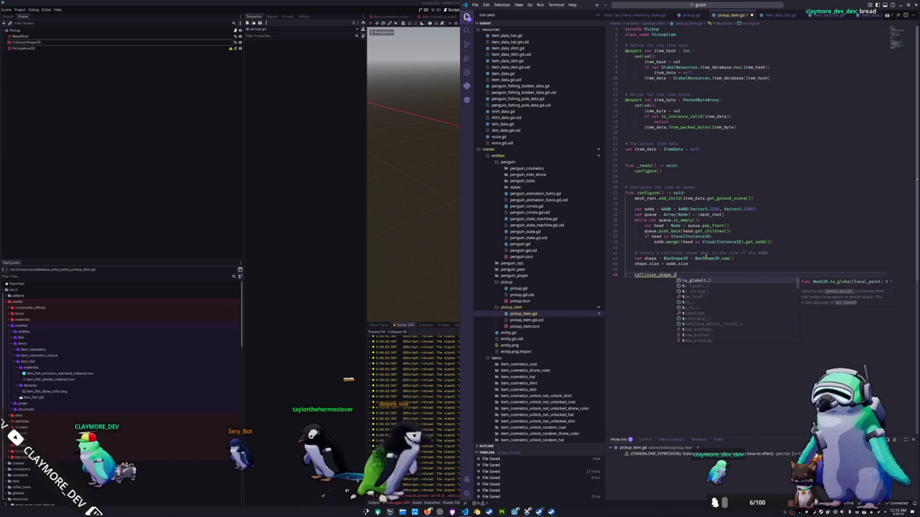
text(ion = )
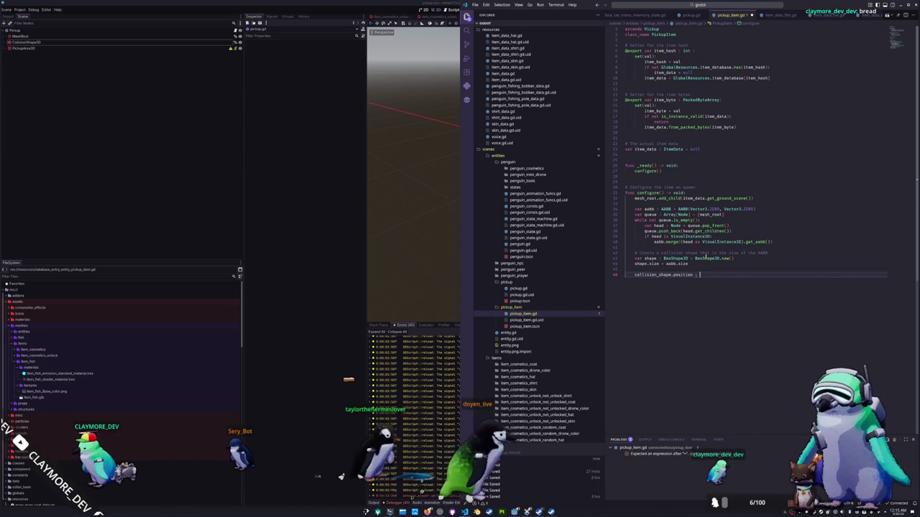
text(aabb.get_center()
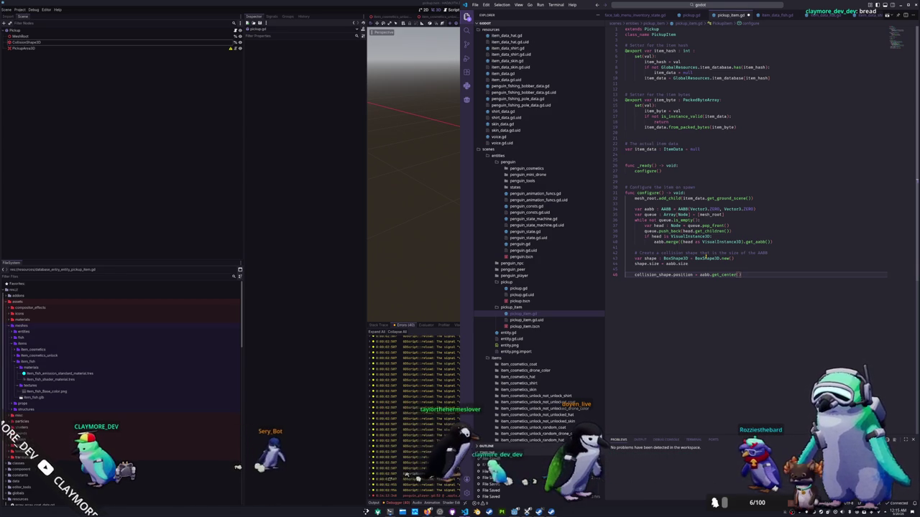
key(Up)
key(Down)
key(End)
key(Return)
text(collision)
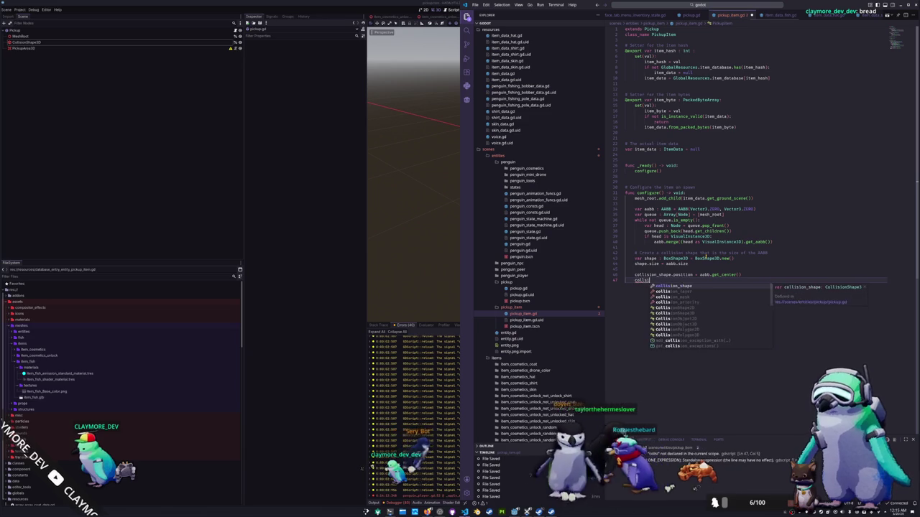
key(Return)
text(.reset)
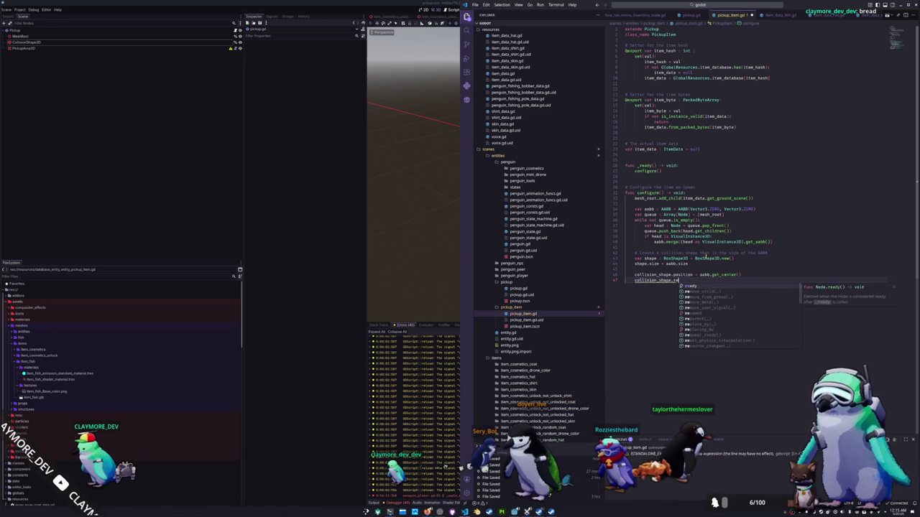
key(Return)
Step: Insert collision_shape.shape = shape after the size line
key(Up)
key(Up)
key(Up)
key(End)
key(Return)
key(Return)
text(collision_s)
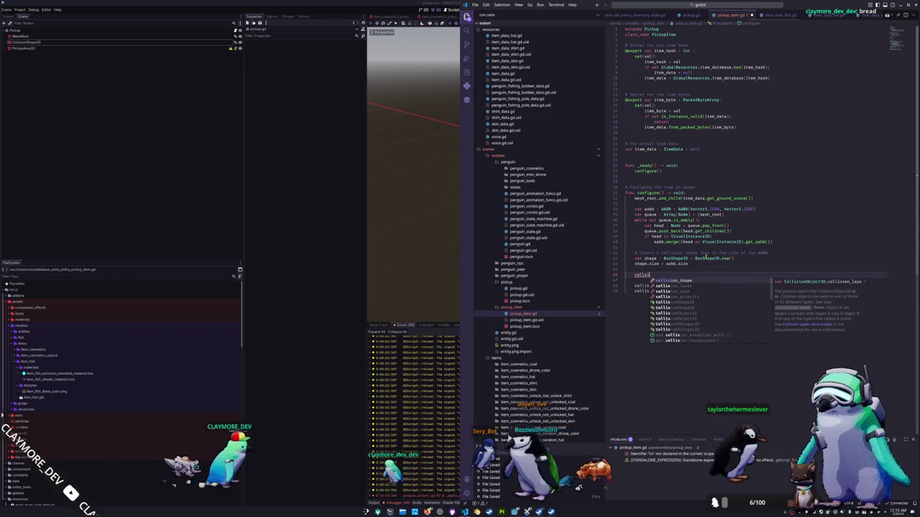
key(Return)
text(.shape = shape)
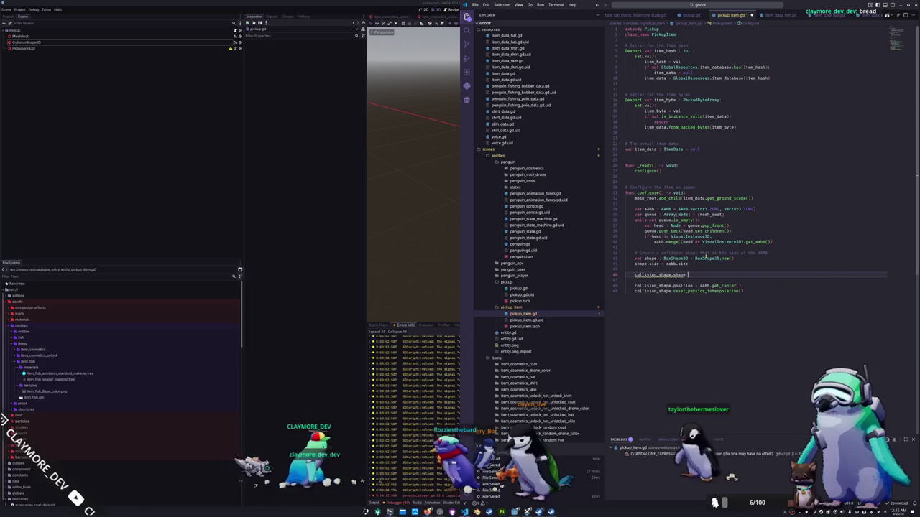
click(743, 291)
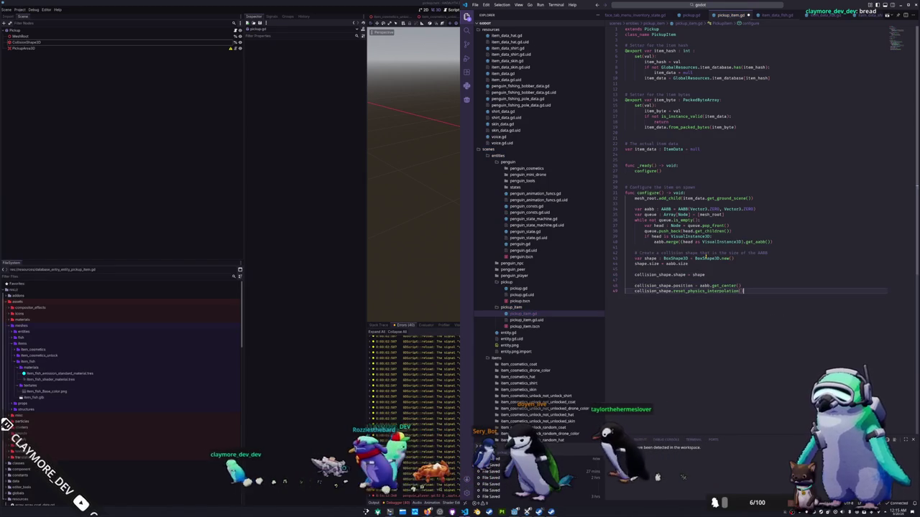
click(297, 164)
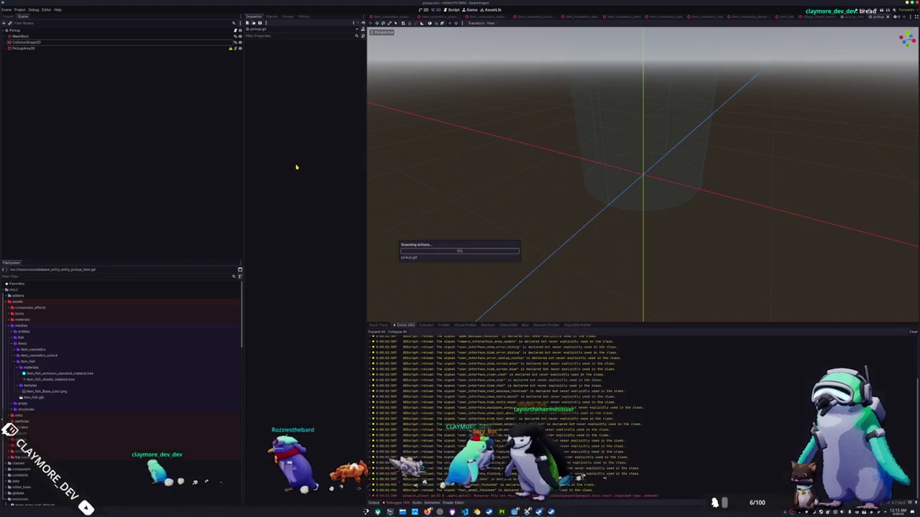
Step: Run the project with F5 and start Singleplayer, which halts on a penguin.gd _ready error
click(32, 10)
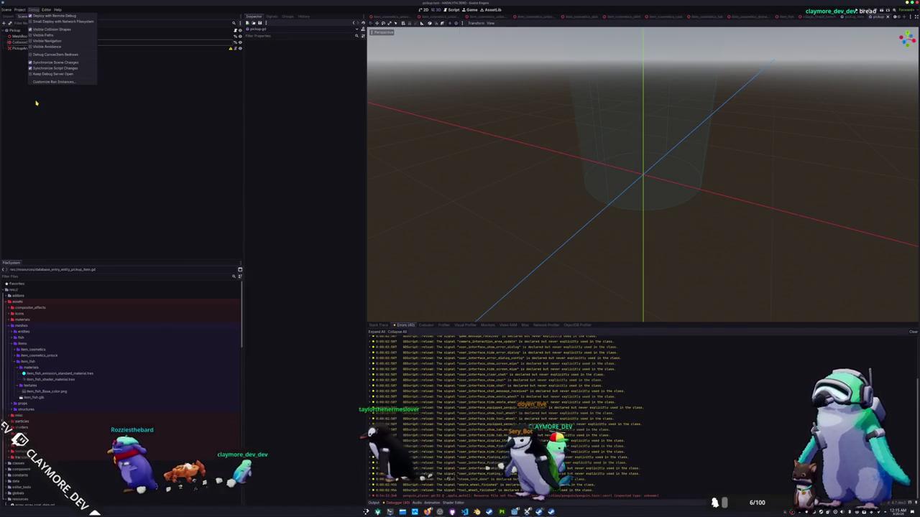
click(174, 168)
key(F5)
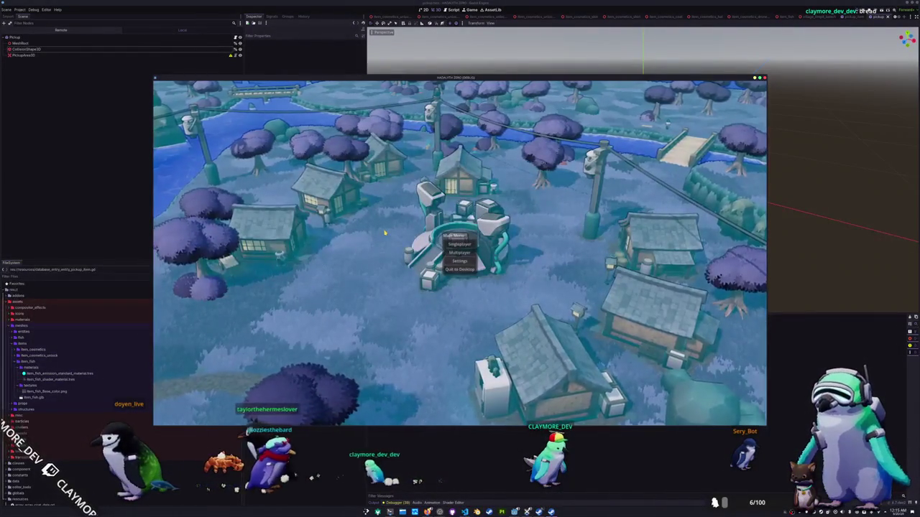
click(467, 246)
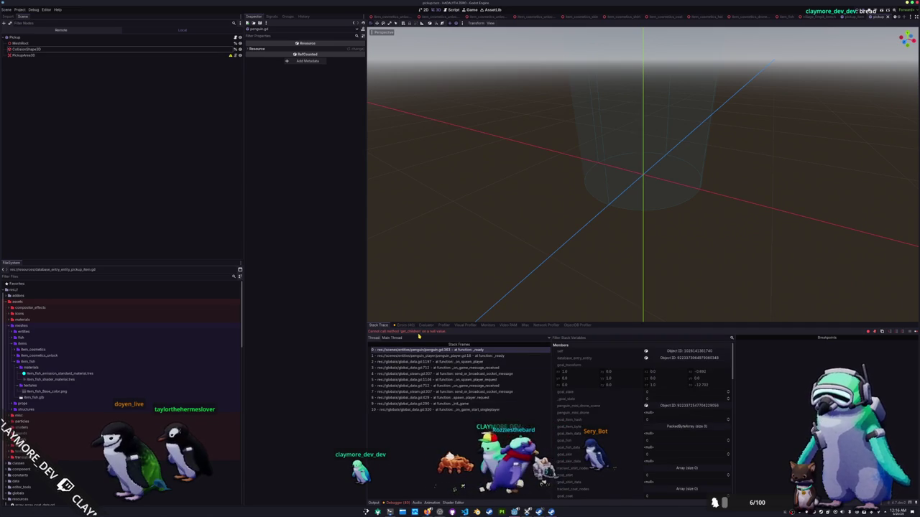
Step: Open the penguin scene from the project search
click(128, 50)
click(144, 38)
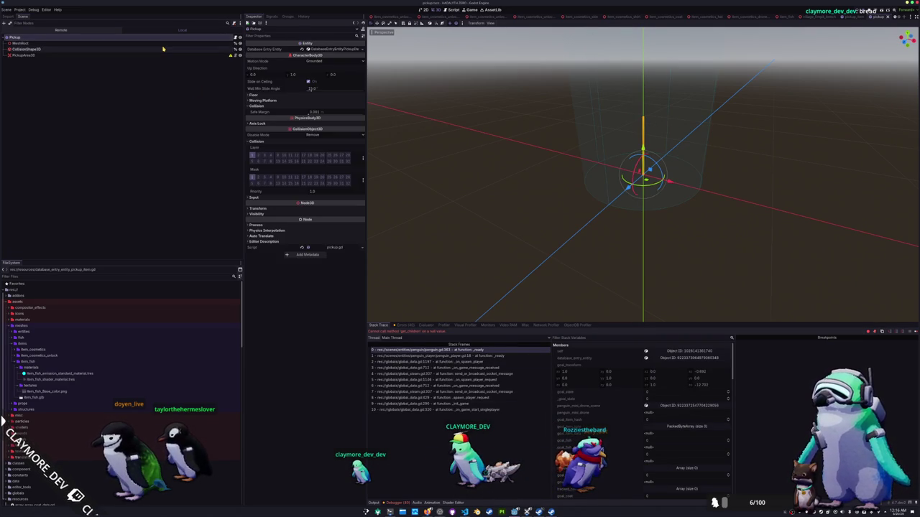
click(163, 49)
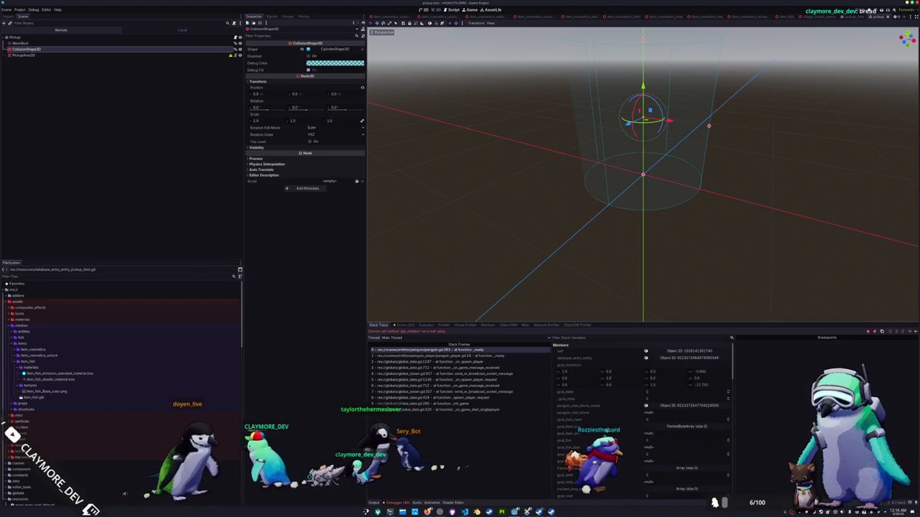
alt+right_click(455, 192)
key(Down)
key(Down)
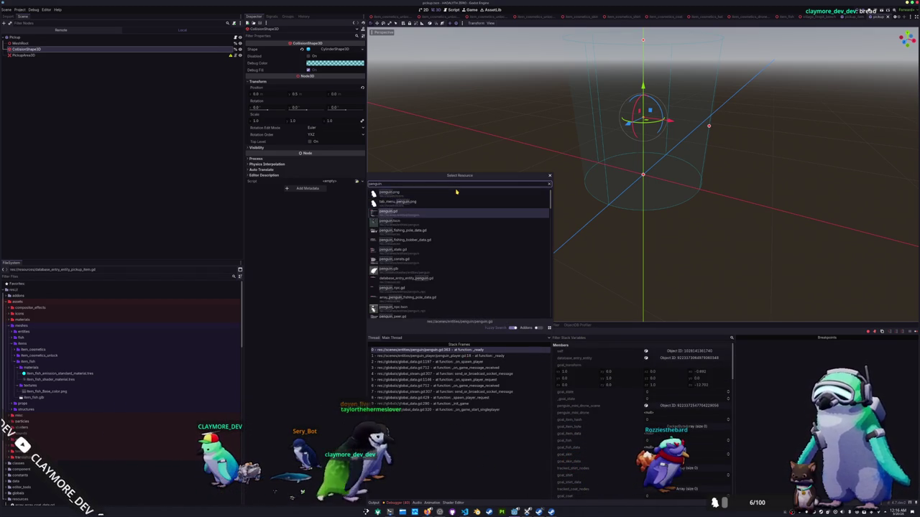
key(Return)
scroll(207, 240, up, 10)
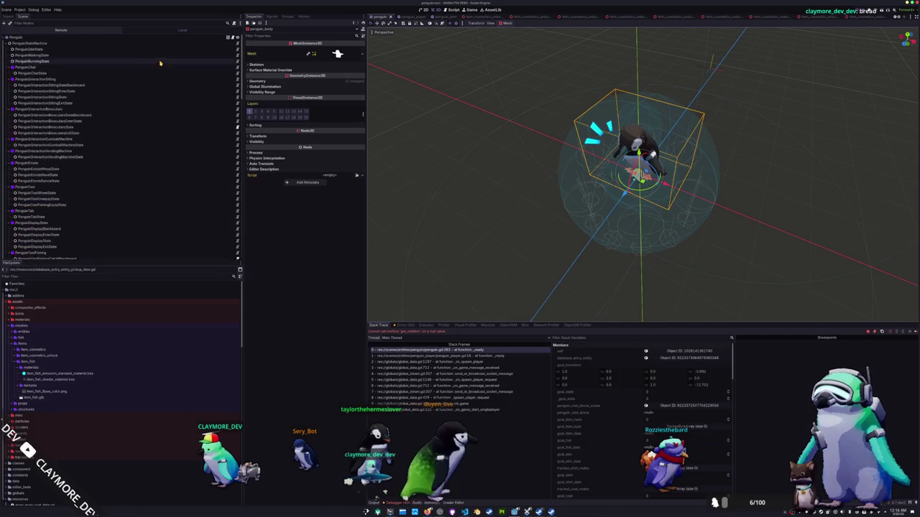
Step: Assign StemShapeCastRoot as the Penguin node's Stem Shape Cast Root
click(191, 37)
click(329, 171)
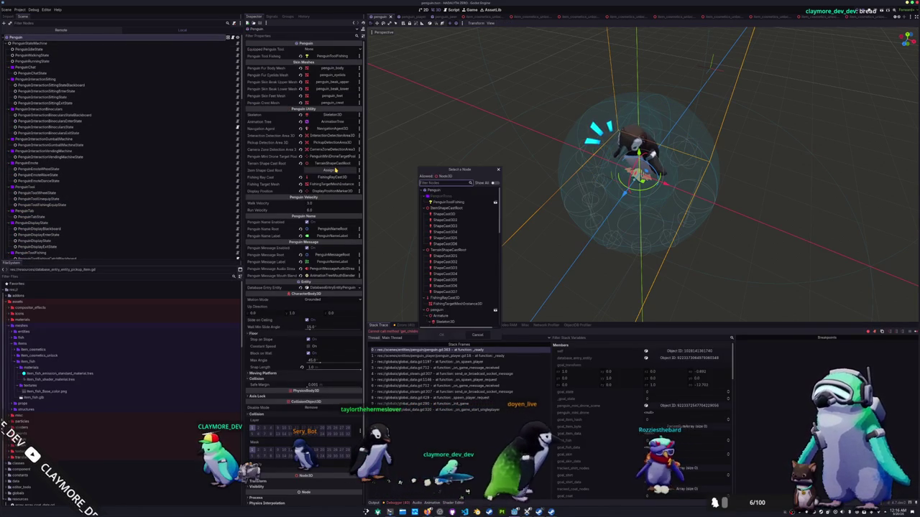
scroll(465, 261, down, 3)
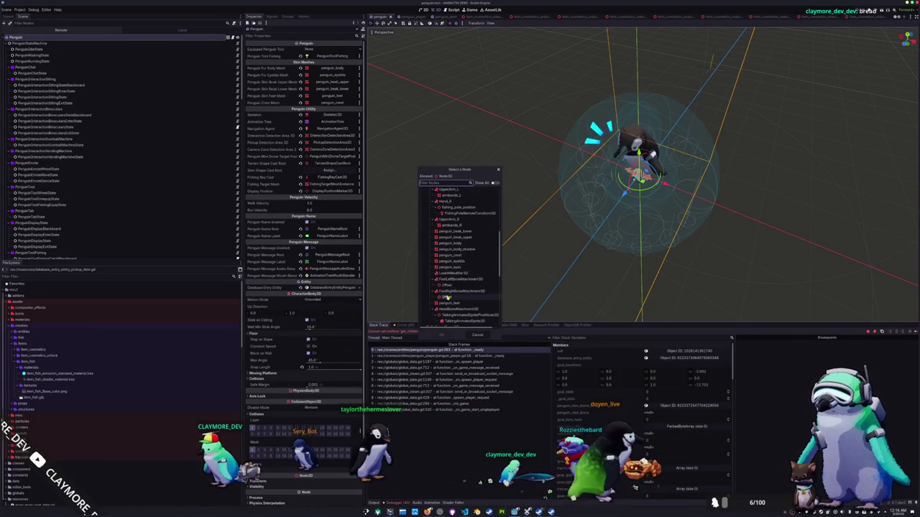
scroll(447, 297, down, 2)
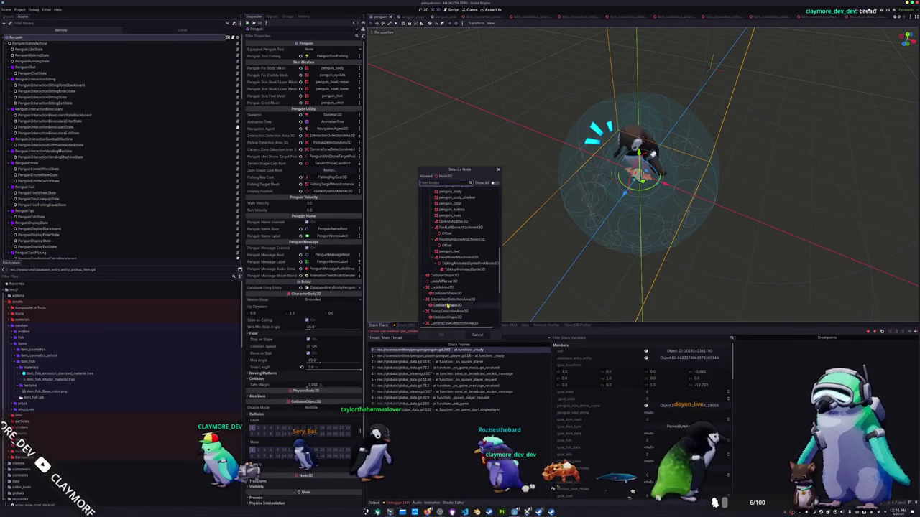
scroll(448, 301, up, 3)
scroll(447, 303, down, 3)
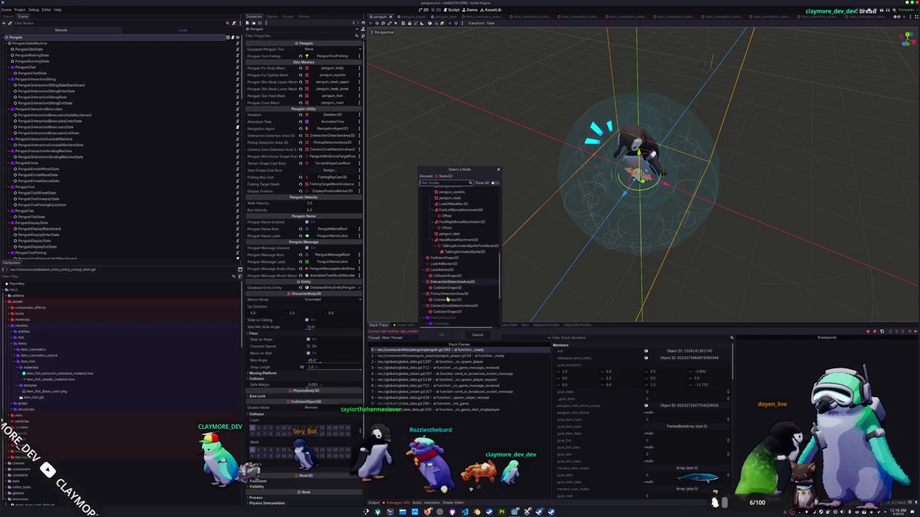
scroll(447, 301, down, 3)
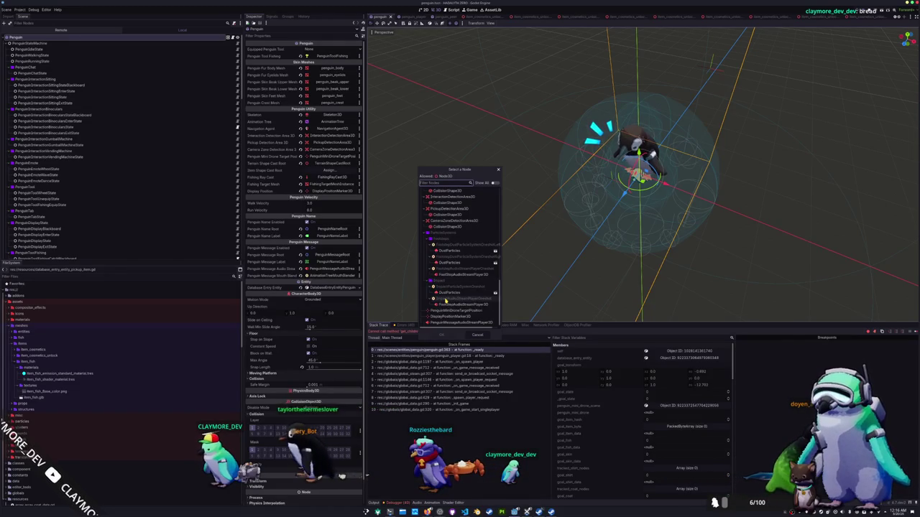
scroll(447, 300, up, 10)
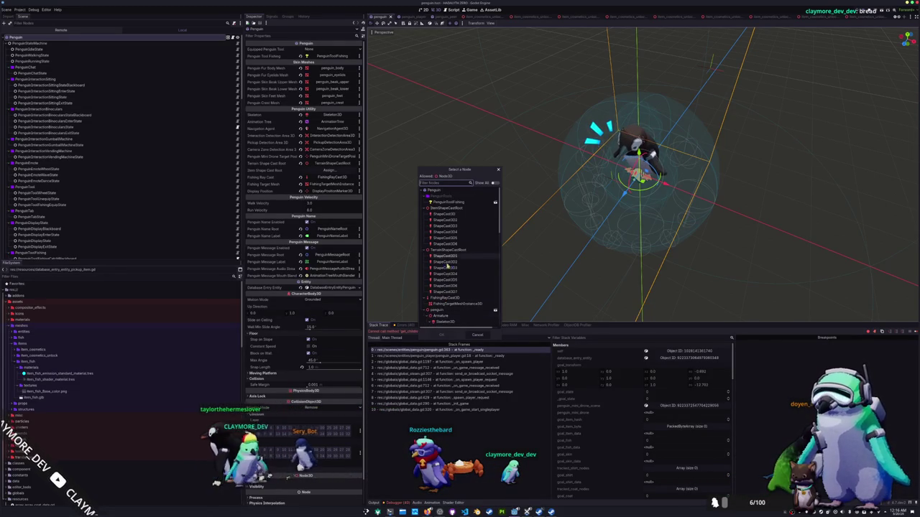
double_click(444, 207)
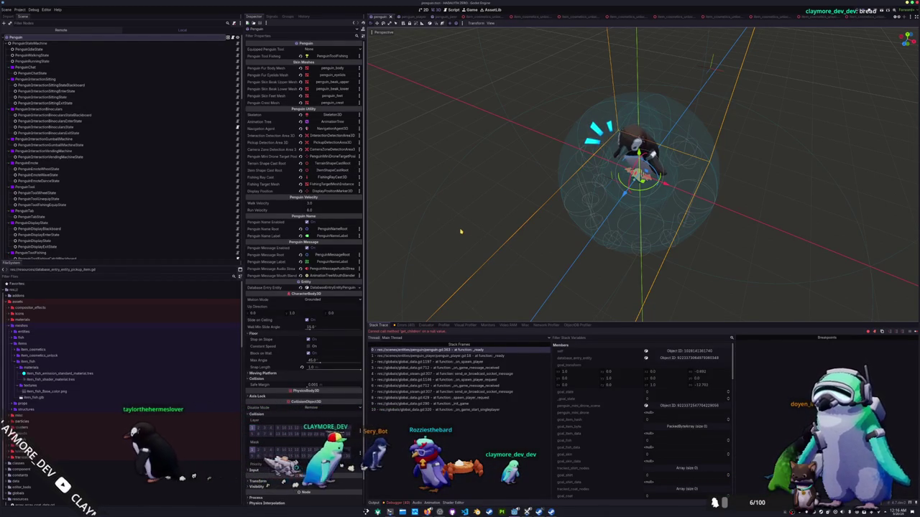
click(416, 17)
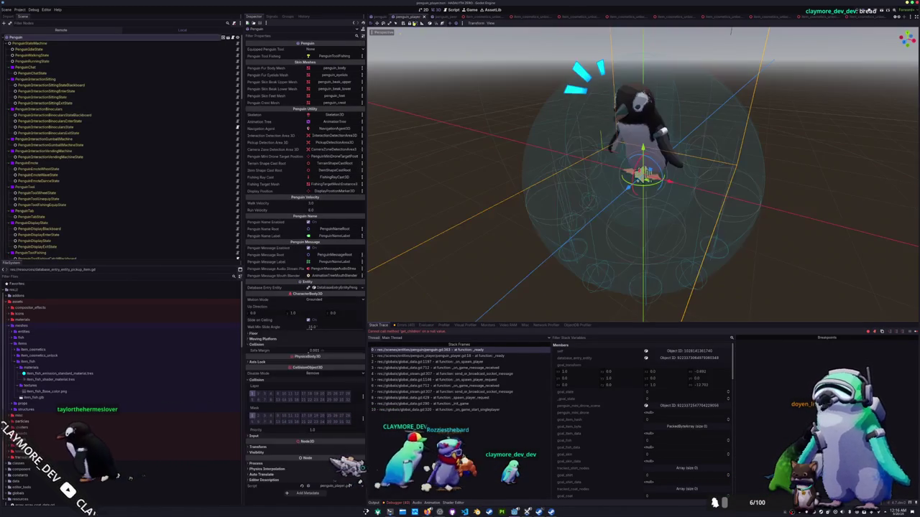
Step: Select the six ShapeCast3D probes, then stop the game with F8 and relaunch it with F5
scroll(71, 165, down, 5)
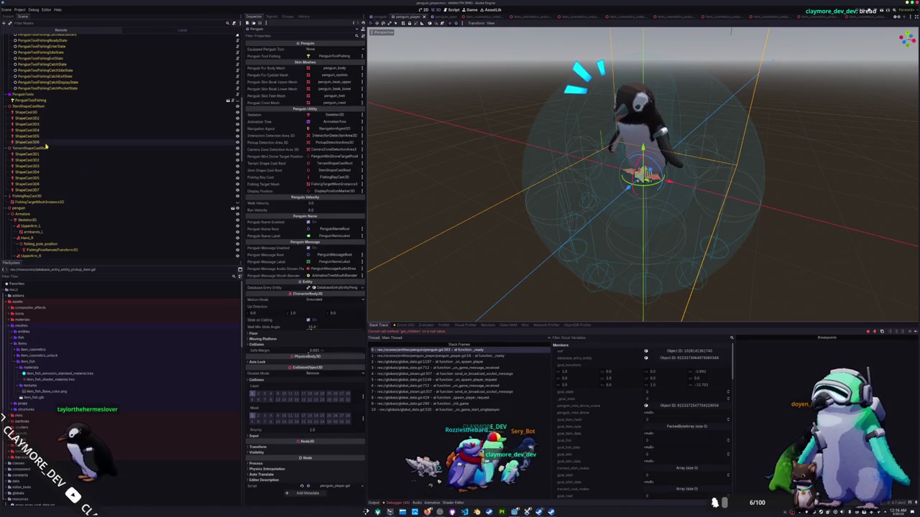
click(47, 141)
shift+click(53, 112)
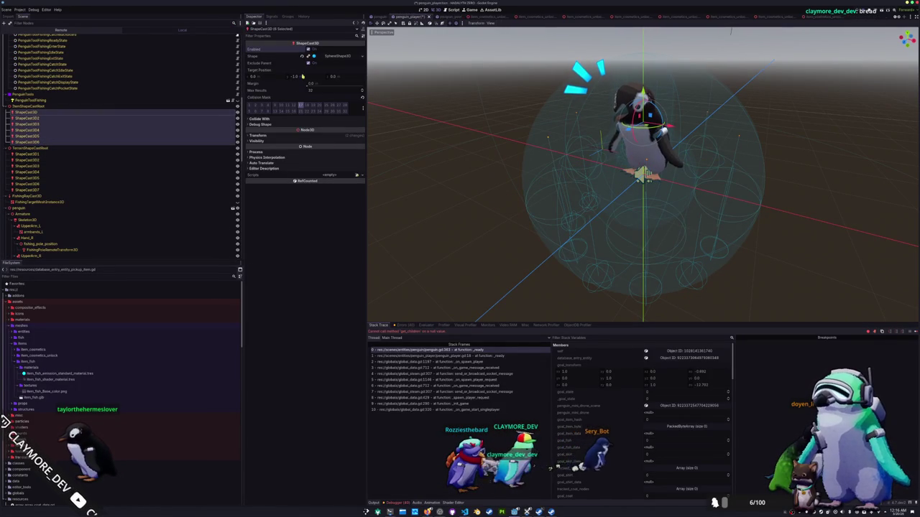
key(F8)
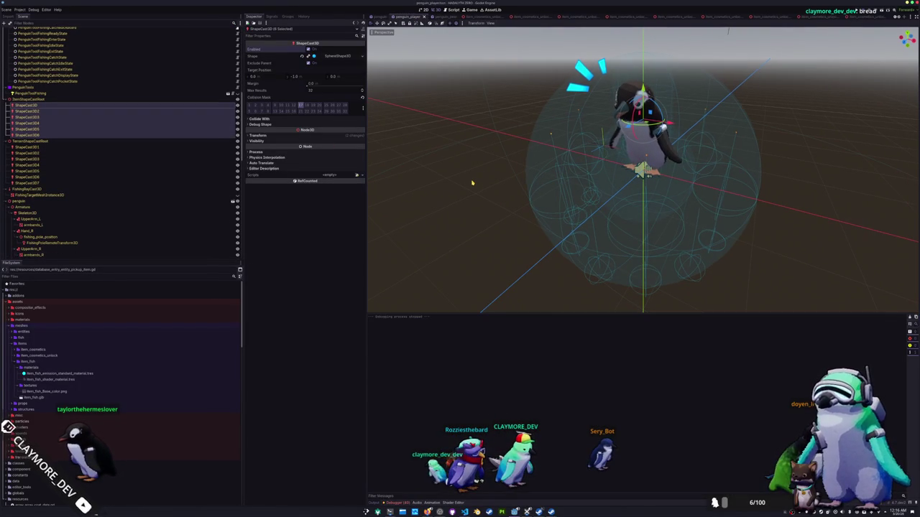
key(F5)
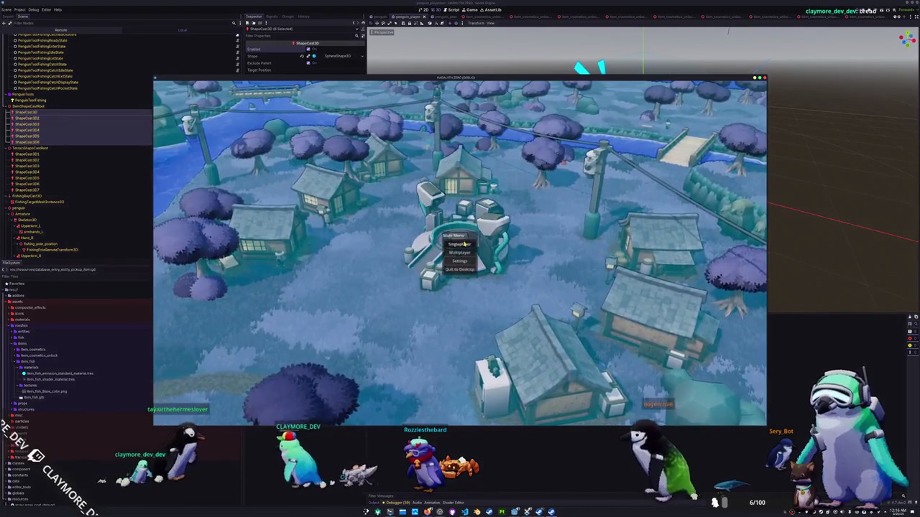
Step: Start a singleplayer session and walk the penguin left across the grass
click(464, 243)
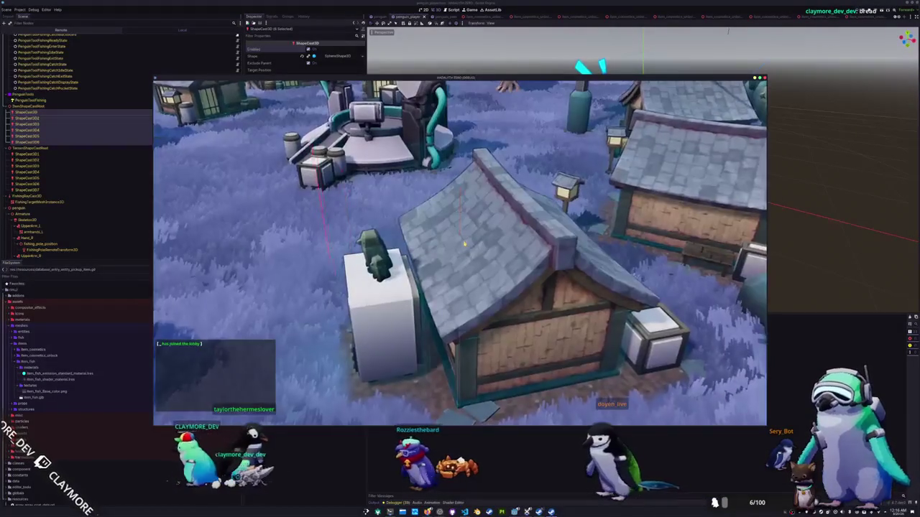
key(a)
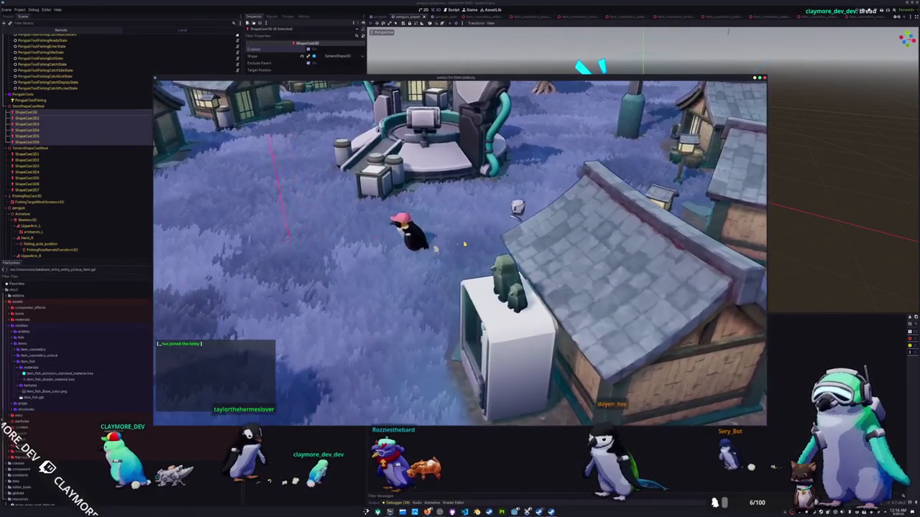
key(Escape)
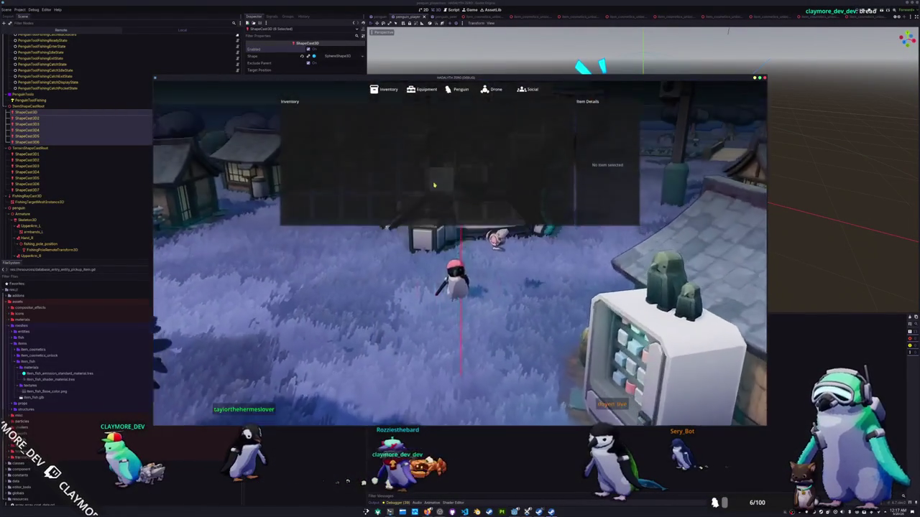
key(Escape)
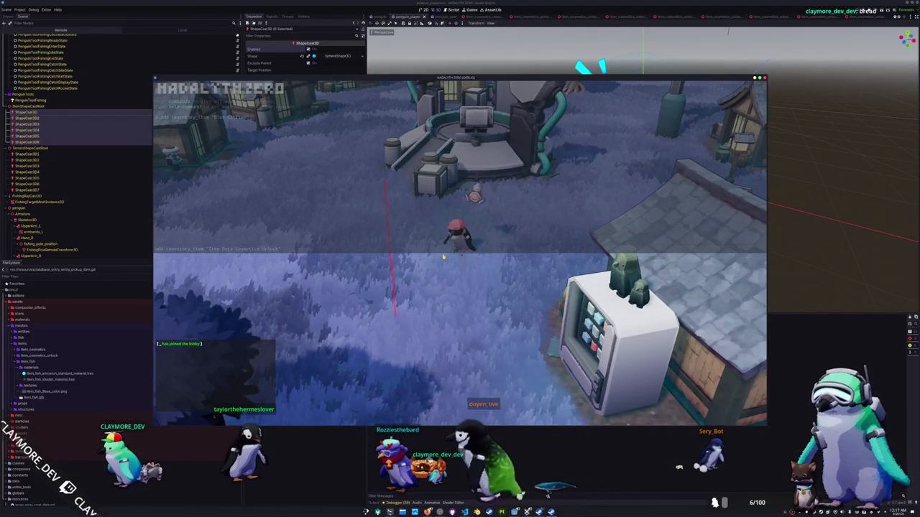
key(Escape)
key(Escape)
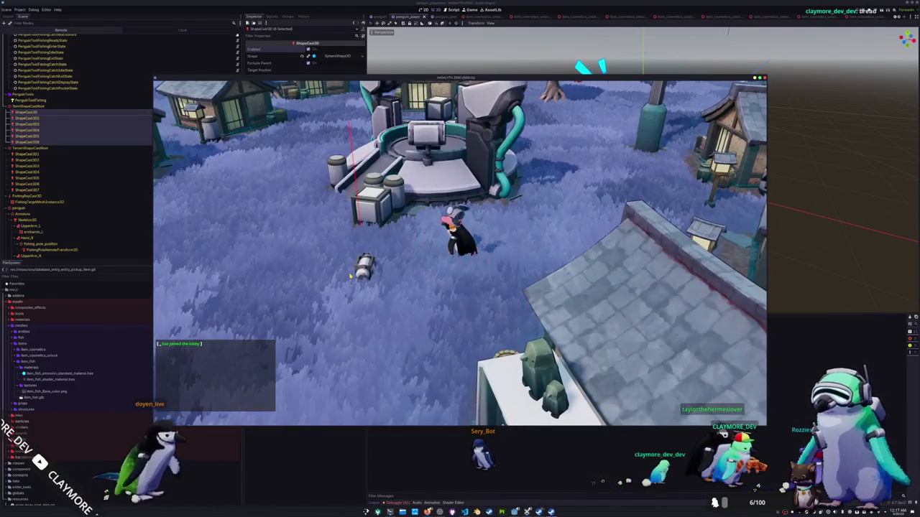
key(a)
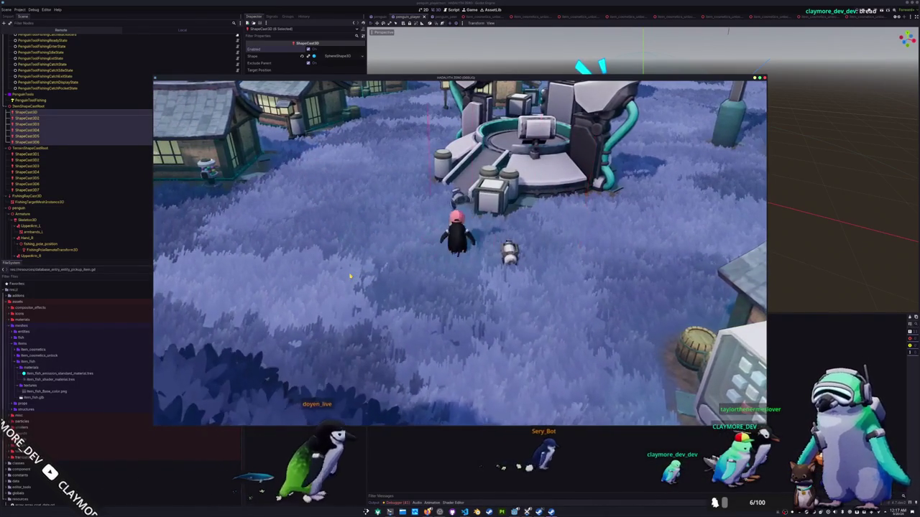
key(a)
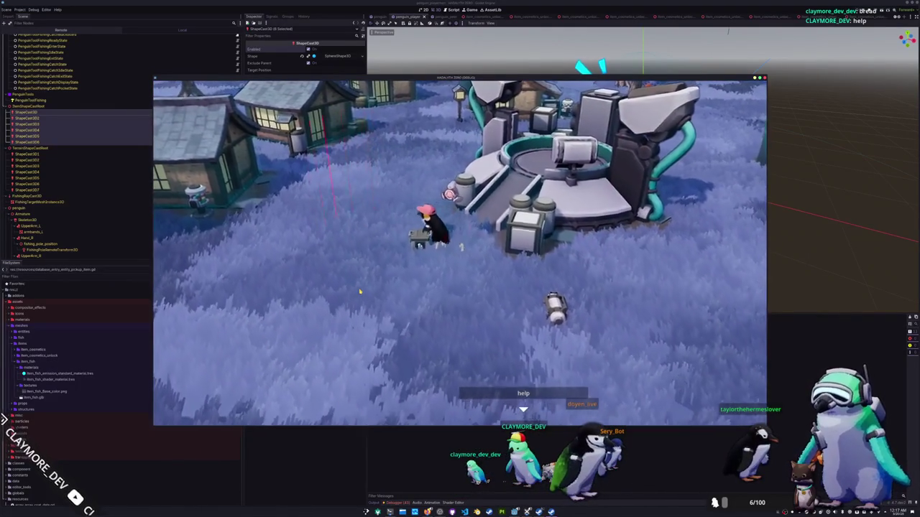
Step: In the Game workspace, walk toward the ramp and house, then stop the game and view errors
click(472, 10)
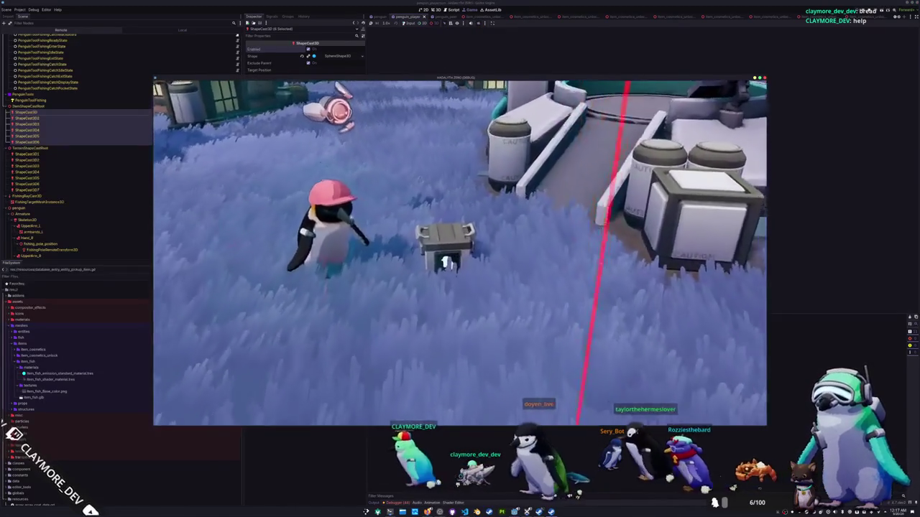
key(w)
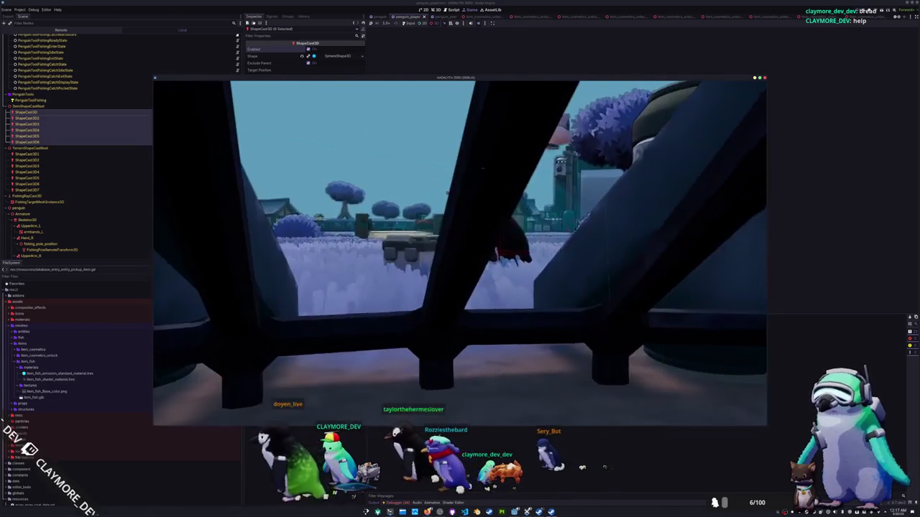
key(w)
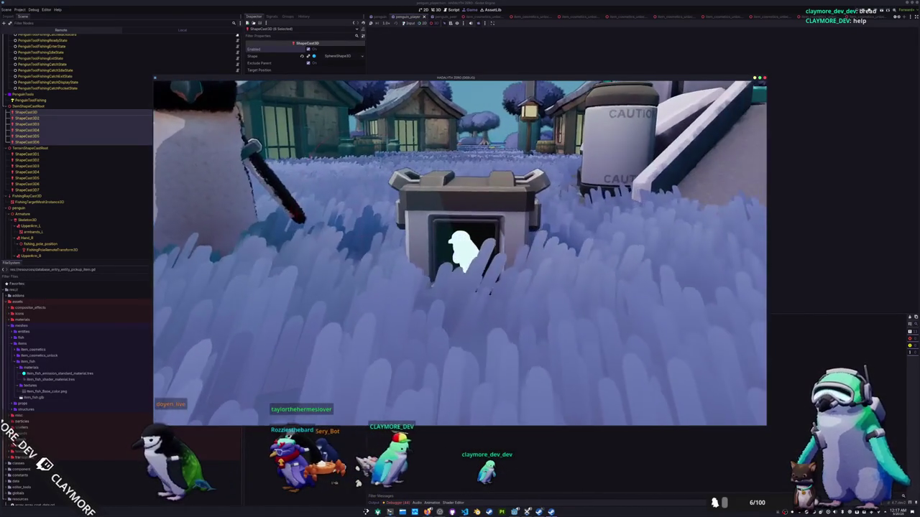
key(w)
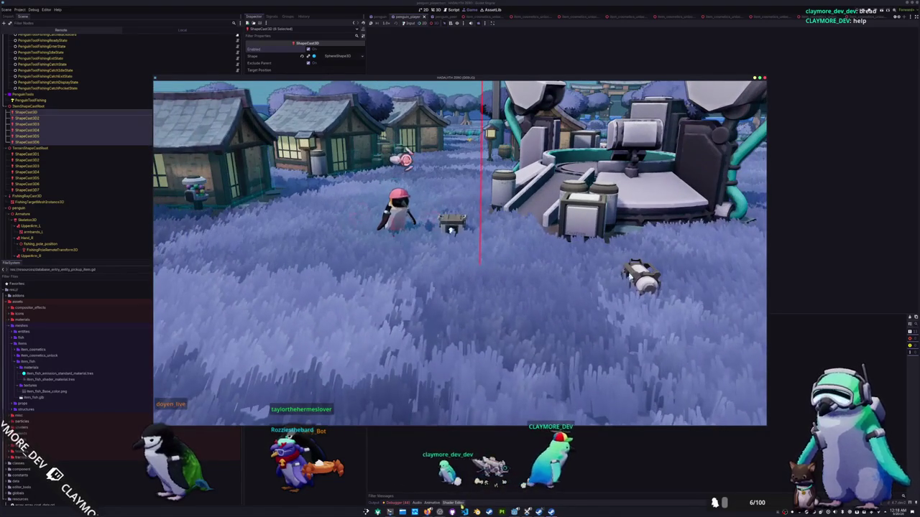
key(F8)
click(405, 325)
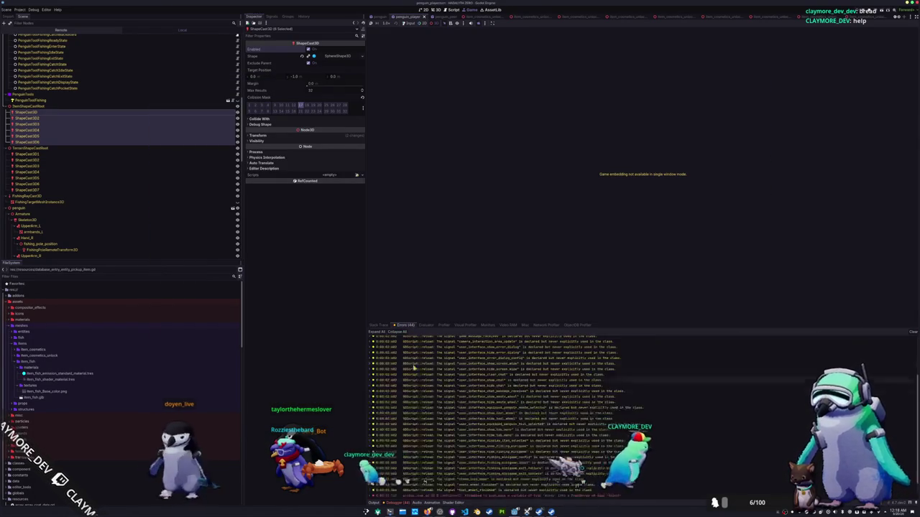
Step: Expand the red error and follow its link to the failing push_back call in pickup_item.gd
click(549, 474)
click(464, 511)
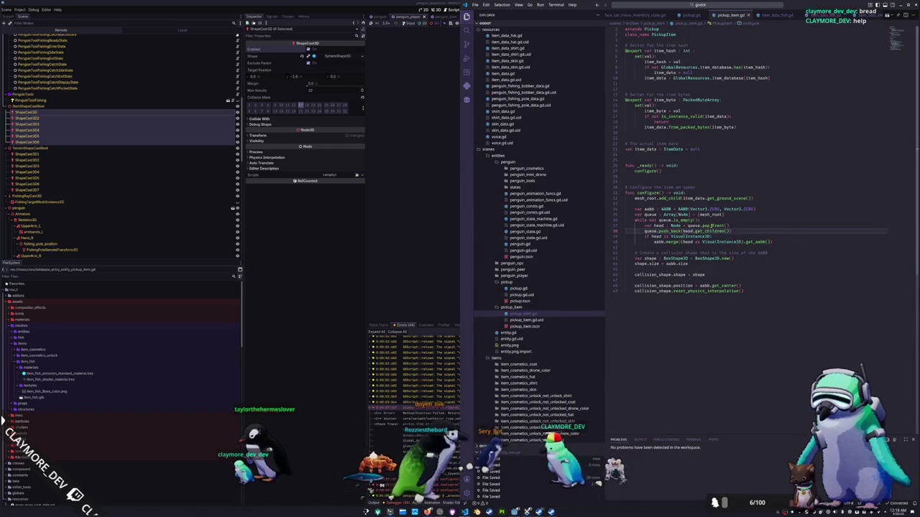
mouse_move(708, 230)
click(669, 232)
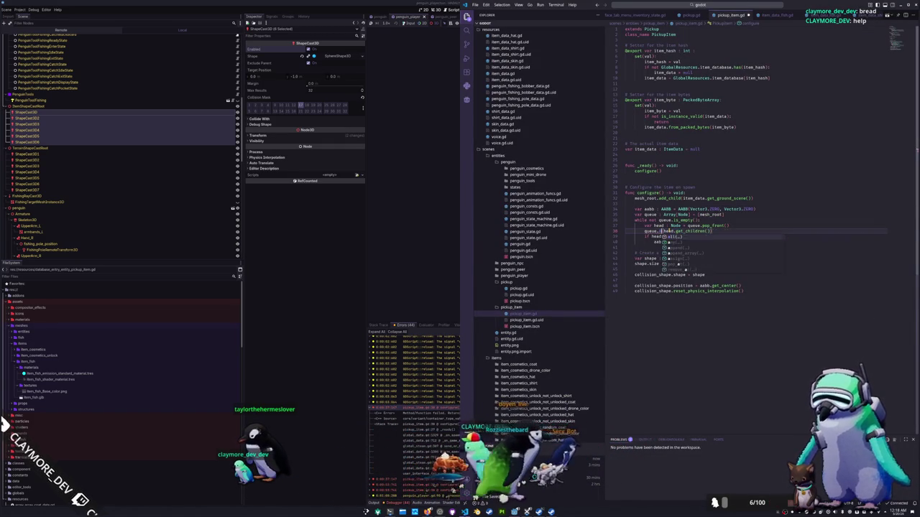
Step: Replace push_back with append_array for head.get_children(), save pickup_item.gd and run the game
text(append_)
key(Return)
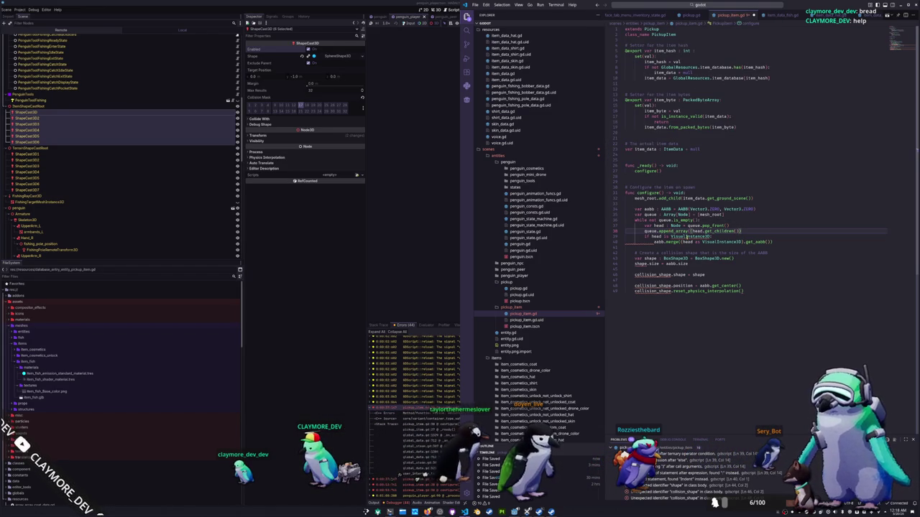
mouse_move(686, 237)
click(746, 230)
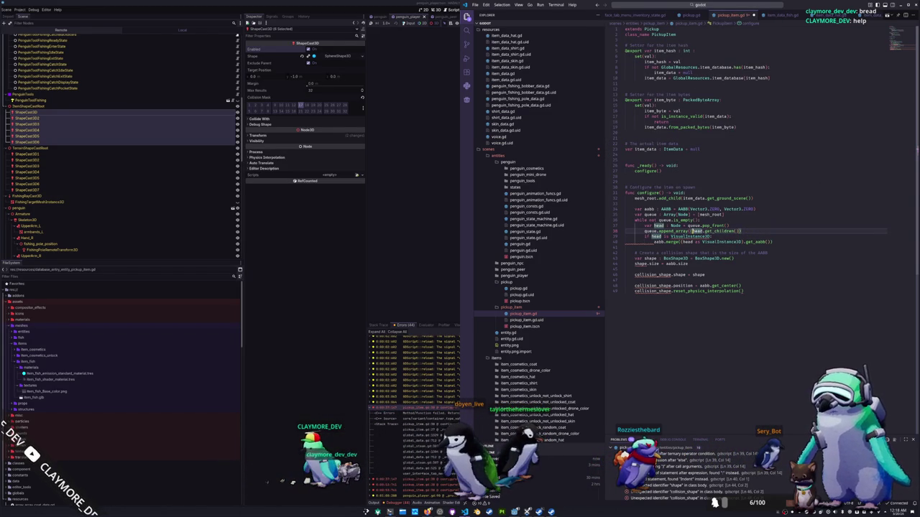
key(ctrl+s)
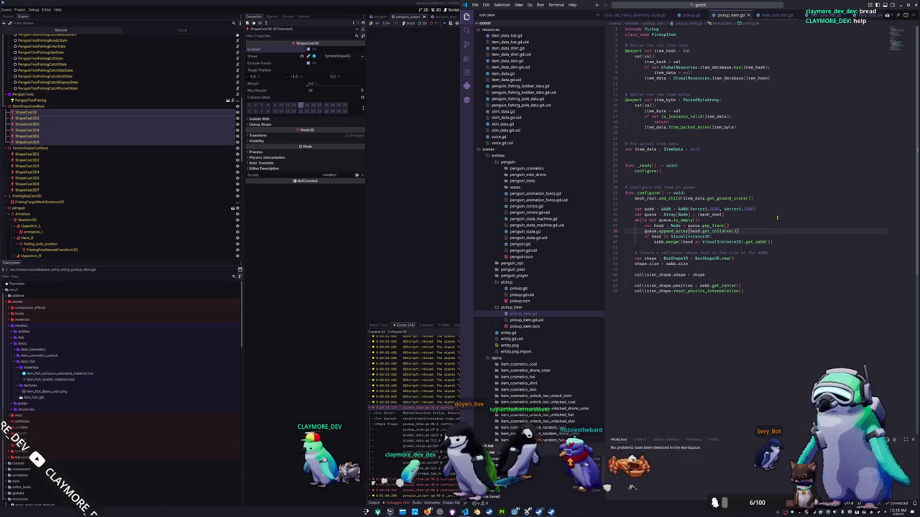
key(F5)
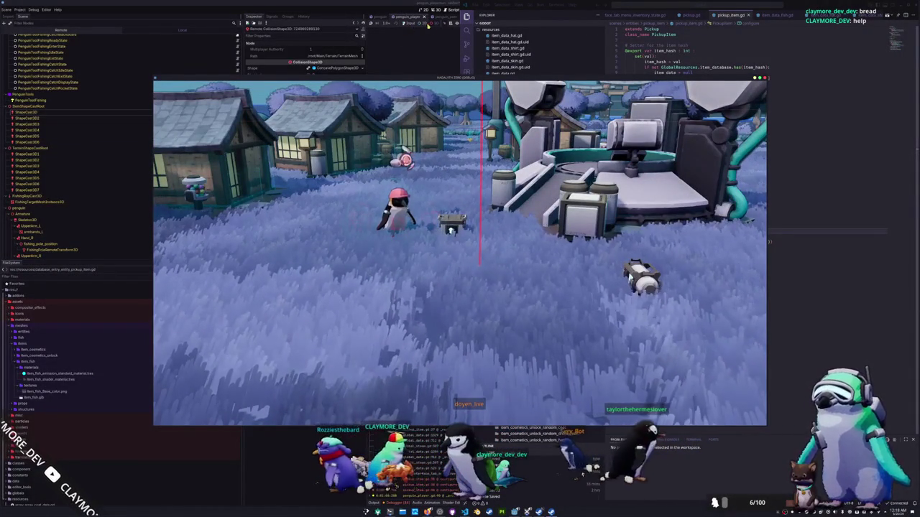
Step: Relaunch the game, drop a Random Skin item from the inventory beside the penguin, then stop it
click(406, 23)
key(Tab)
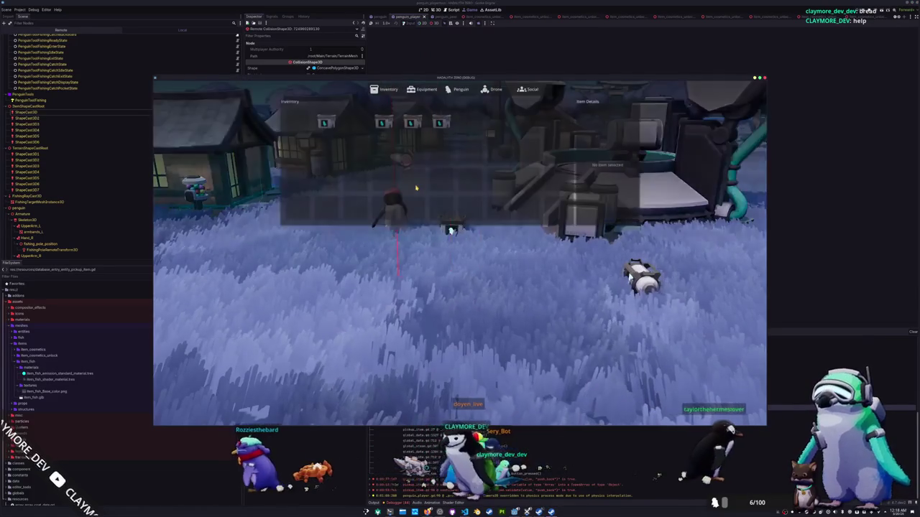
click(385, 119)
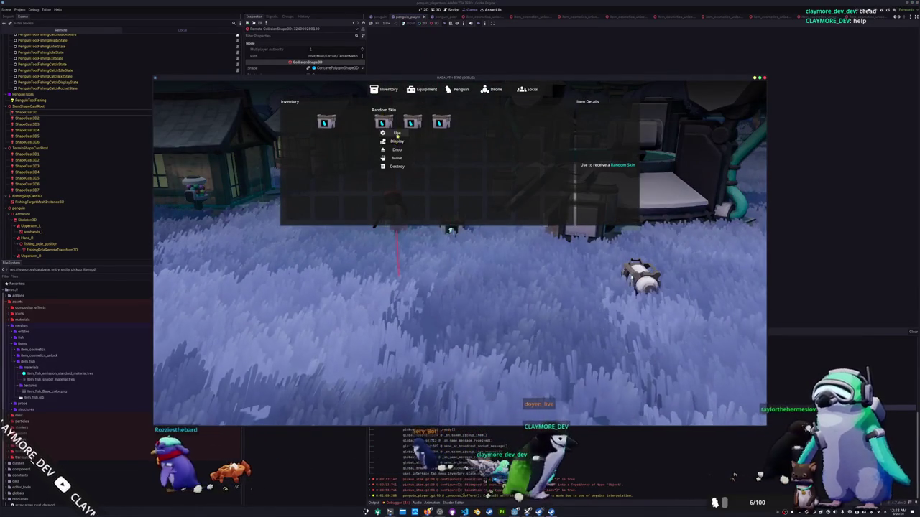
click(394, 151)
click(384, 121)
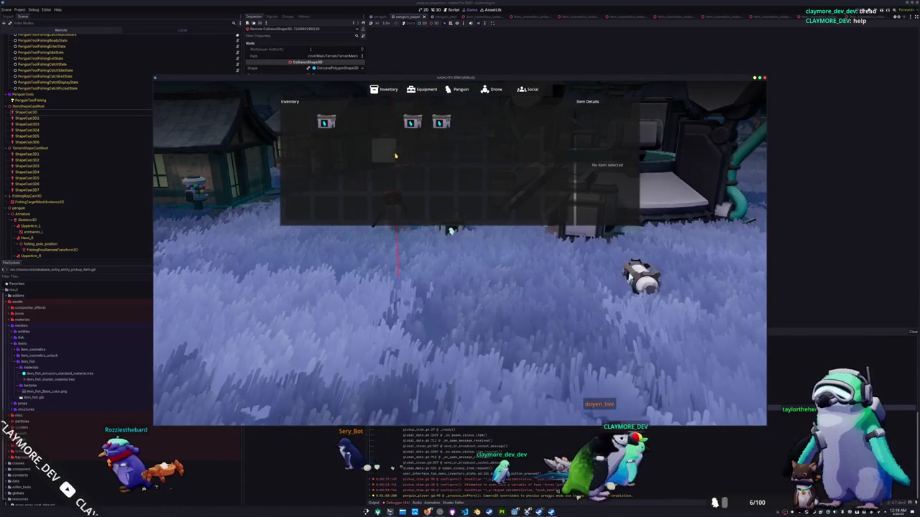
key(Tab)
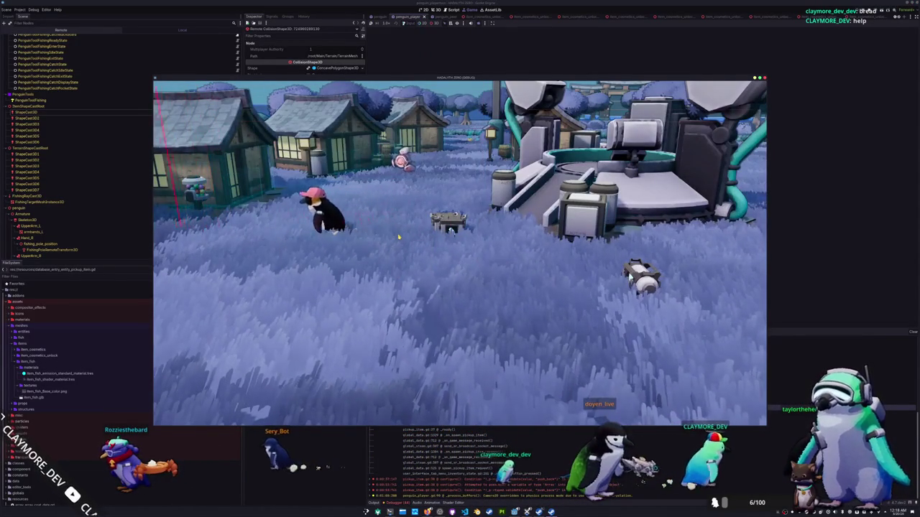
key(Tab)
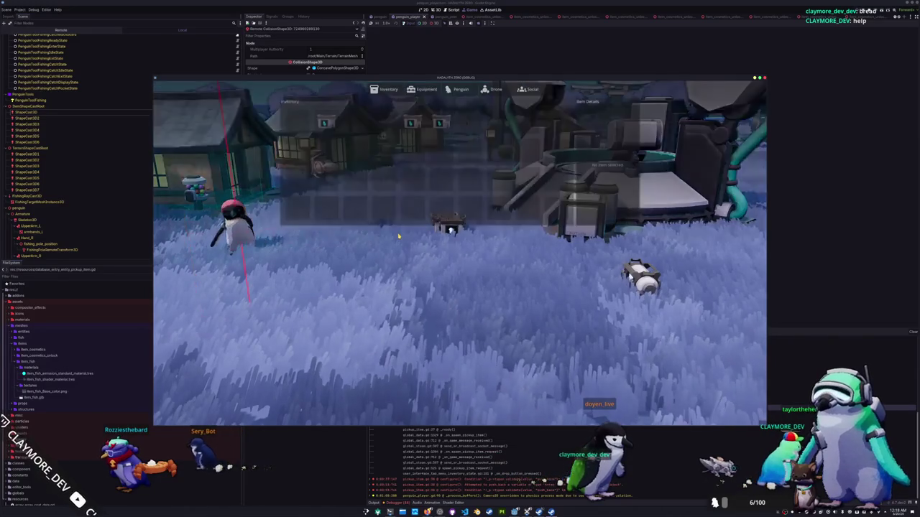
click(338, 149)
key(Tab)
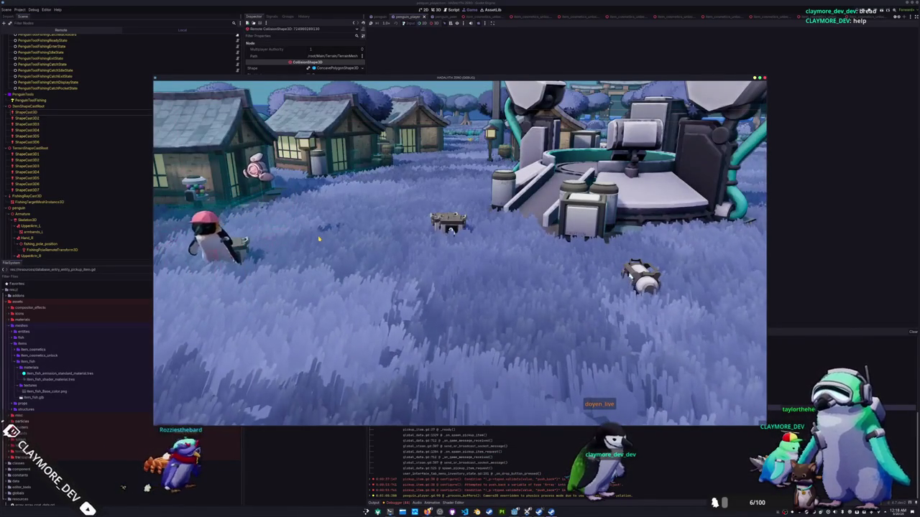
key(d)
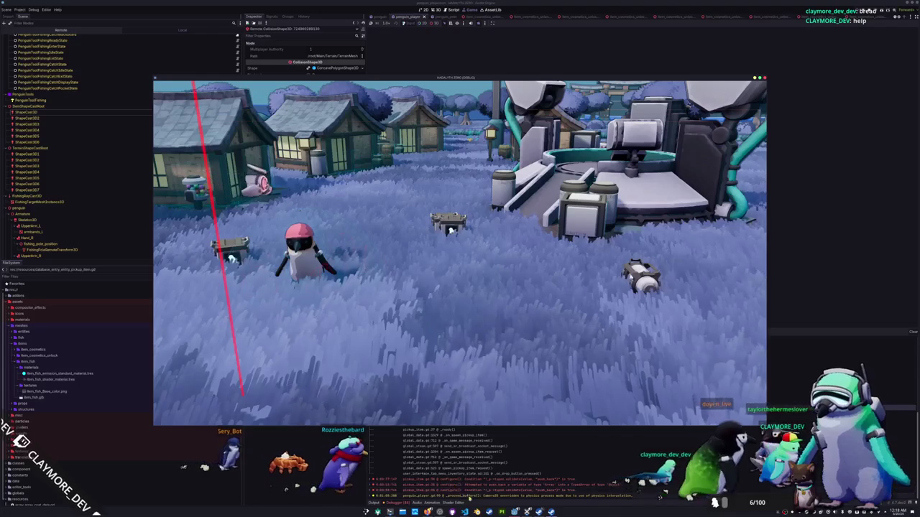
key(F8)
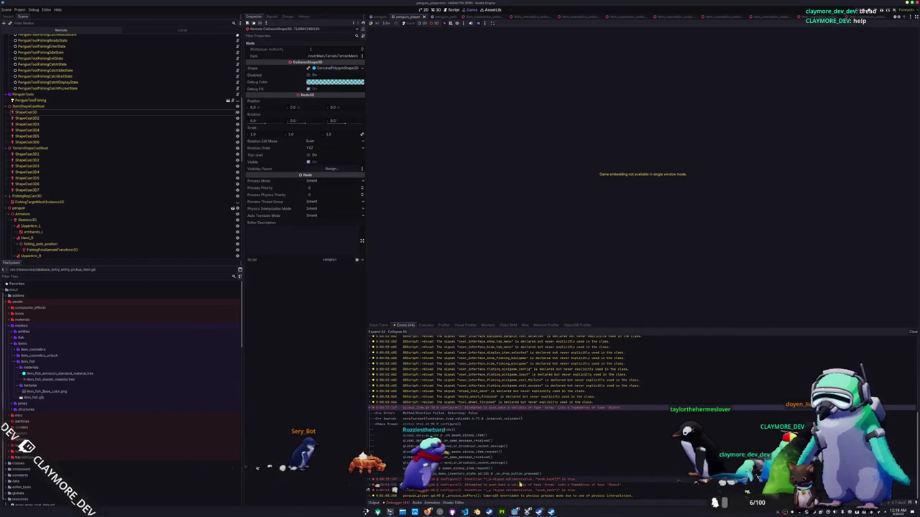
Step: Change line 40 to aabb = aabb.merge(...) while a fresh game run starts
key(F5)
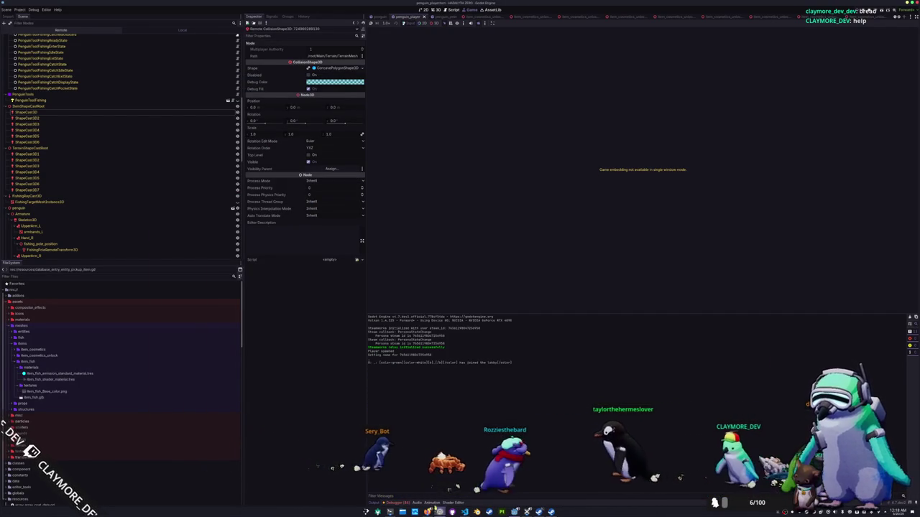
key(alt+Tab)
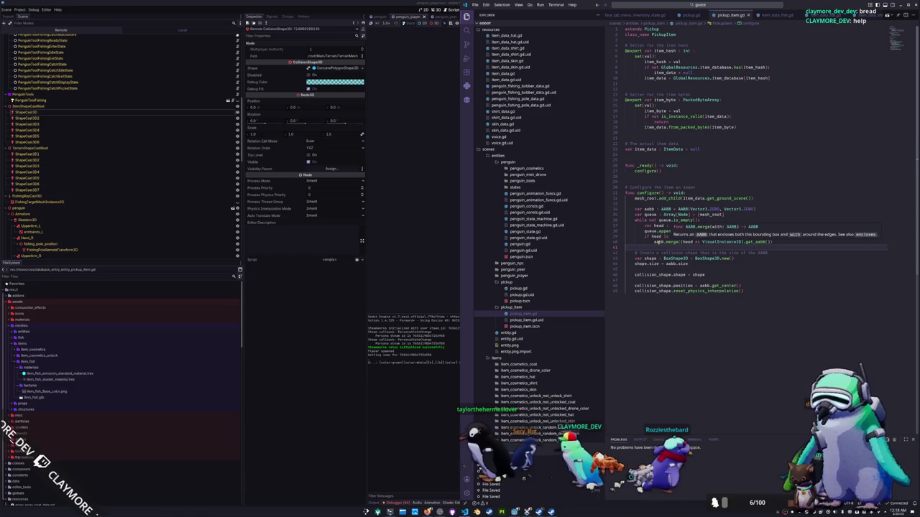
click(657, 243)
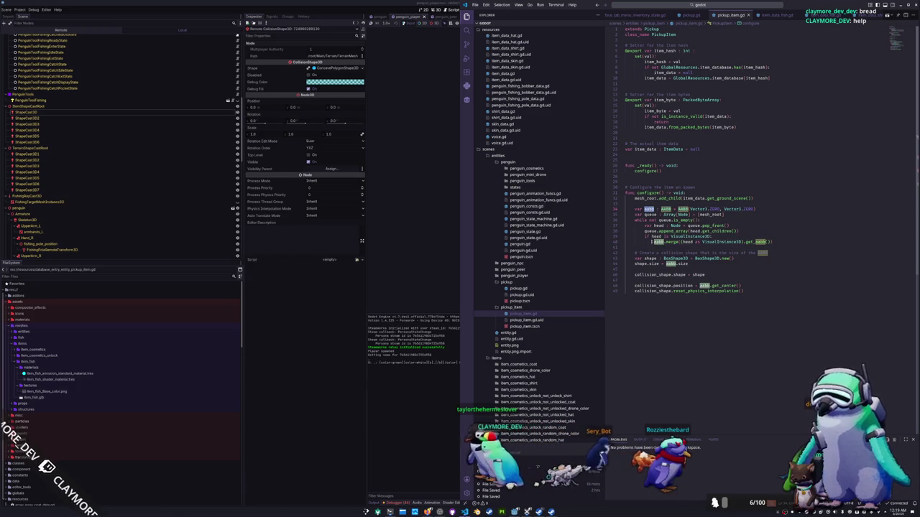
text(aabb =)
key(alt+Tab)
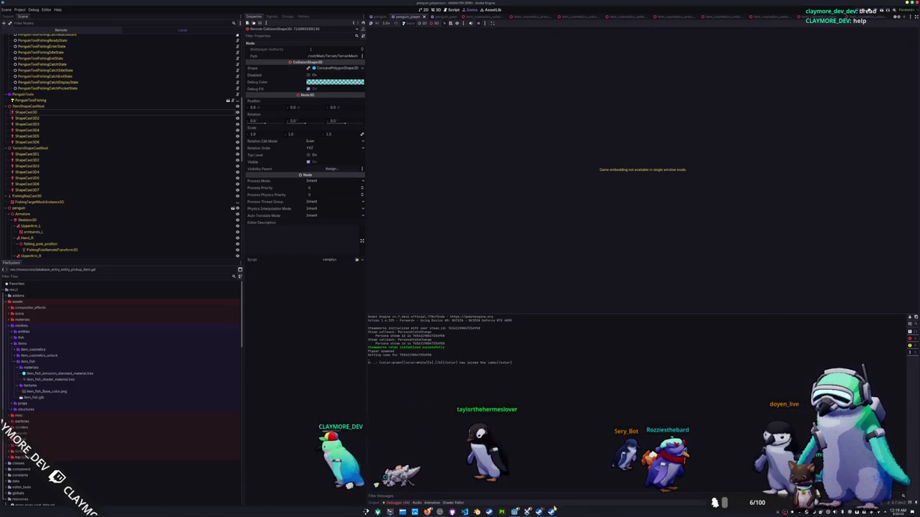
Step: Drop the Random Skin from the inventory and walk the penguin around it
key(i)
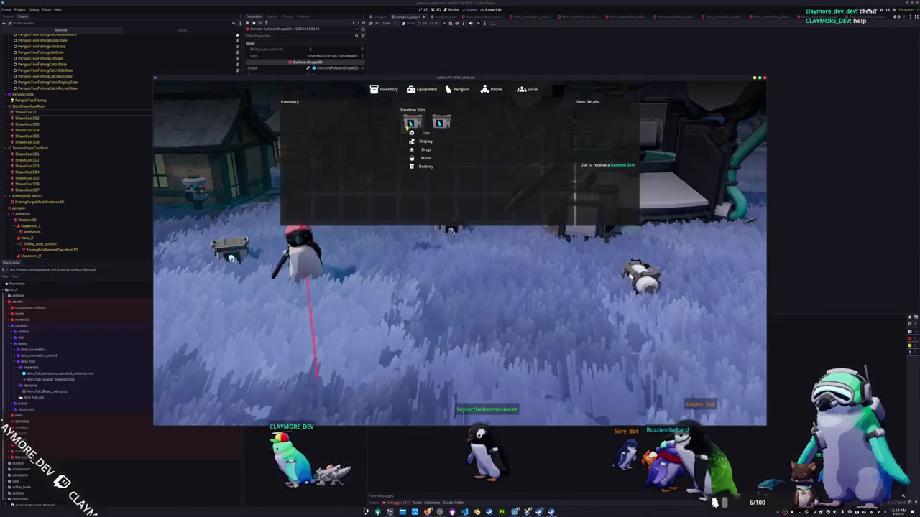
click(411, 124)
click(426, 149)
key(i)
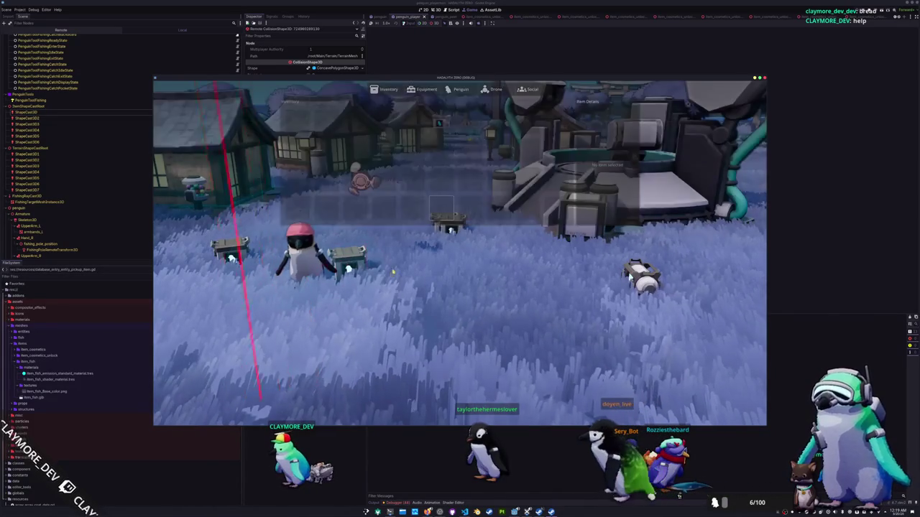
key(w)
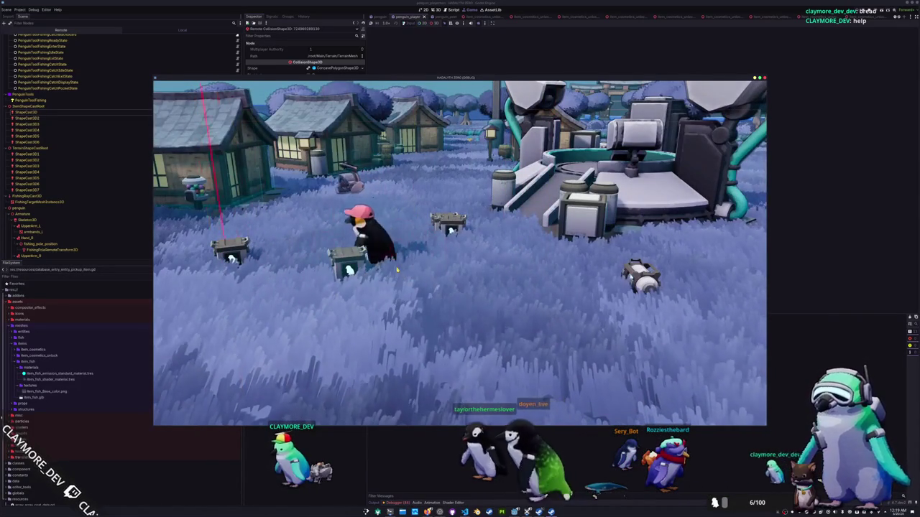
key(d)
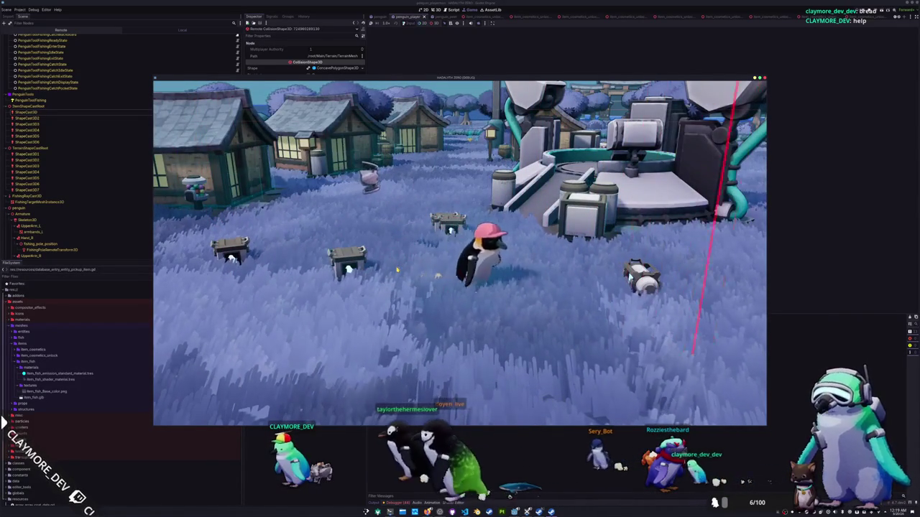
key(i)
key(i)
key(grave)
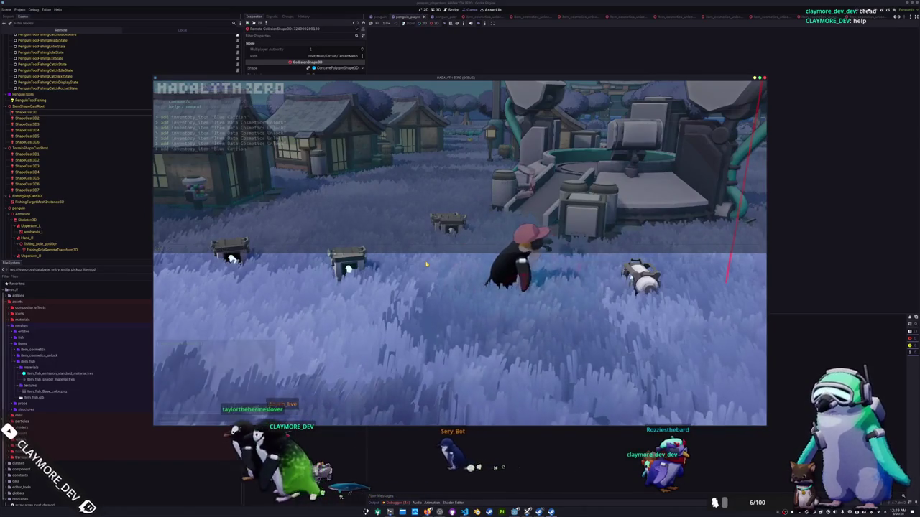
key(grave)
Step: Drop the Blue Catfish beside the penguin, walk to it, then stop the game
key(t)
key(i)
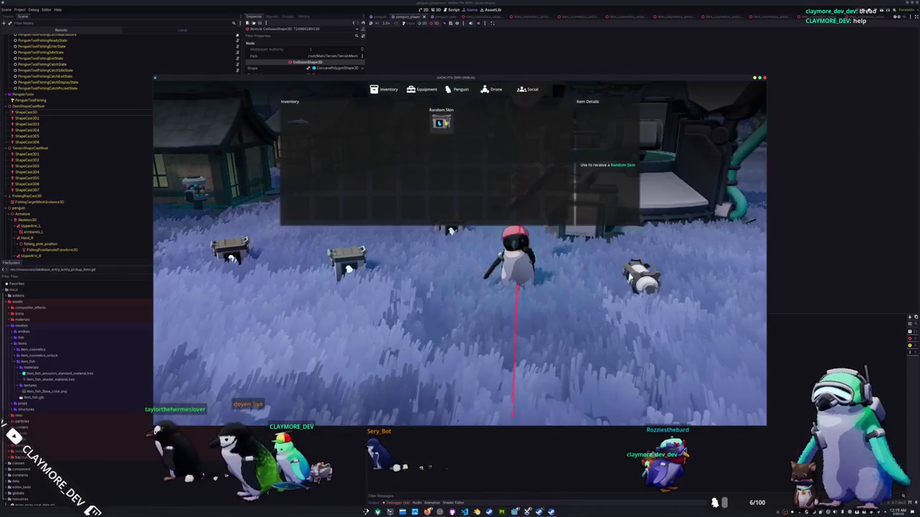
right_click(295, 128)
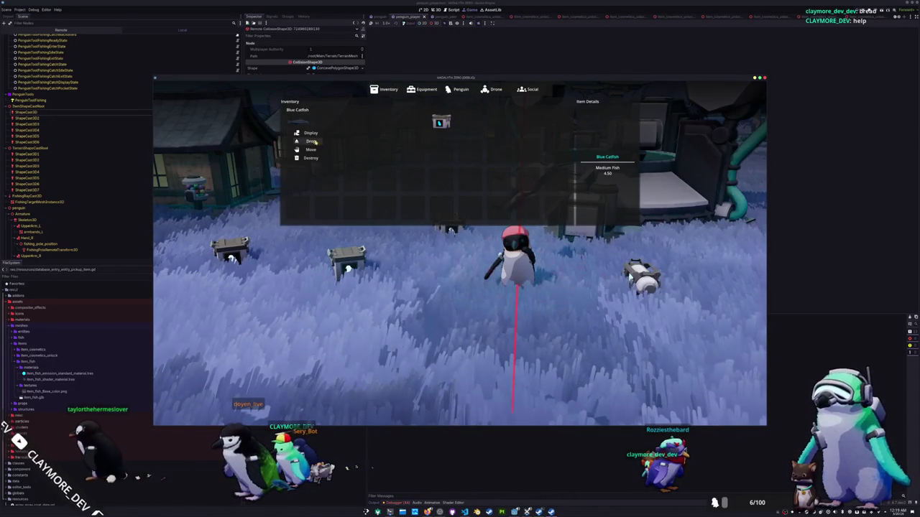
click(311, 141)
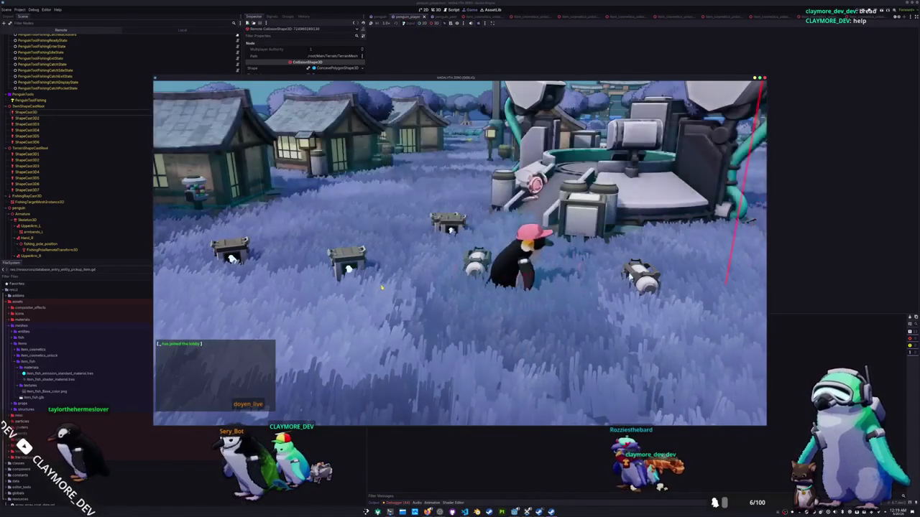
key(a)
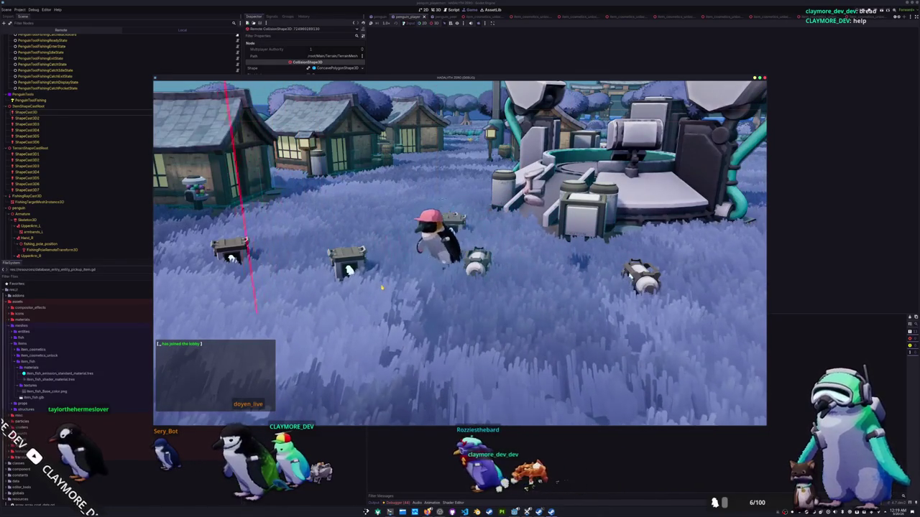
key(Tab)
key(Tab)
key(Tab)
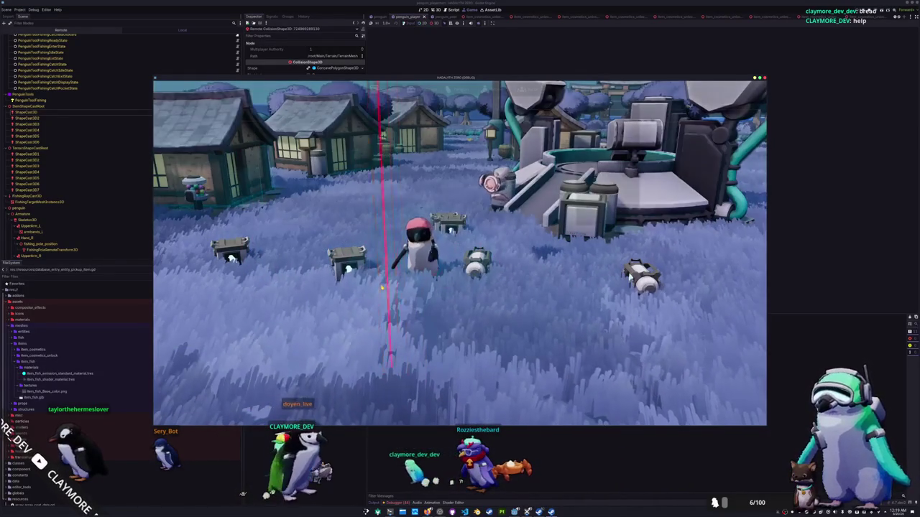
click(441, 122)
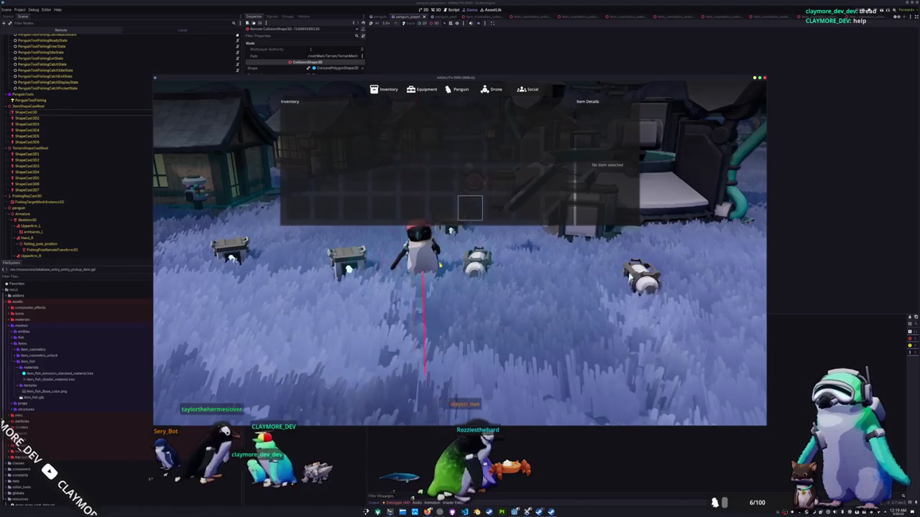
key(Tab)
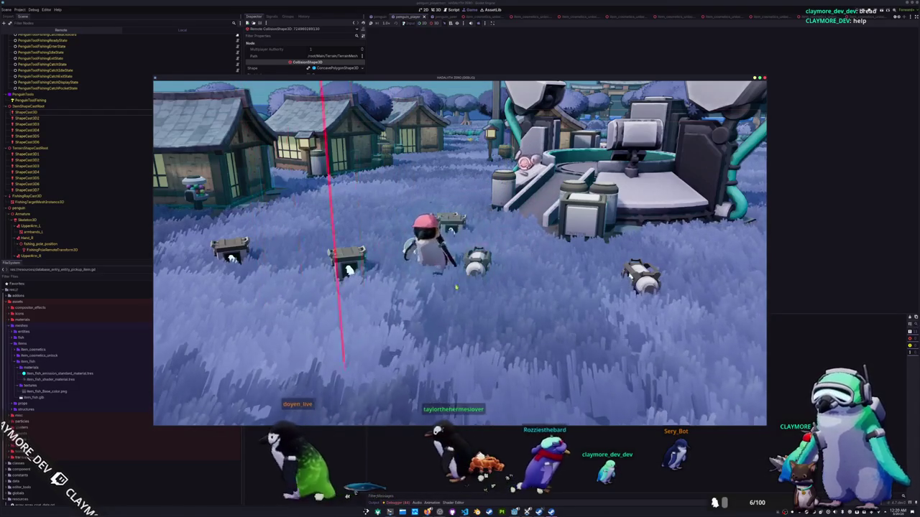
key(F8)
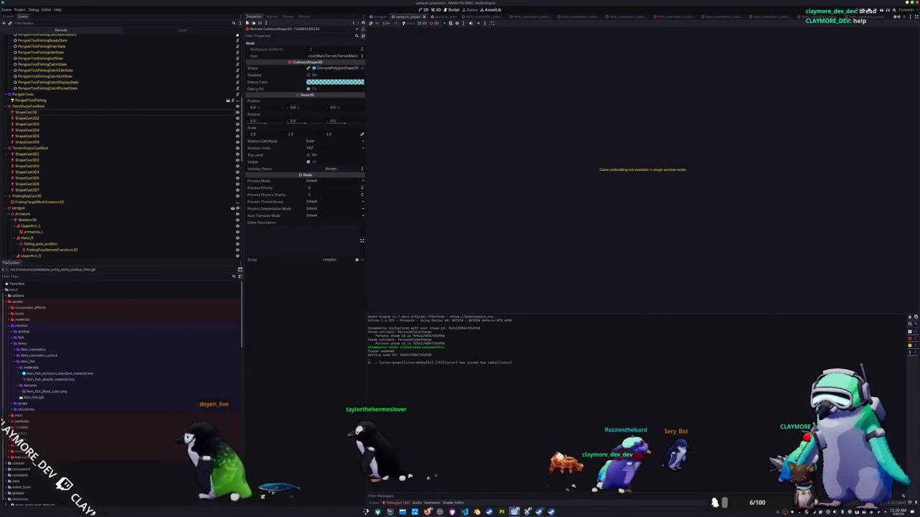
Step: Review the terrain and item ShapeCast3D probes in the penguin's Scene tree, selecting all six item probes
click(79, 113)
click(67, 154)
click(69, 166)
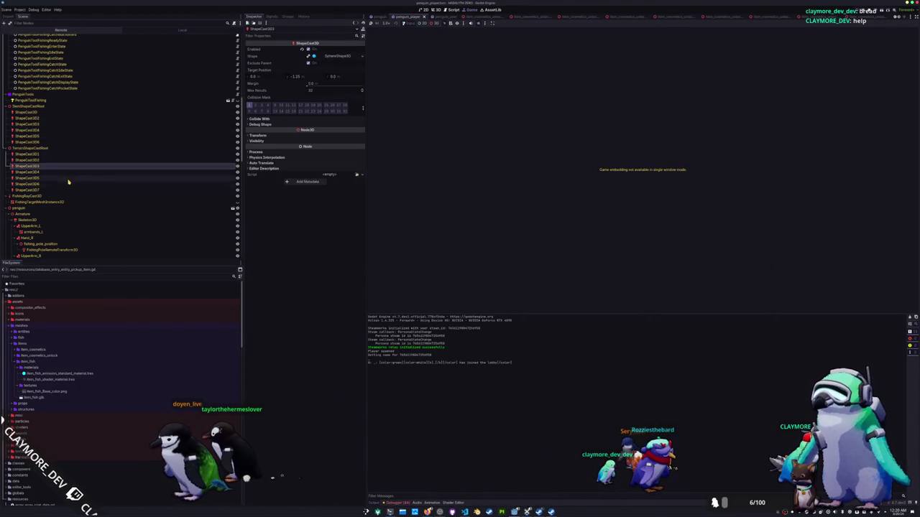
click(68, 185)
click(72, 178)
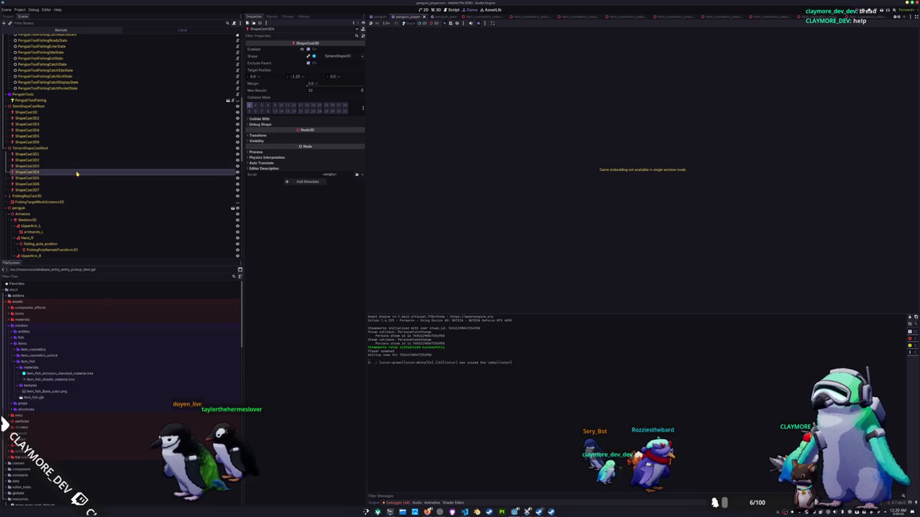
click(80, 149)
click(81, 112)
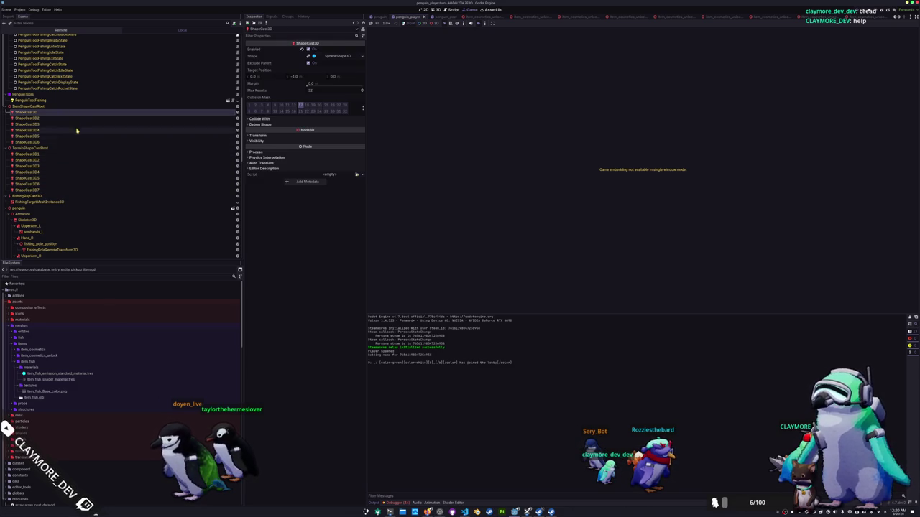
shift+click(74, 142)
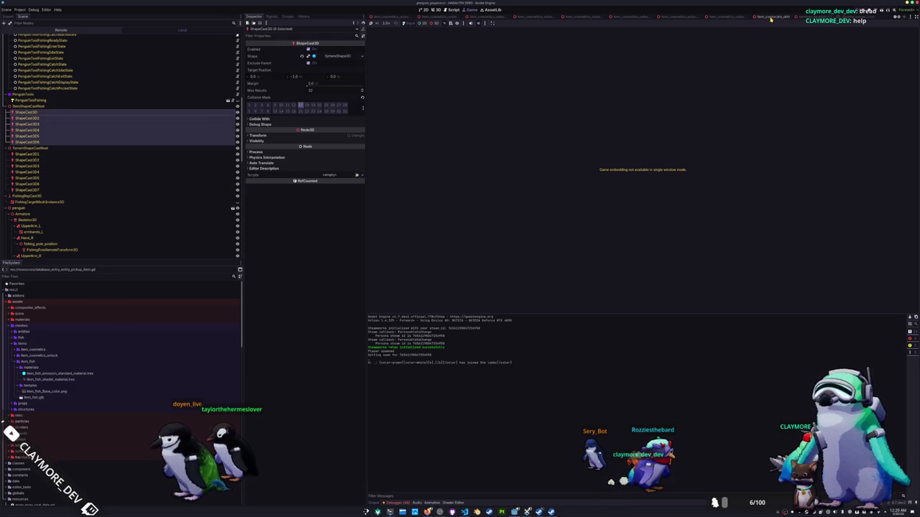
Step: In the pickup scene, check the Pickup root body's collision layer names, then run the game
click(860, 15)
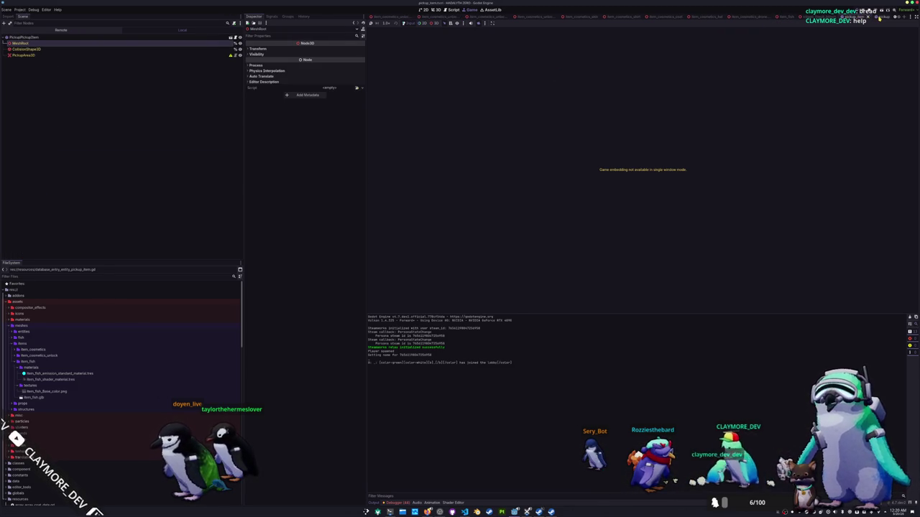
click(878, 17)
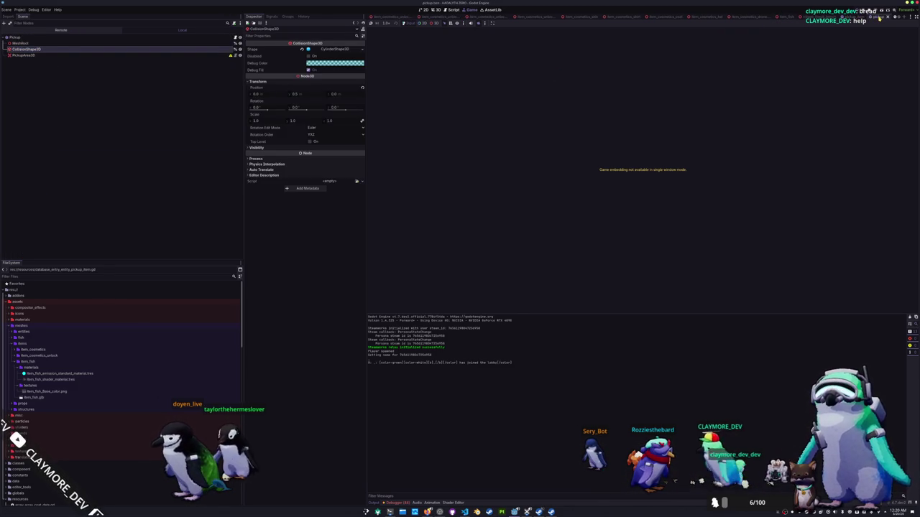
click(201, 55)
click(194, 49)
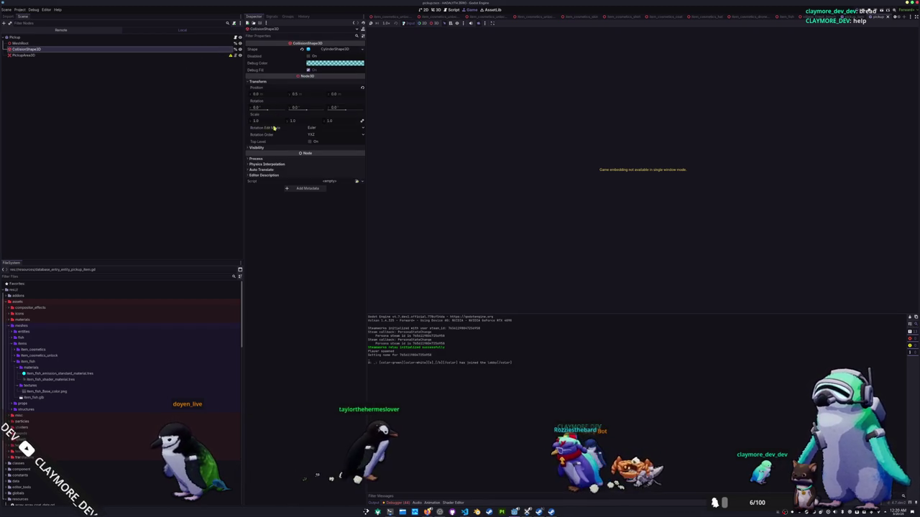
click(172, 37)
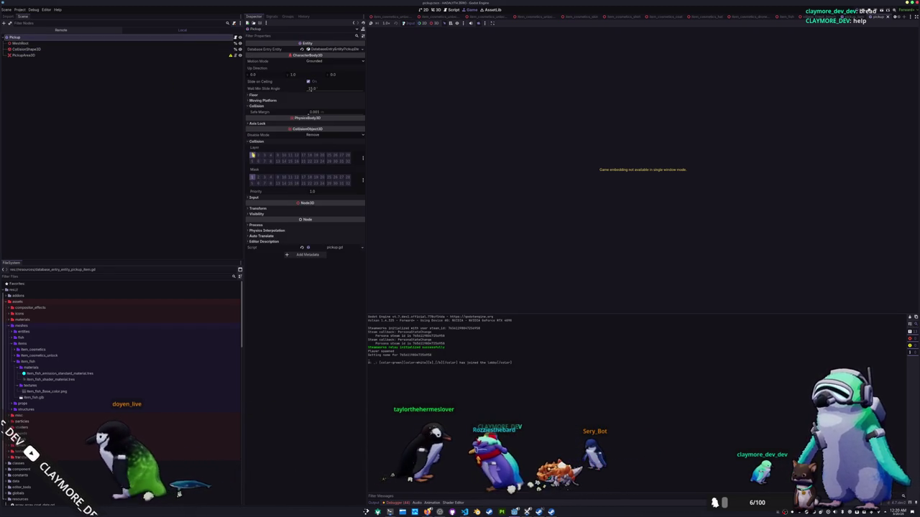
click(363, 160)
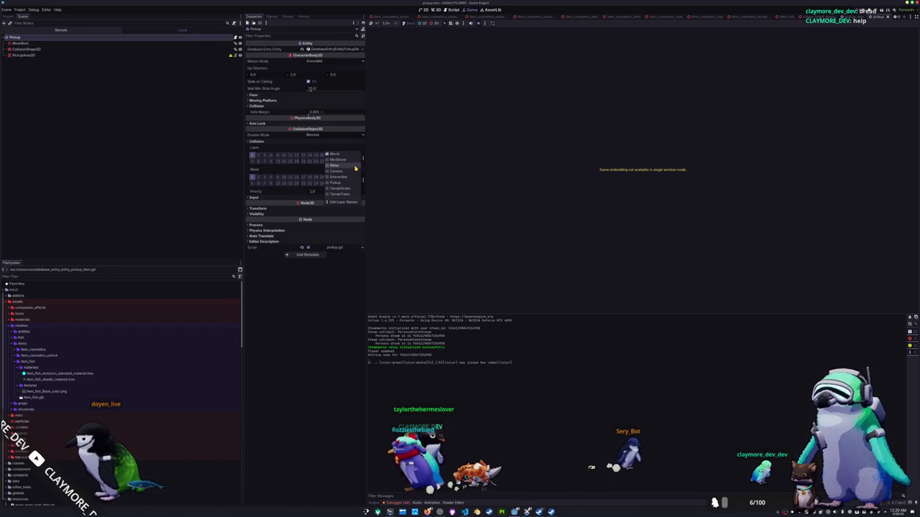
click(213, 179)
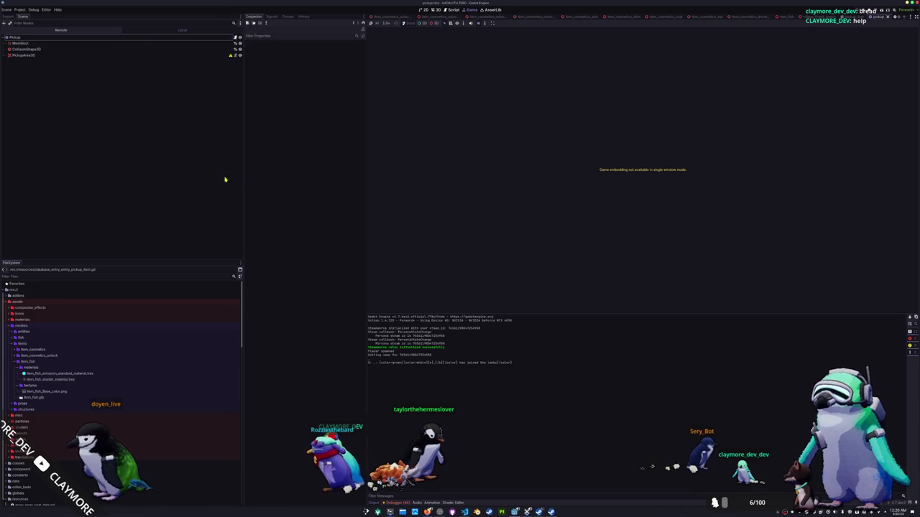
key(F5)
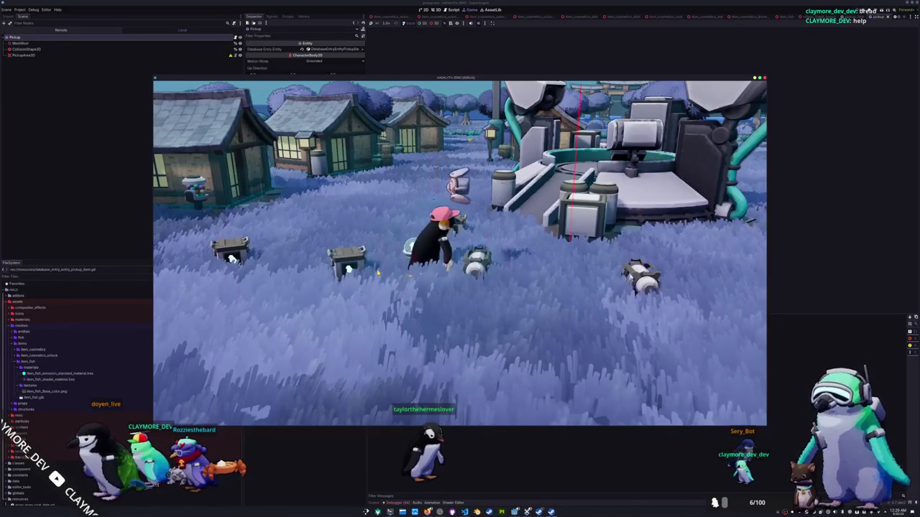
key(w)
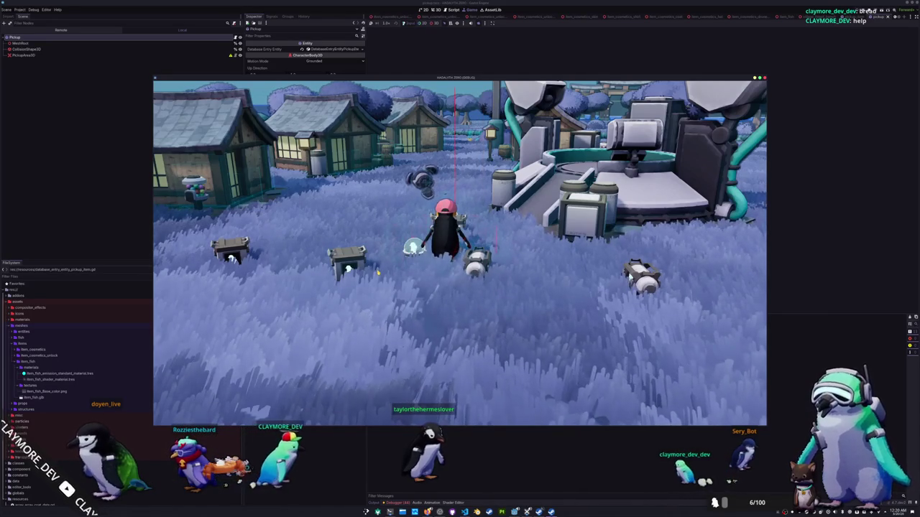
key(a)
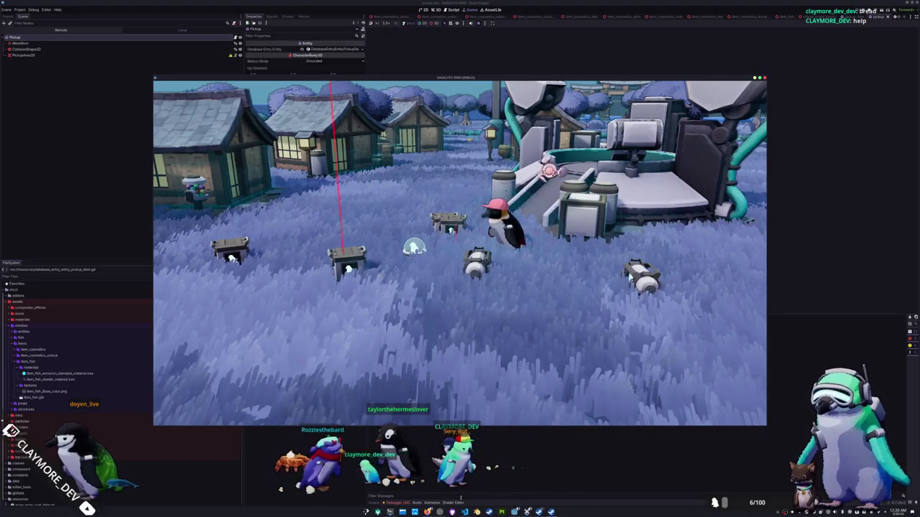
mouse_move(476, 512)
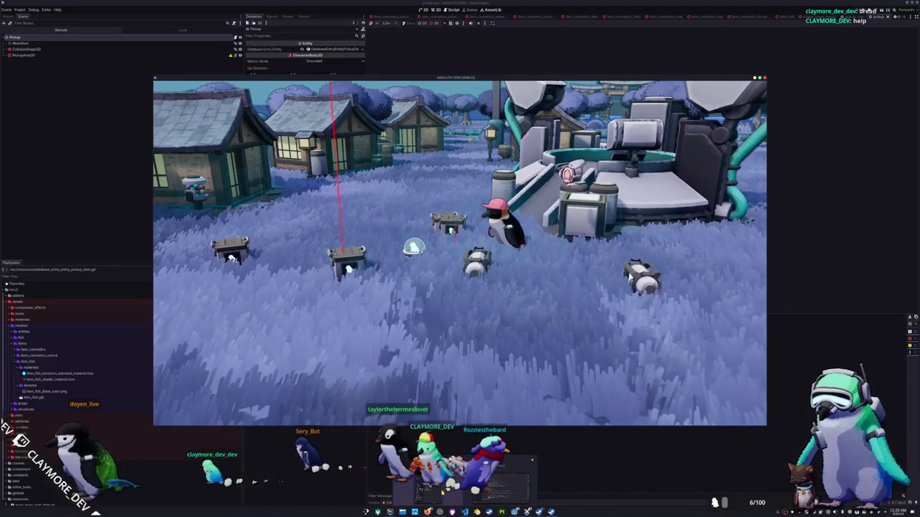
click(503, 480)
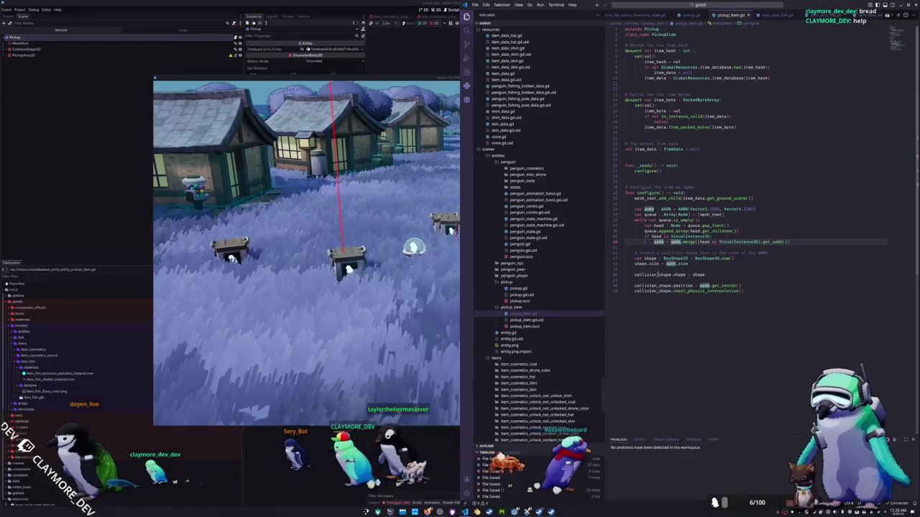
click(642, 296)
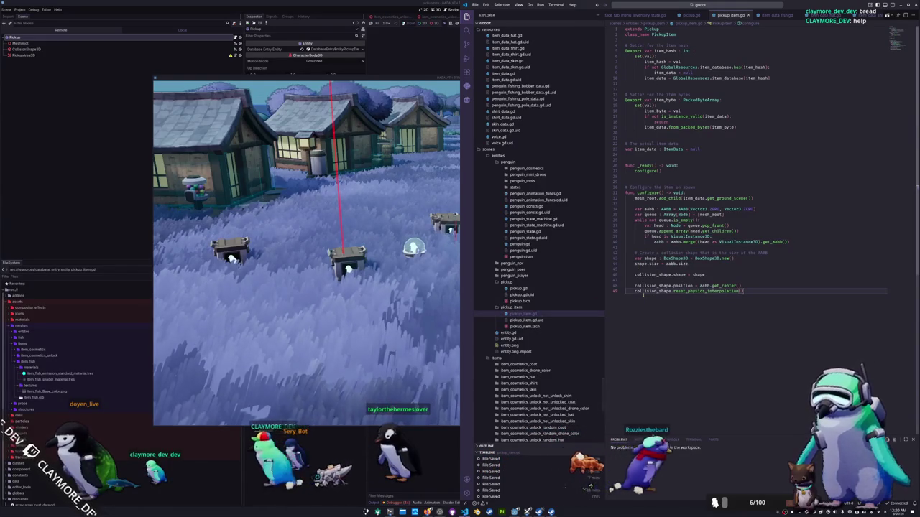
scroll(679, 15, up, 2)
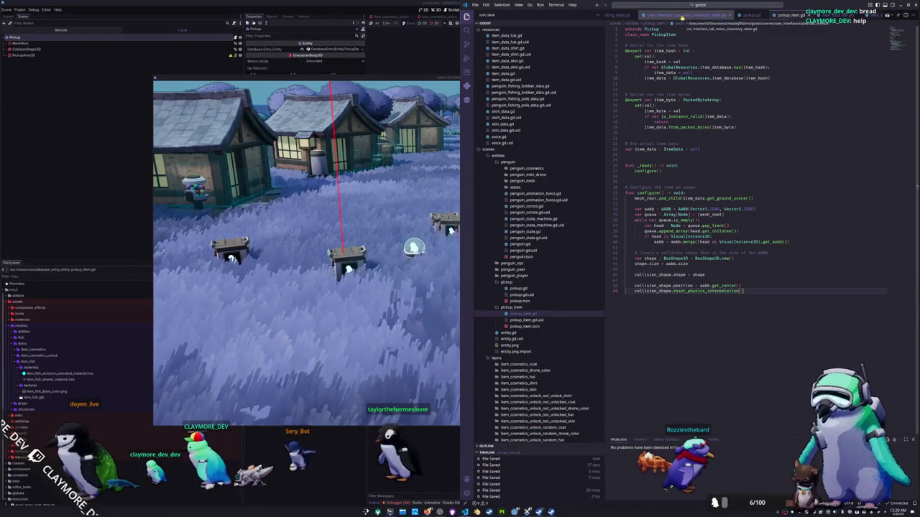
scroll(681, 16, up, 2)
Step: In user_interface_tab_menu_inventory_state.gd, replace the random offset lines with var offset_transform : Transform3D = penguin.get_item_spawn_transform()
click(791, 15)
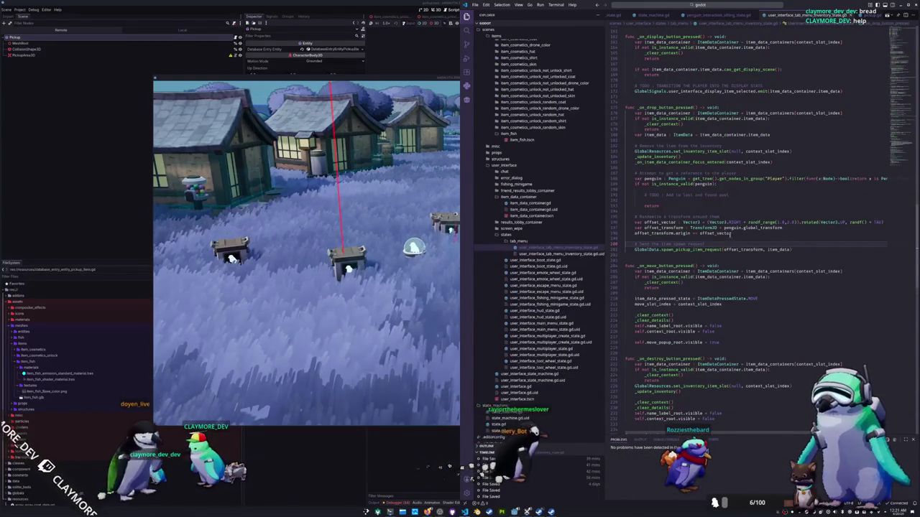
mouse_move(690, 227)
mouse_down()
mouse_move(731, 234)
mouse_move(638, 223)
mouse_up()
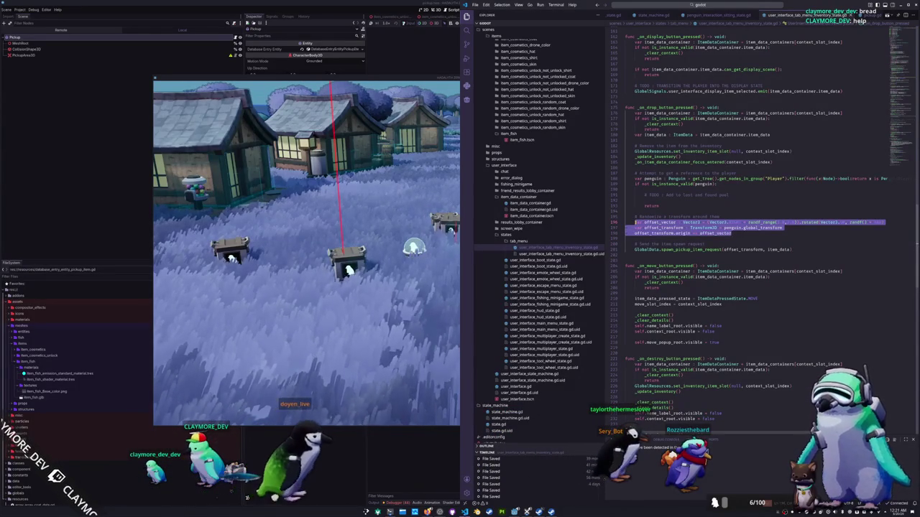
key(BackSpace)
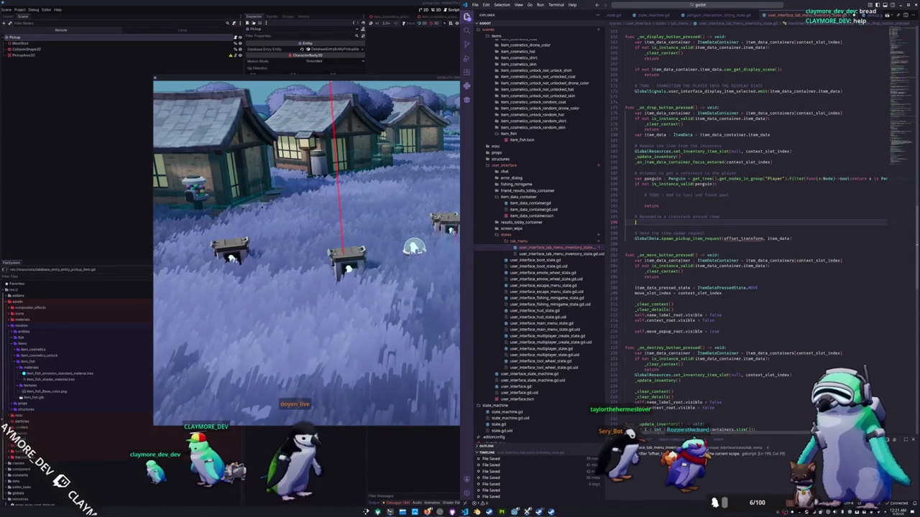
text(var off)
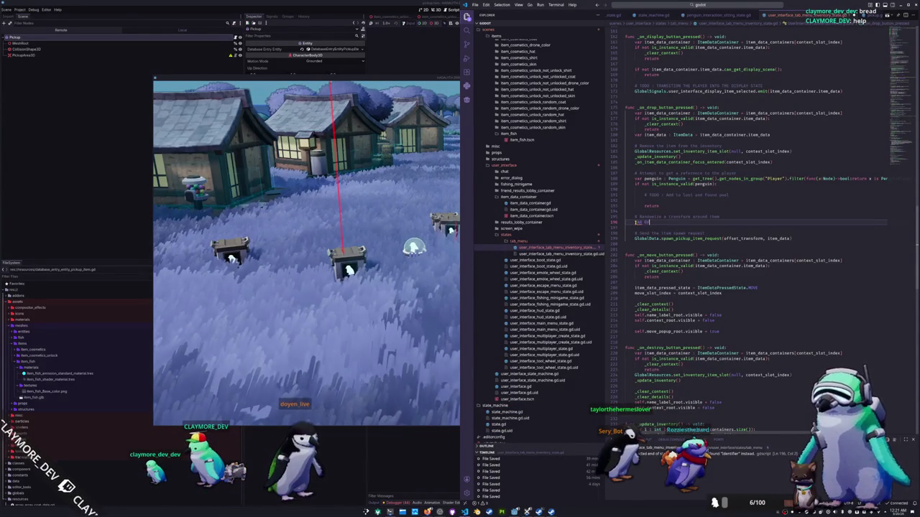
text(var offse)
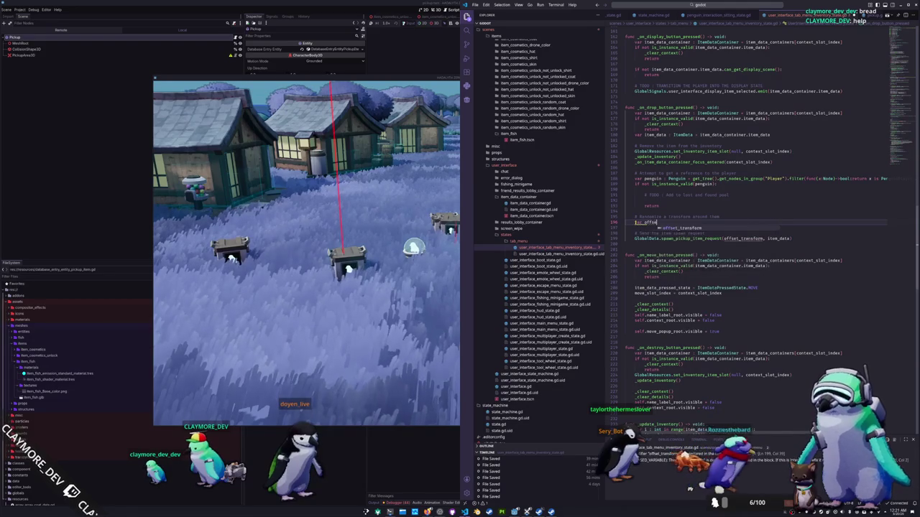
text(t_transform : Of)
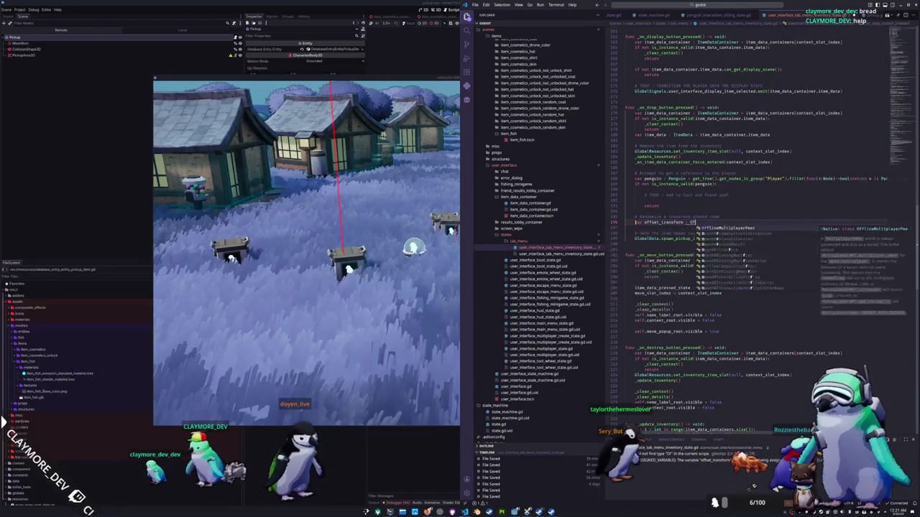
key(BackSpace)
key(BackSpace)
text(Transform3D = )
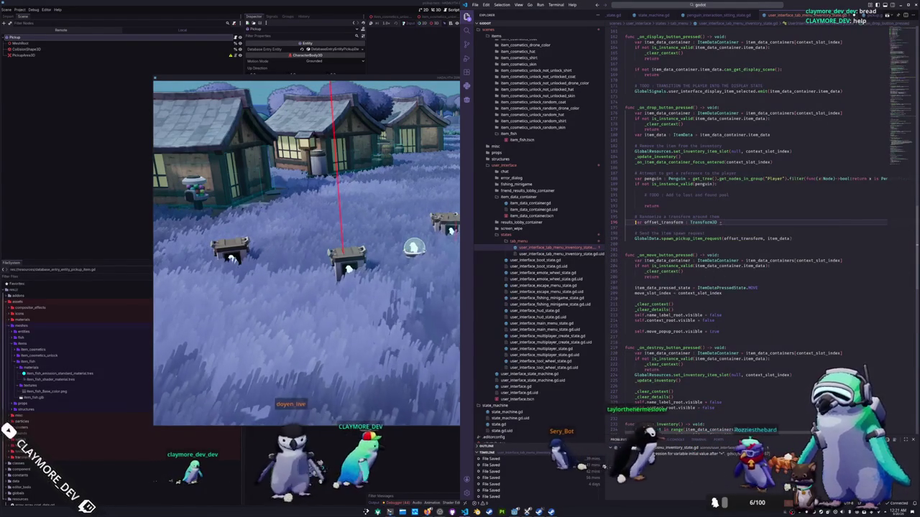
text(penguin.get_in)
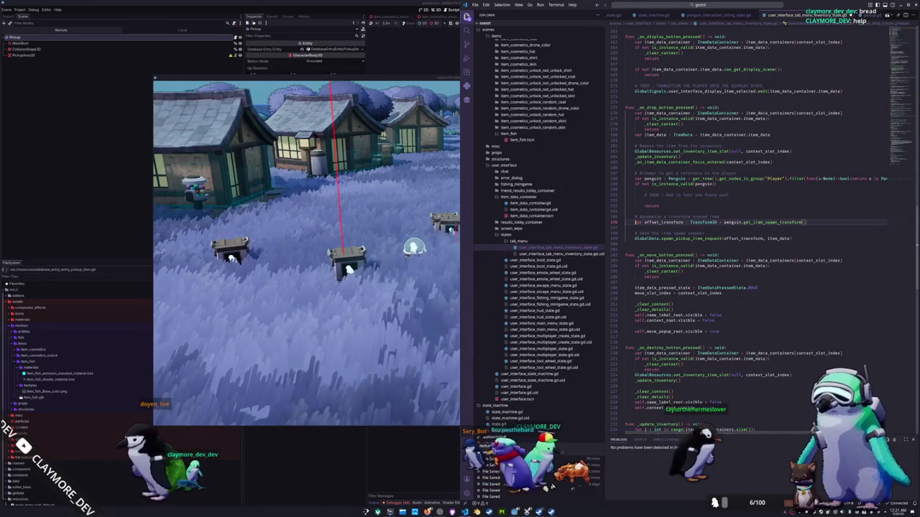
click(392, 268)
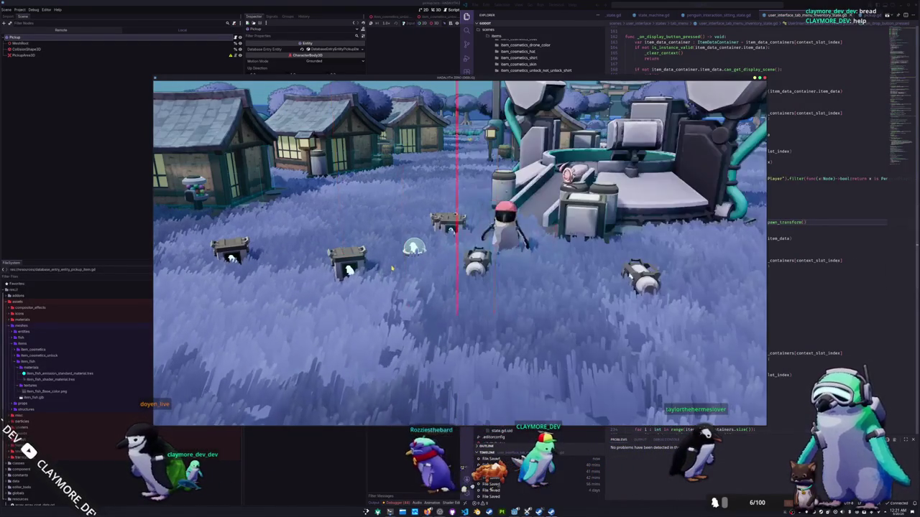
Step: Rerun 'add inventory_item Blue Catfish' several times in the in-game debug console
key(grave)
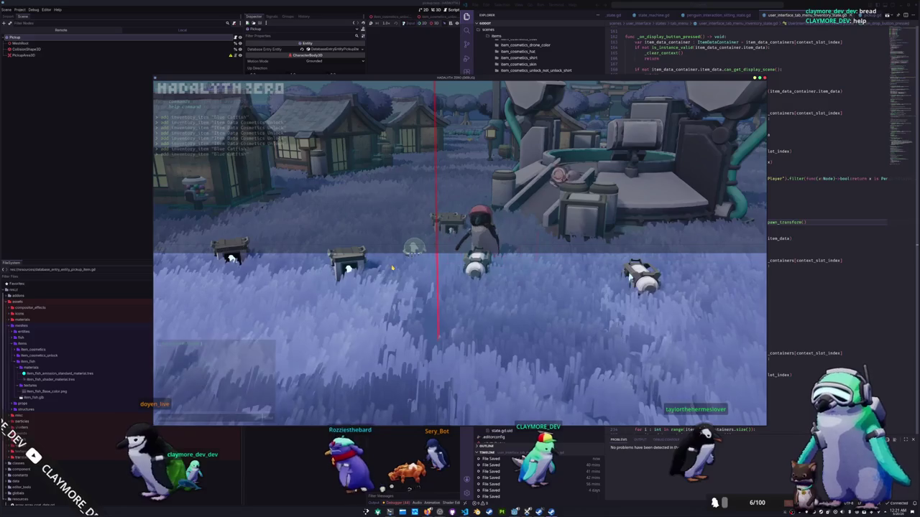
key(Up)
key(Return)
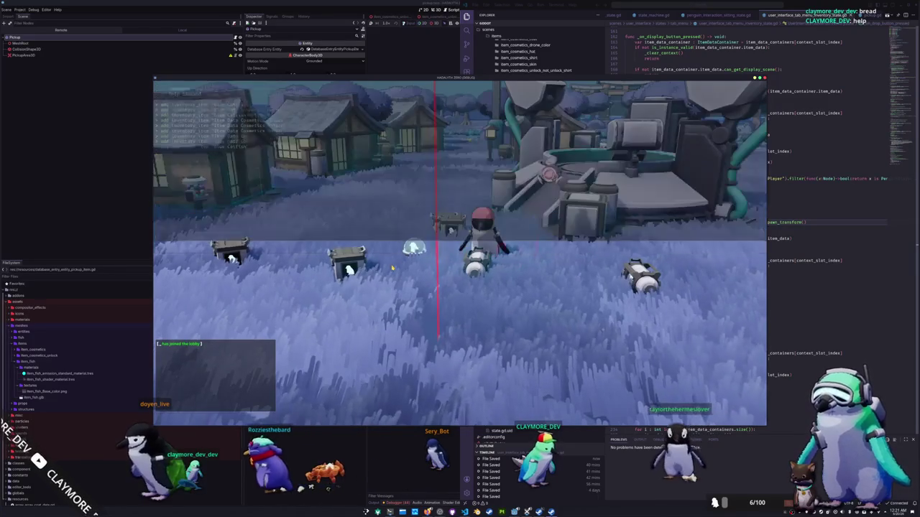
key(Up)
key(Return)
key(Up)
key(Return)
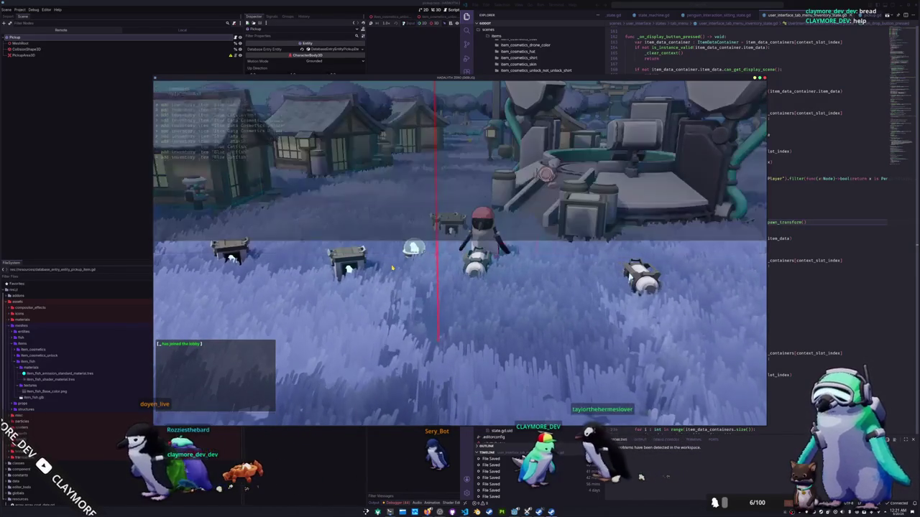
key(Up)
key(Return)
key(Up)
key(Return)
key(Up)
key(Return)
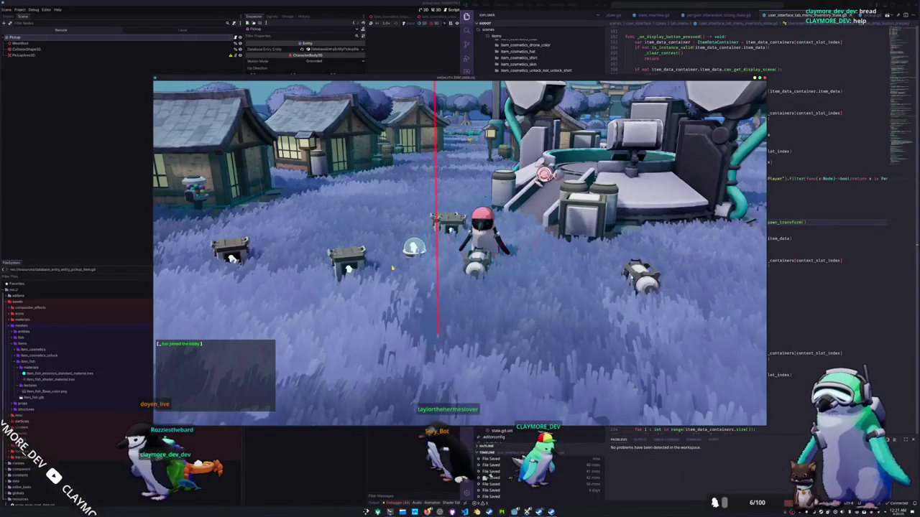
Step: Drop a Blue Catfish from the in-game inventory, then stop the game
key(Tab)
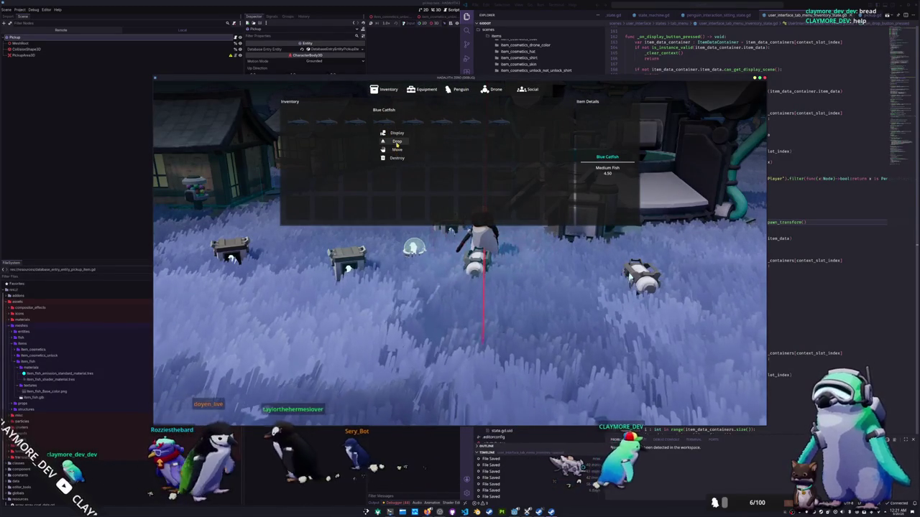
key(Tab)
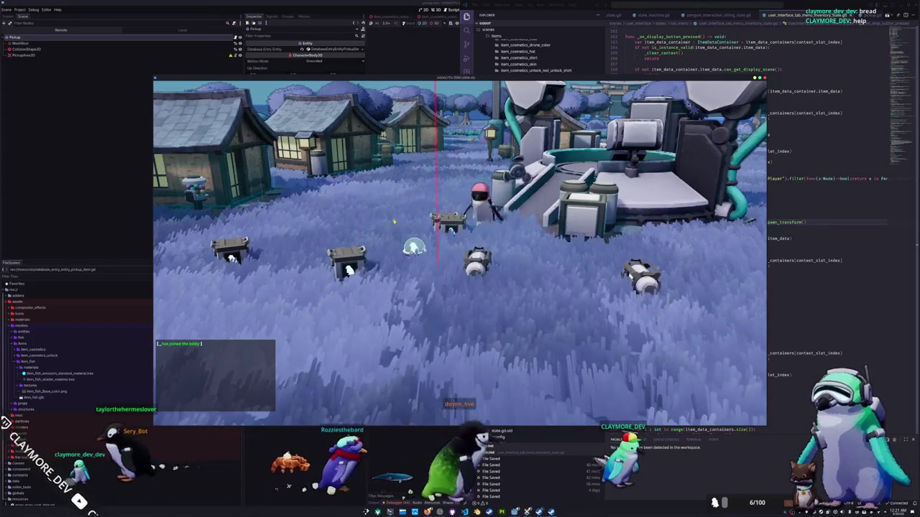
key(F8)
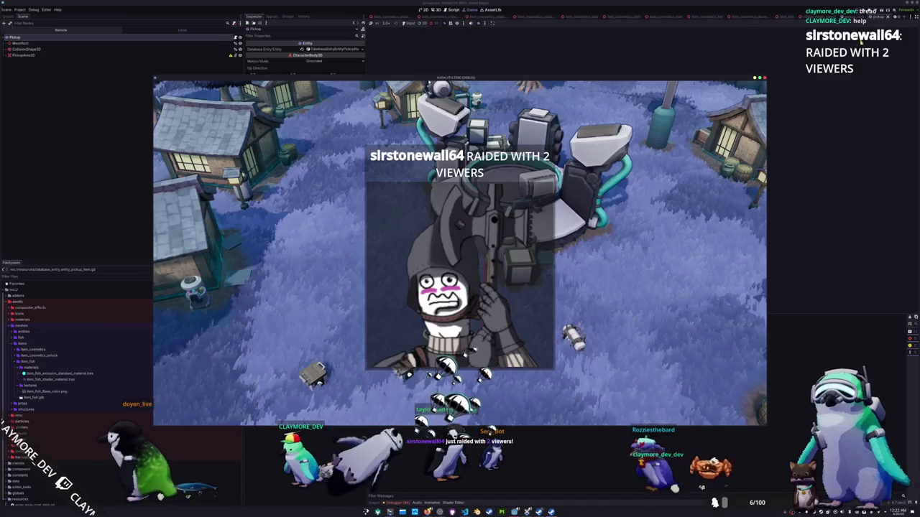
Step: Stop the game, look up the Entity class in entity.gd, and return to pickup.gd
key(F8)
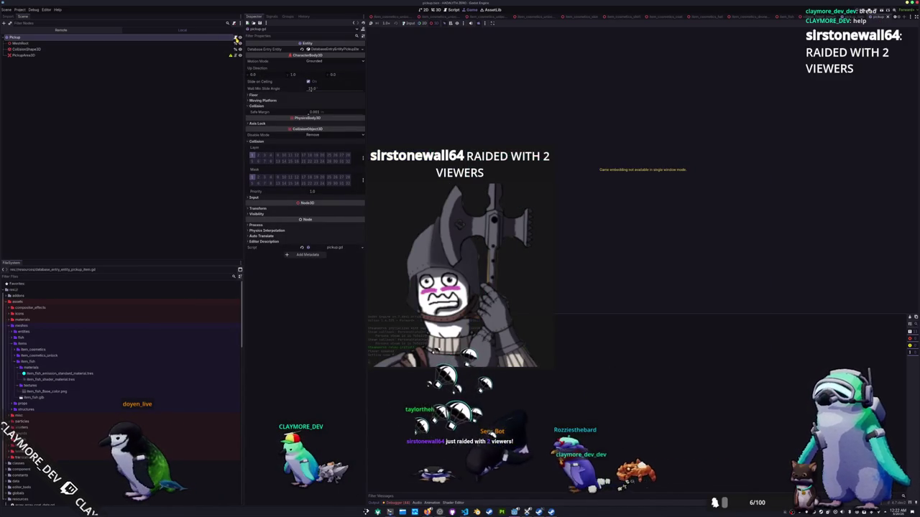
key(alt+Tab)
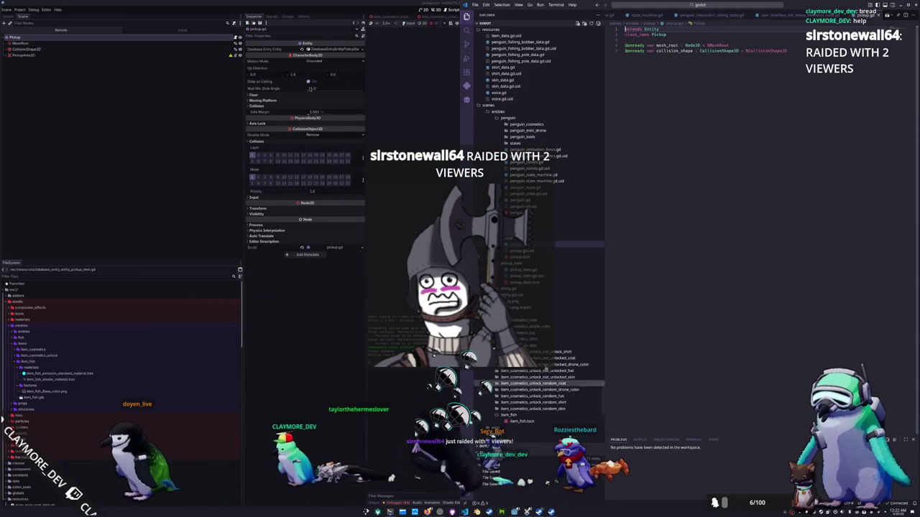
click(787, 50)
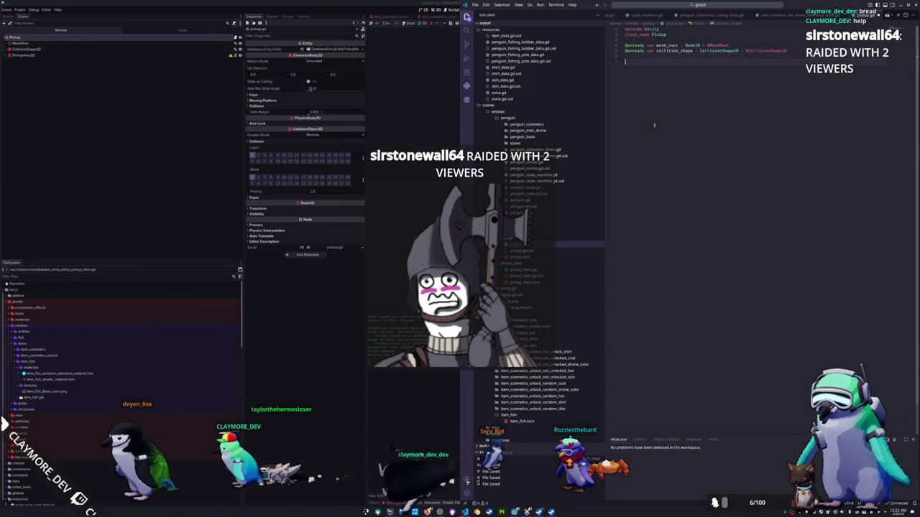
ctrl+click(642, 29)
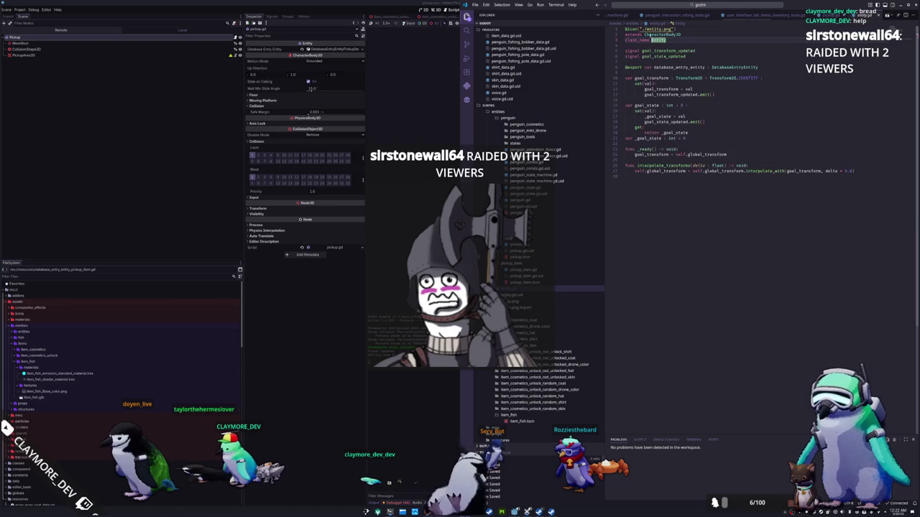
click(642, 192)
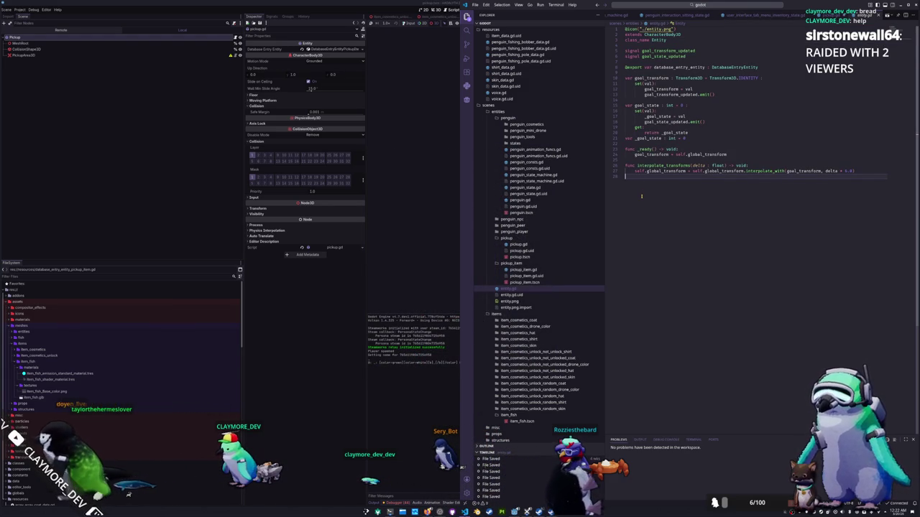
key(alt+Left)
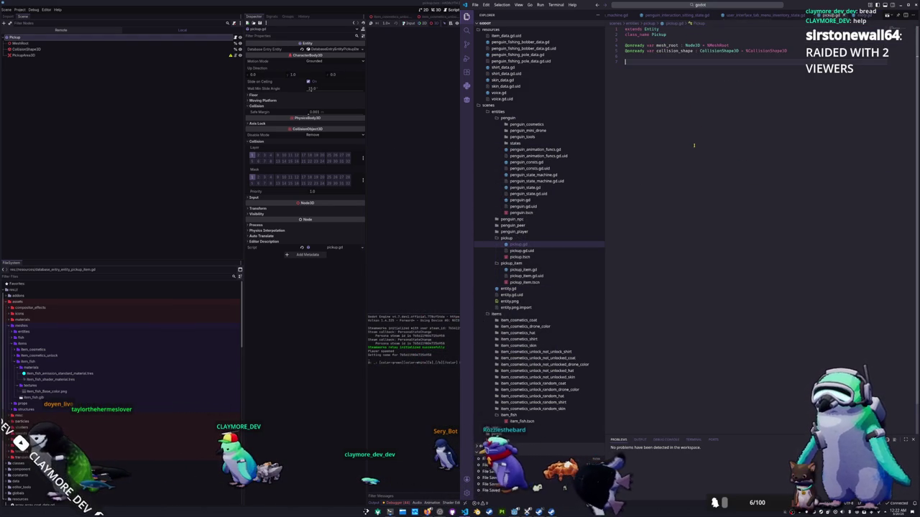
scroll(754, 14, right, 3)
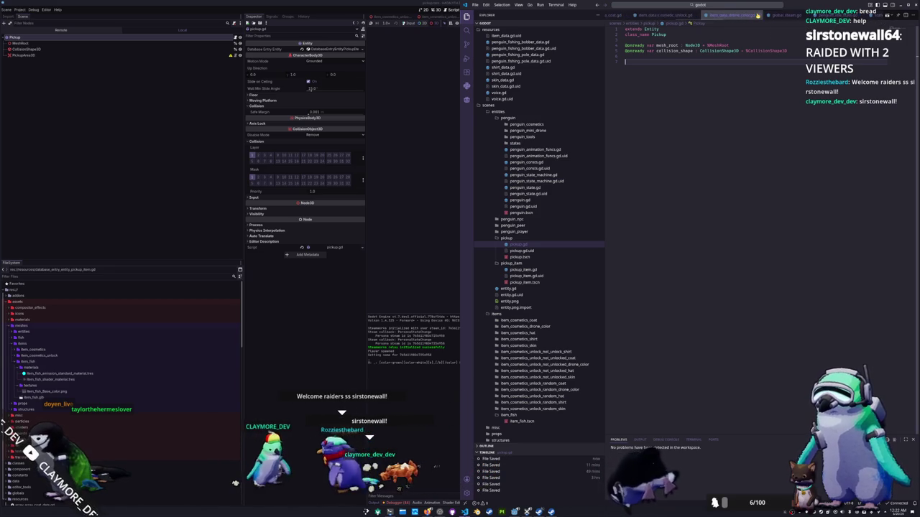
scroll(756, 15, left, 2)
scroll(756, 15, right, 3)
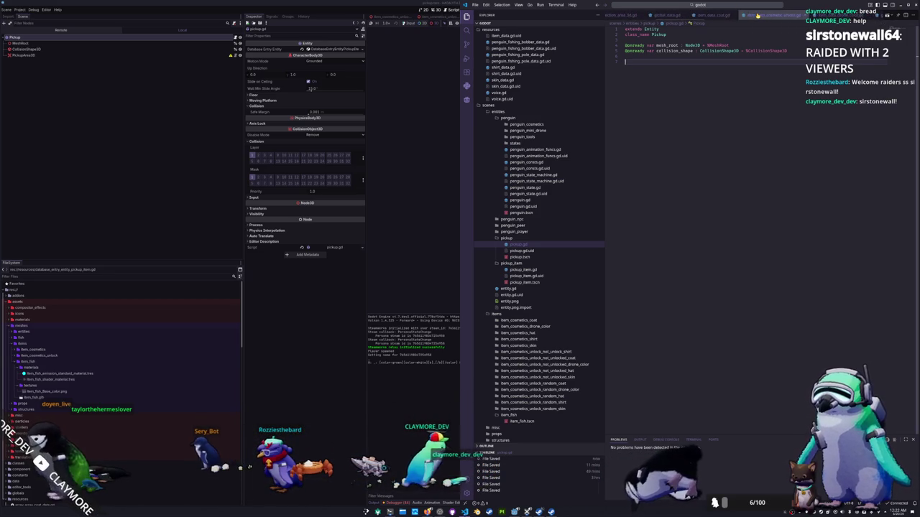
scroll(751, 15, left, 3)
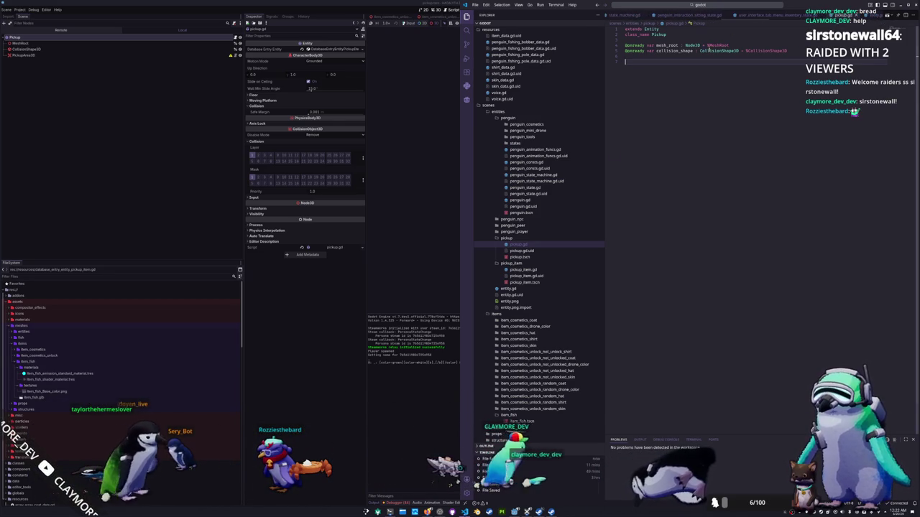
Step: Copy the _physics_process function from penguin.gd into pickup.gd
click(524, 200)
scroll(764, 225, down, 5)
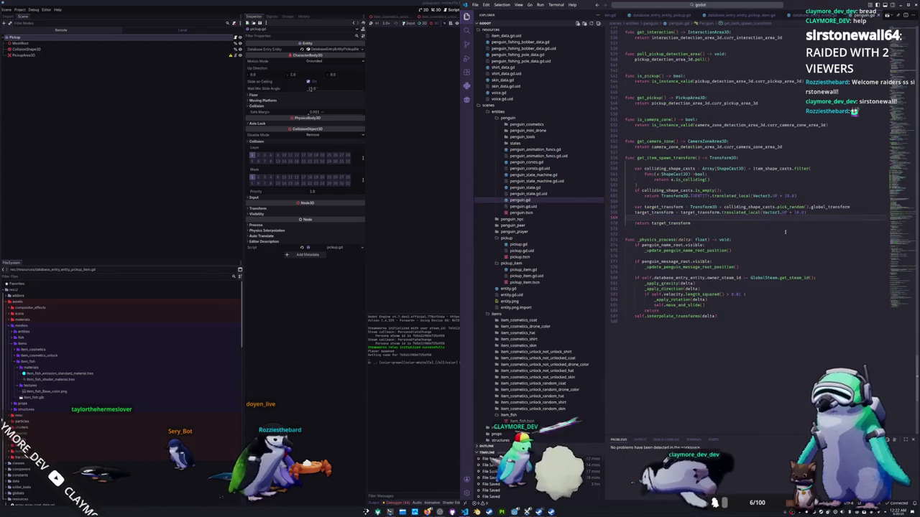
mouse_move(719, 316)
mouse_down()
mouse_move(632, 299)
mouse_move(626, 245)
mouse_up()
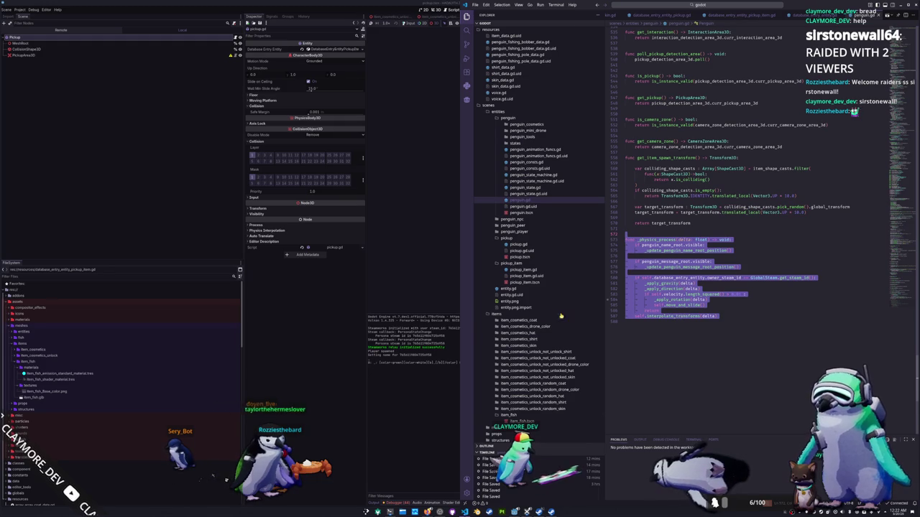
click(518, 244)
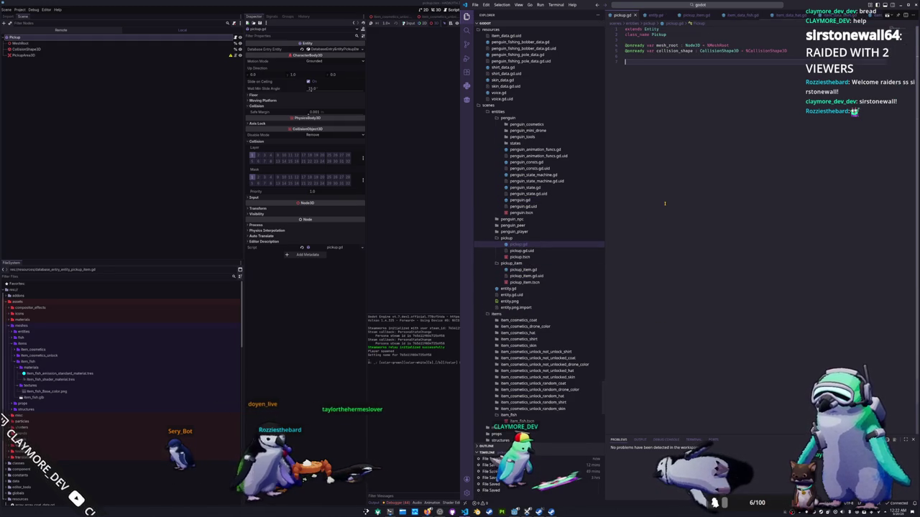
key(ctrl+v)
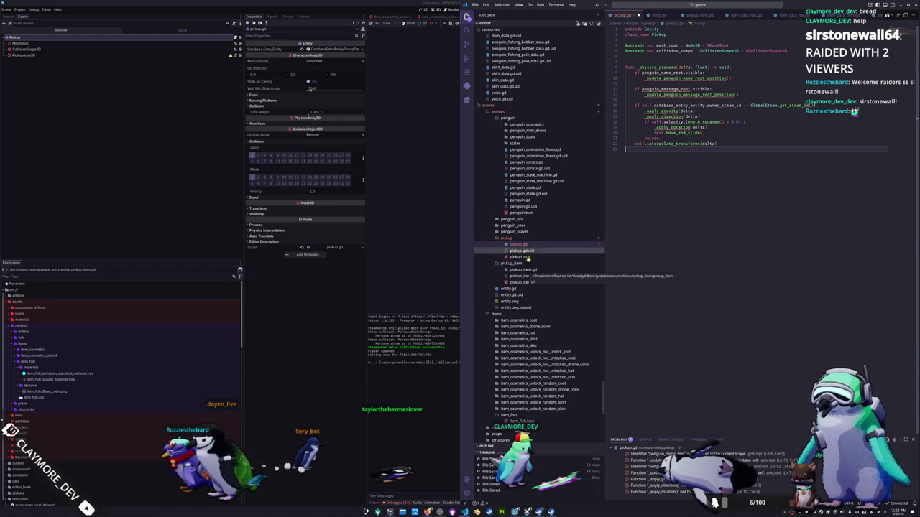
Step: Copy the _apply_gravity function from penguin.gd into pickup.gd
click(522, 200)
scroll(662, 267, up, 5)
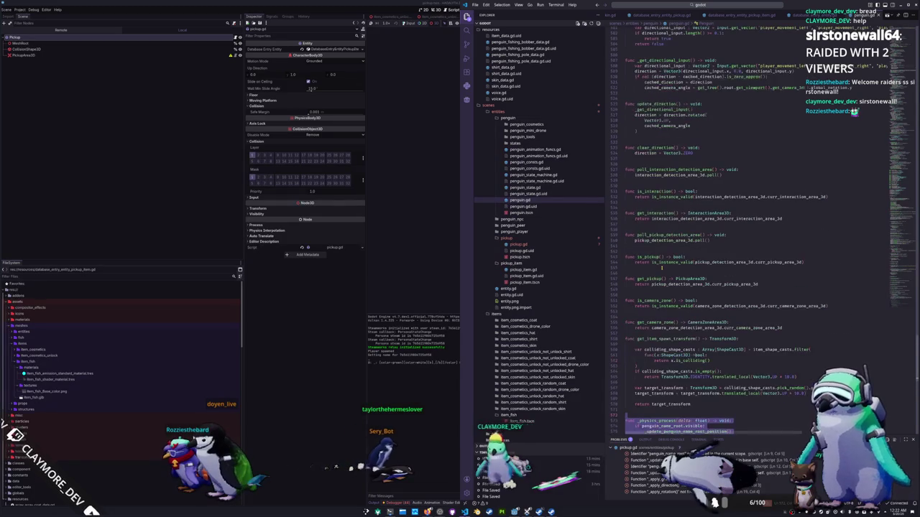
scroll(648, 269, up, 10)
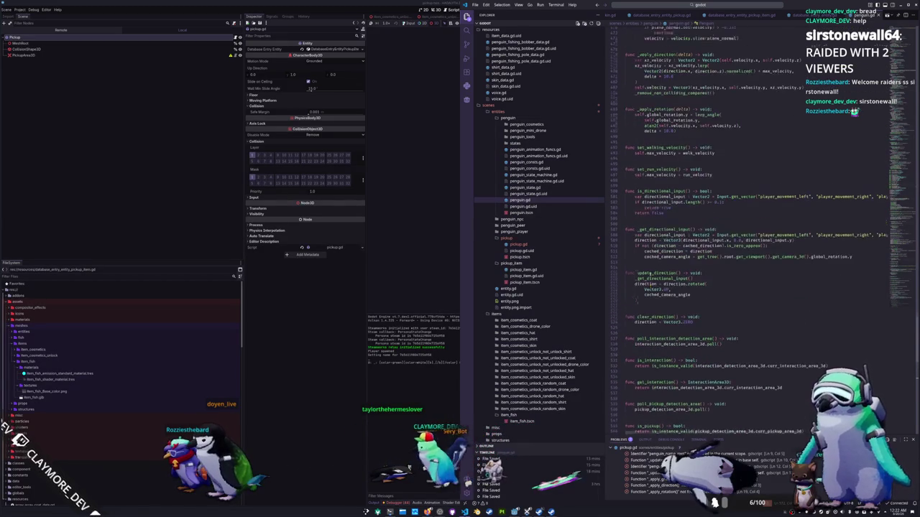
scroll(650, 275, up, 6)
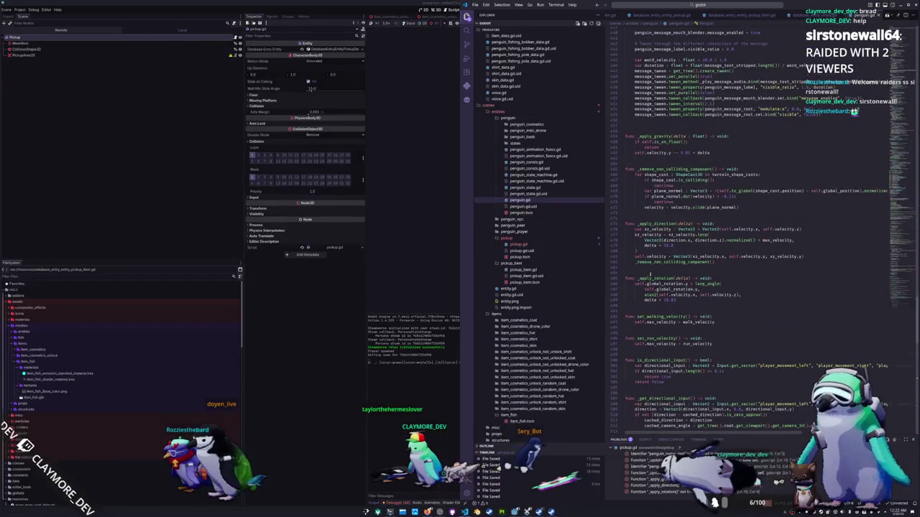
scroll(650, 274, up, 6)
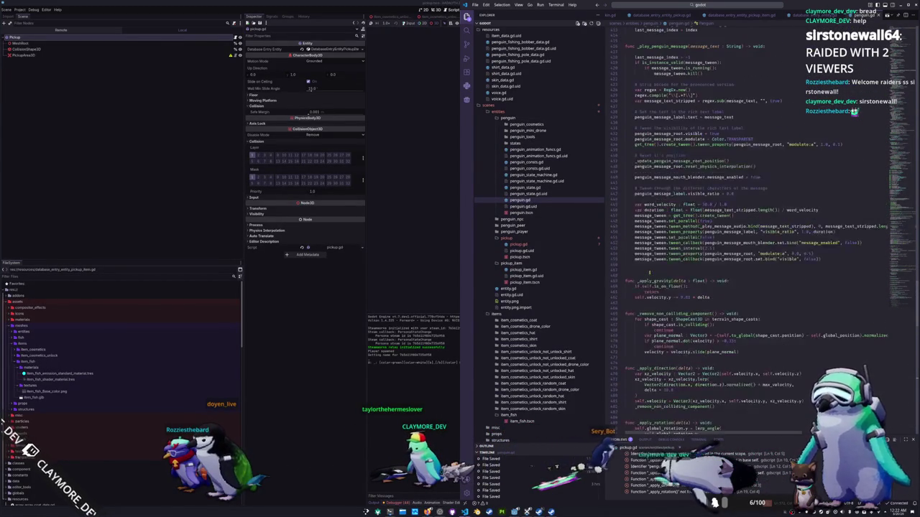
drag(636, 303, 625, 281)
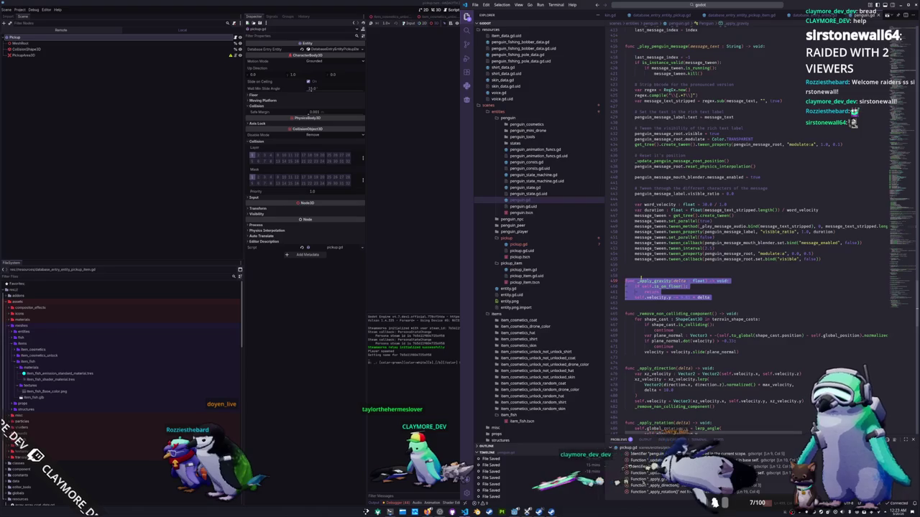
scroll(641, 277, down, 3)
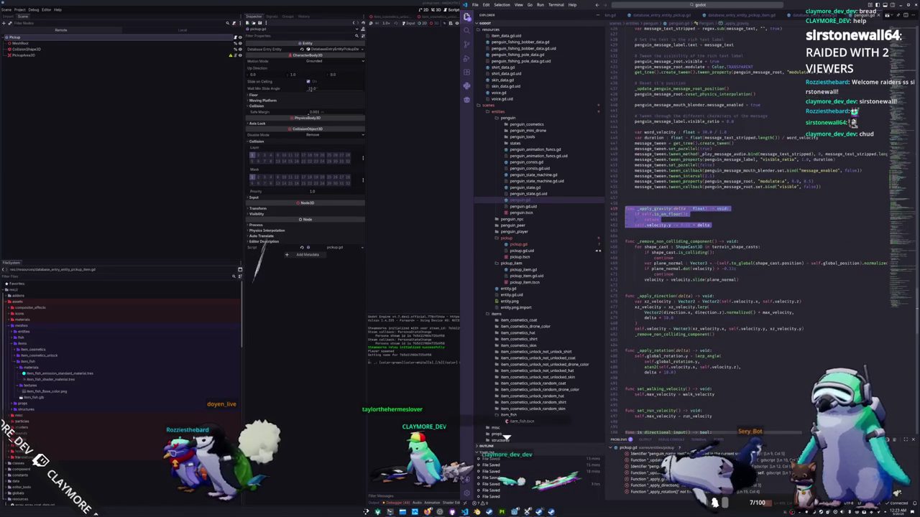
click(518, 245)
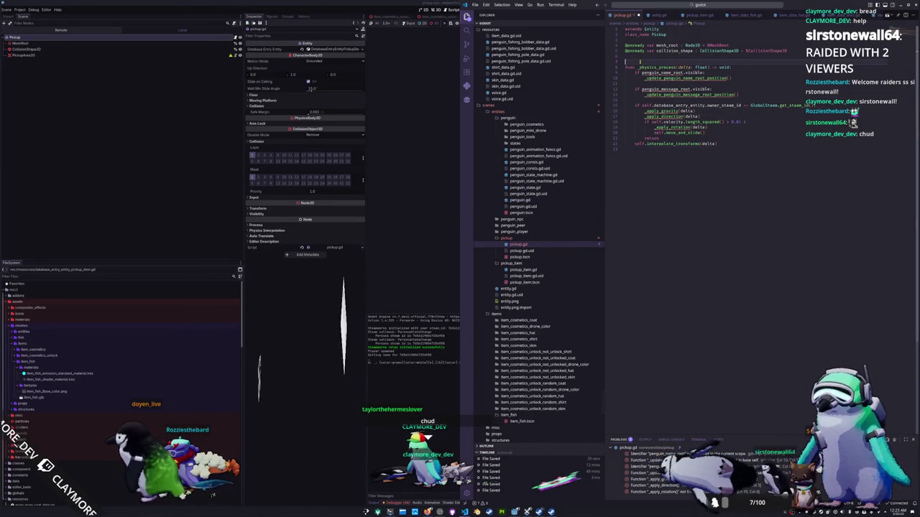
key(ctrl+v)
key(Return)
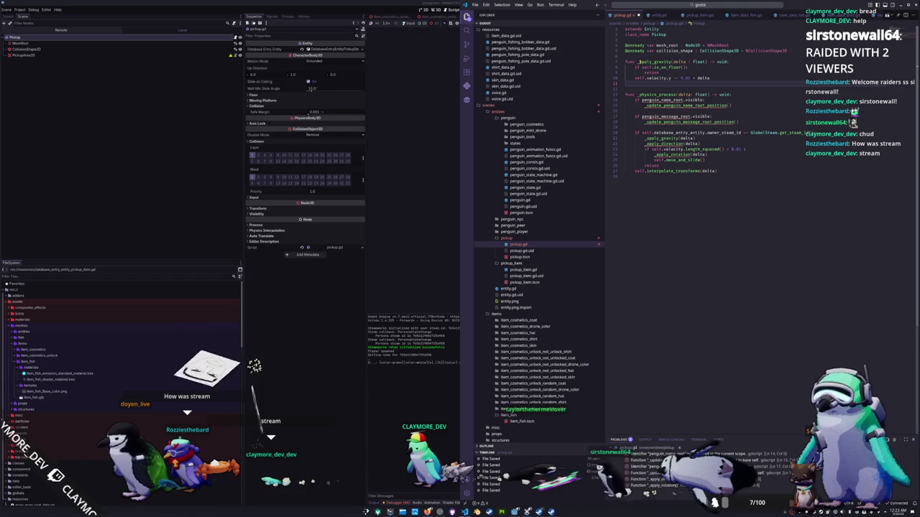
key(BackSpace)
Step: Delete the _apply_direction, _apply_rotation, and name/message visibility lines from pickup.gd's _physics_process
click(625, 122)
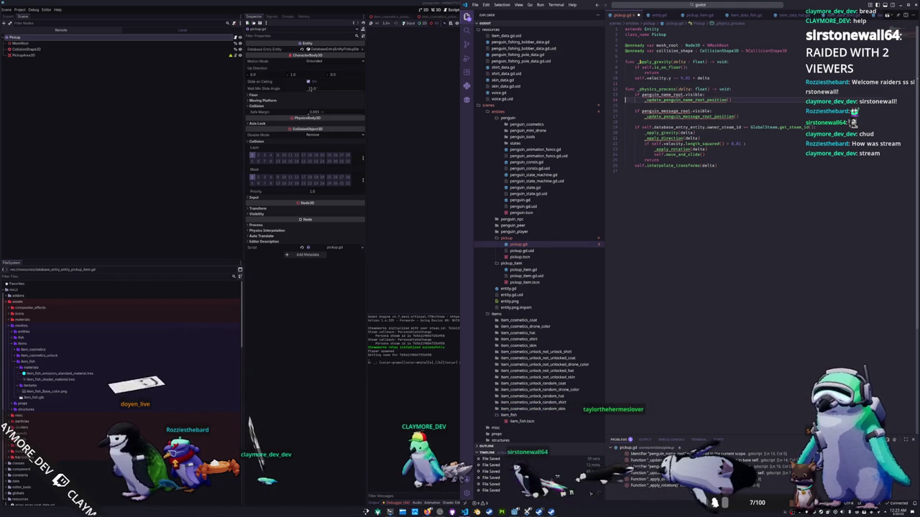
key(ctrl+shift+k)
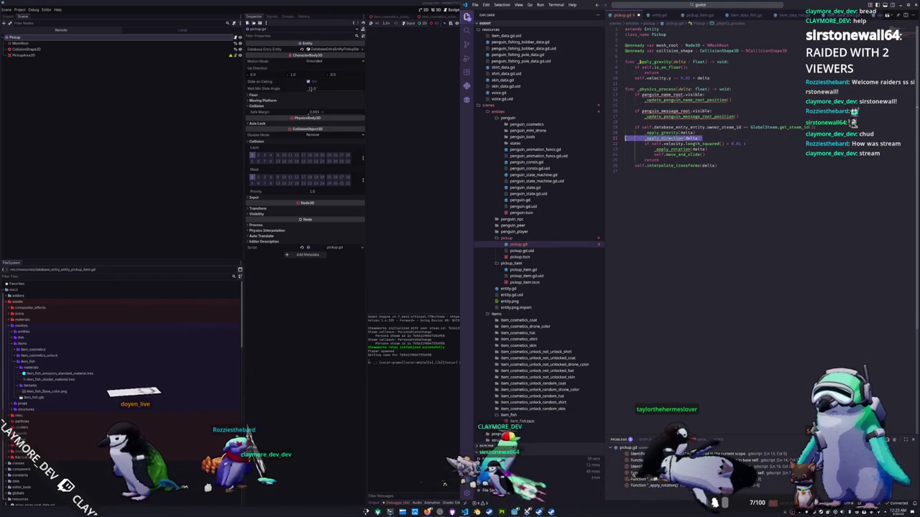
key(Down)
key(shift+Down)
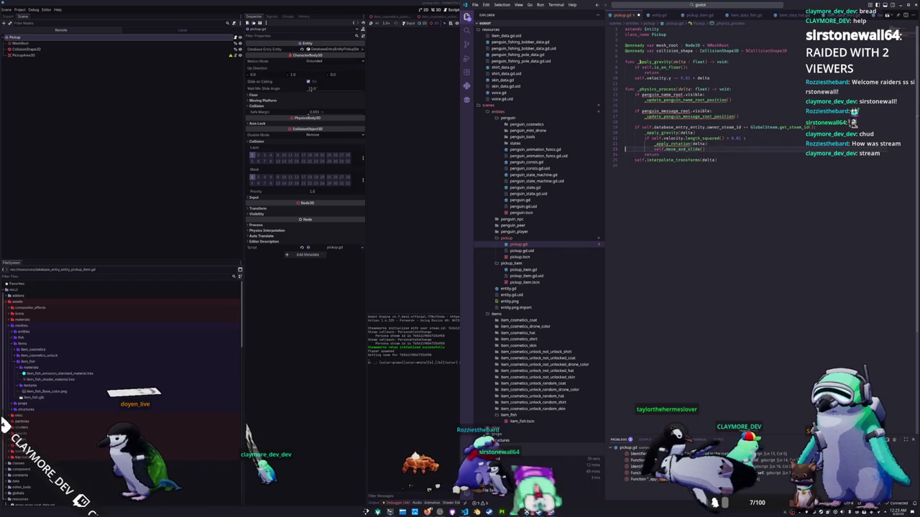
key(Delete)
key(BackSpace)
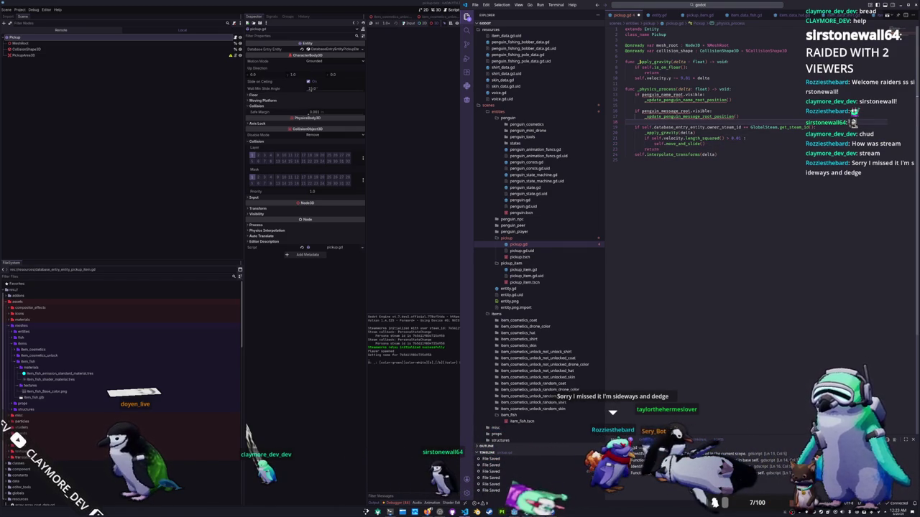
key(shift+Up)
key(shift+Up)
key(Delete)
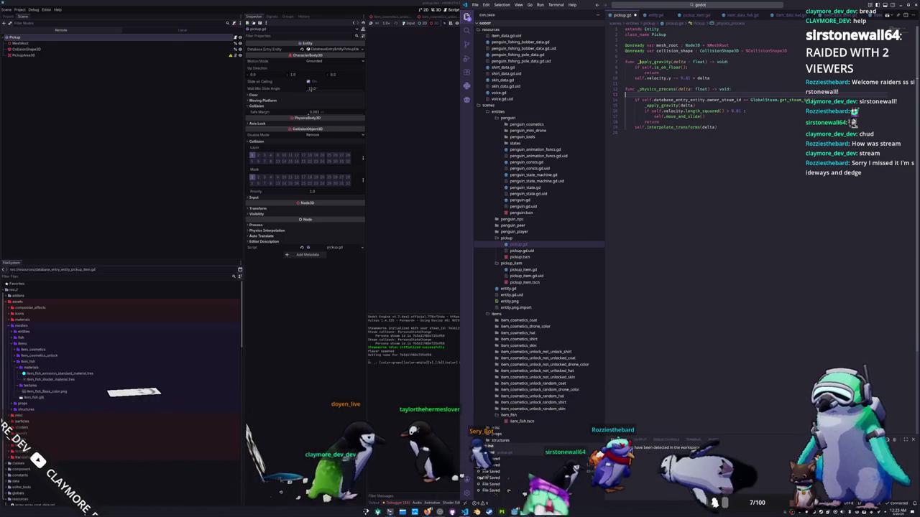
key(Delete)
Step: Tidy blank lines around _apply_gravity and _physics_process, save, and open a line after move_and_slide
key(Up)
key(Up)
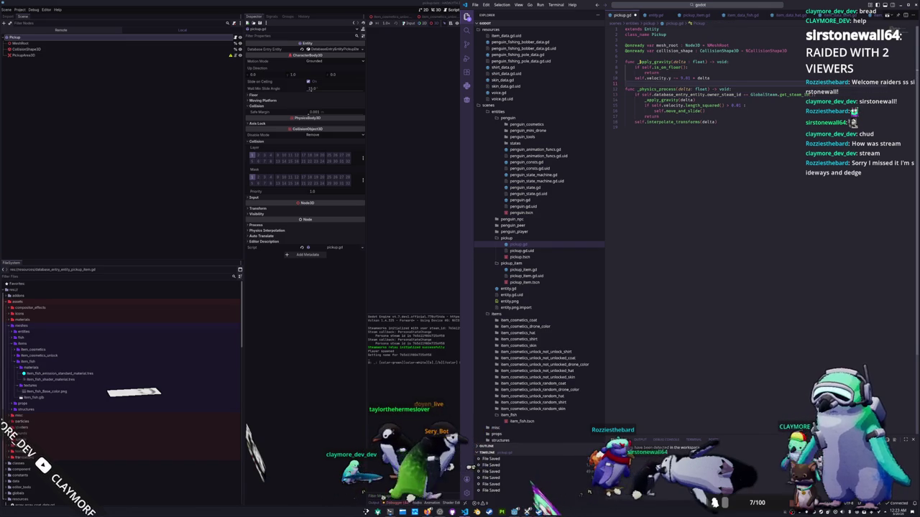
key(Return)
key(Up)
key(Up)
key(Up)
key(Return)
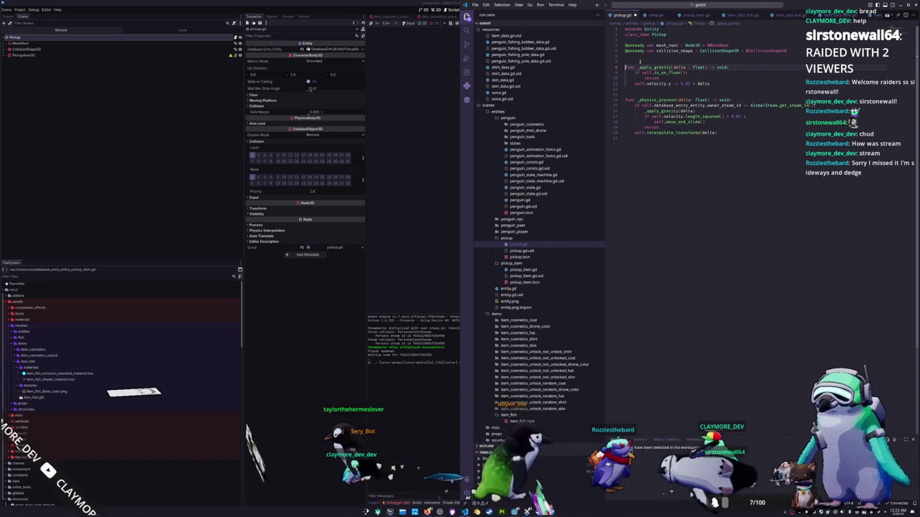
key(Down)
key(Down)
key(Down)
key(Down)
key(Down)
key(Down)
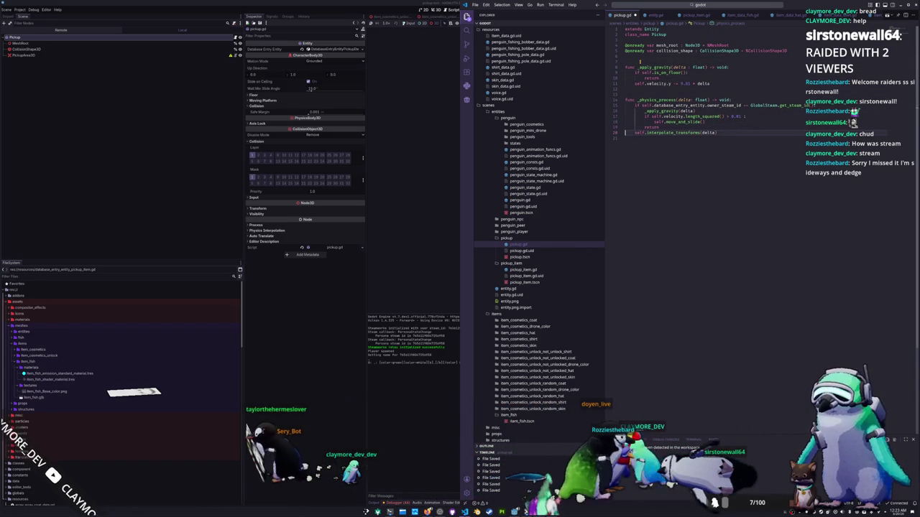
key(Up)
key(Up)
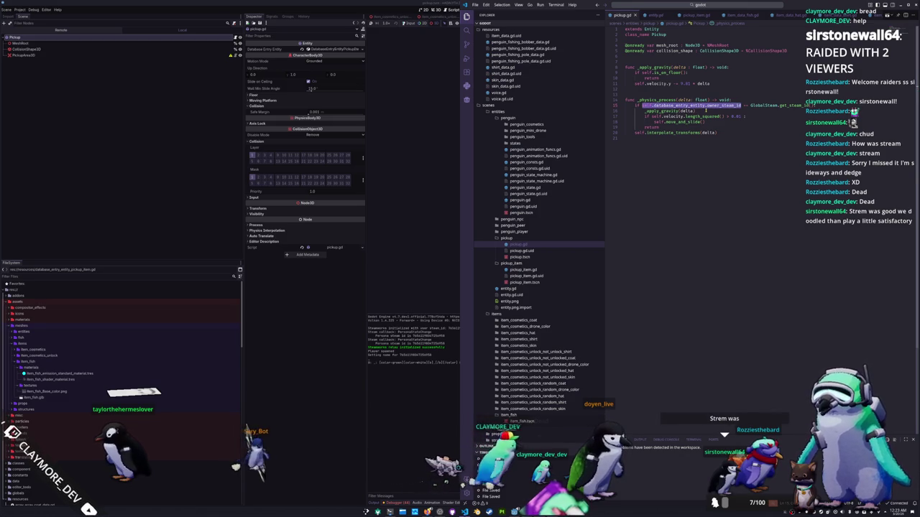
click(705, 110)
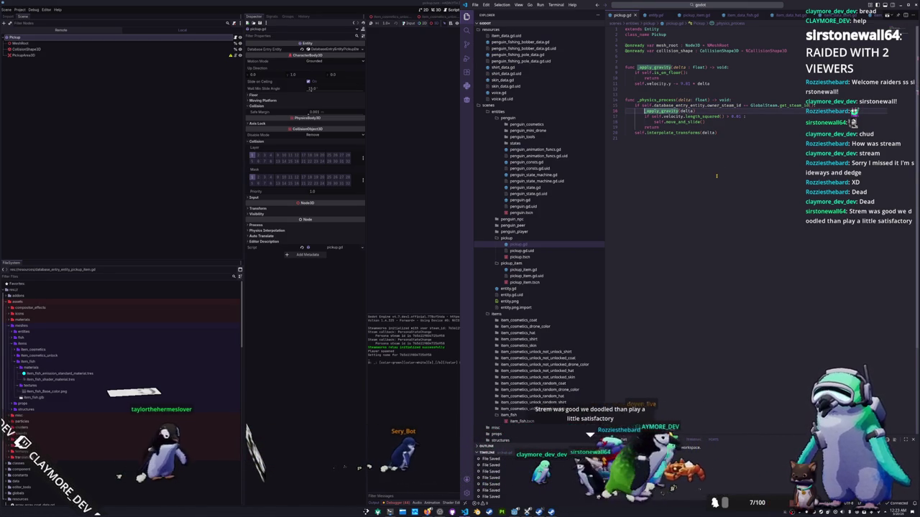
key(Return)
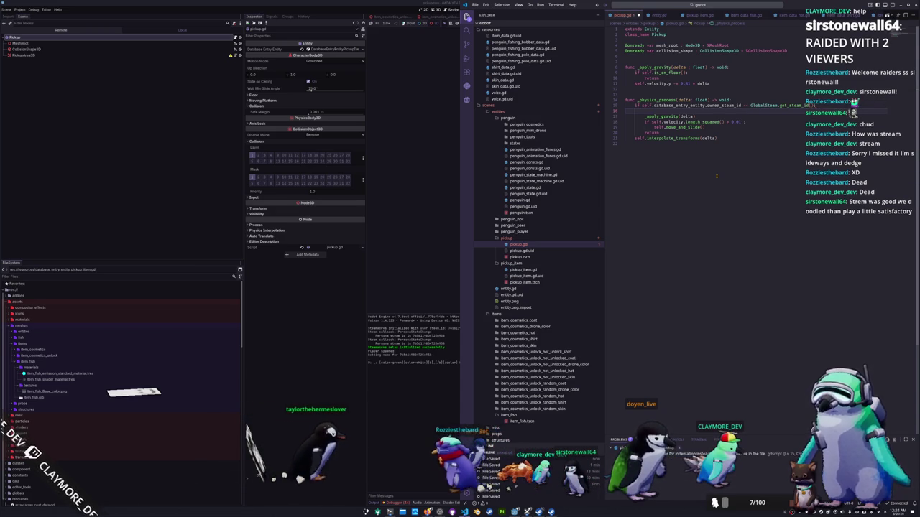
mouse_move(817, 106)
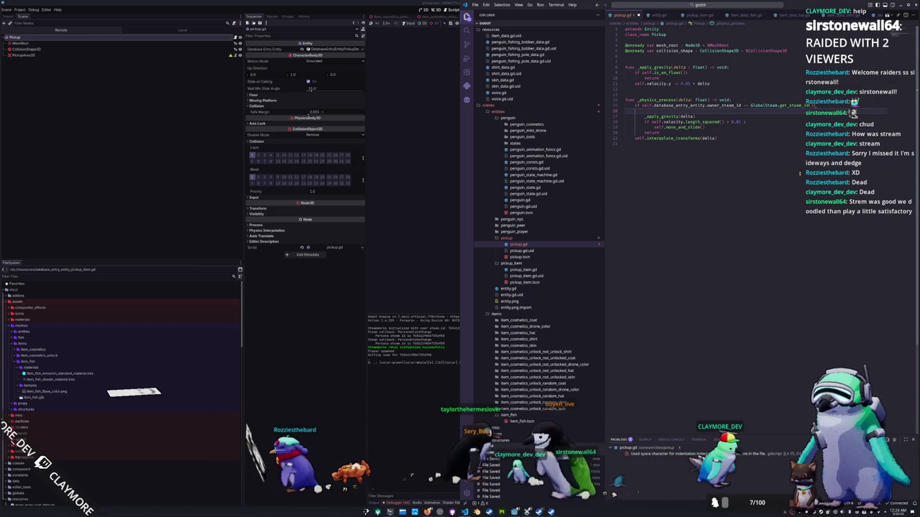
key(ctrl+s)
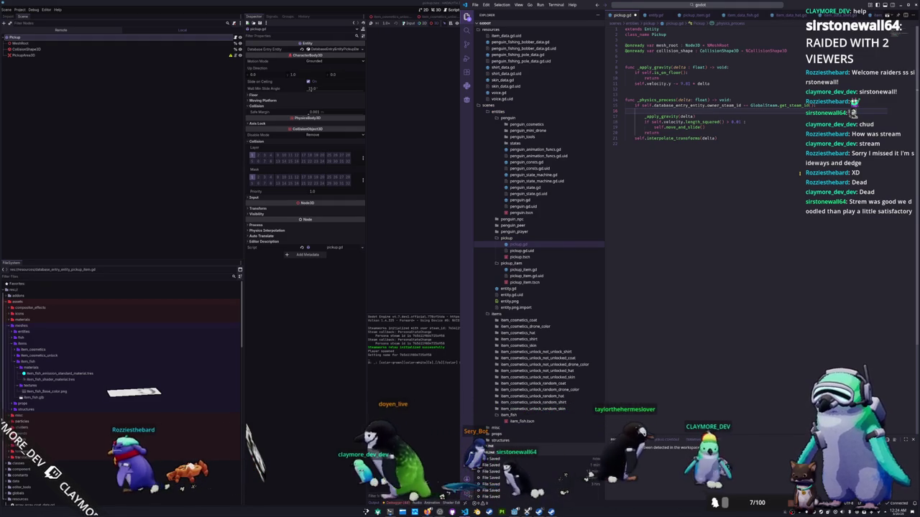
key(BackSpace)
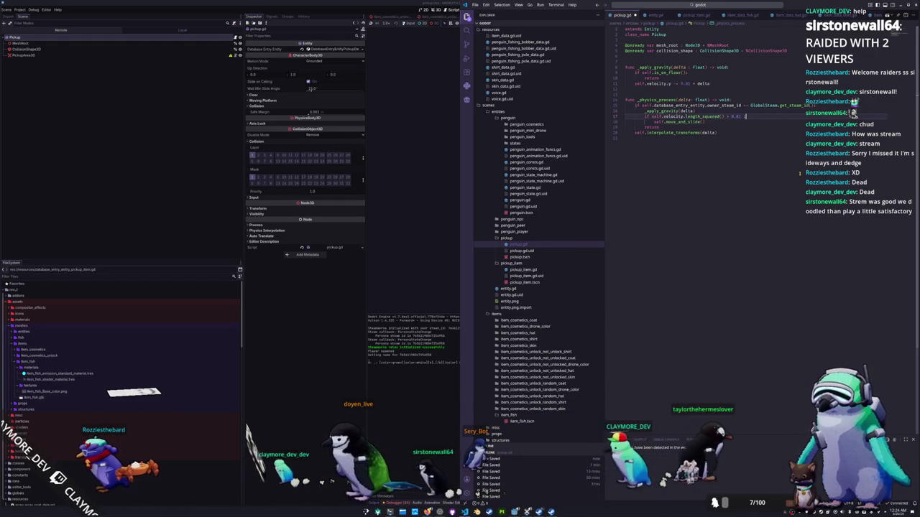
key(Down)
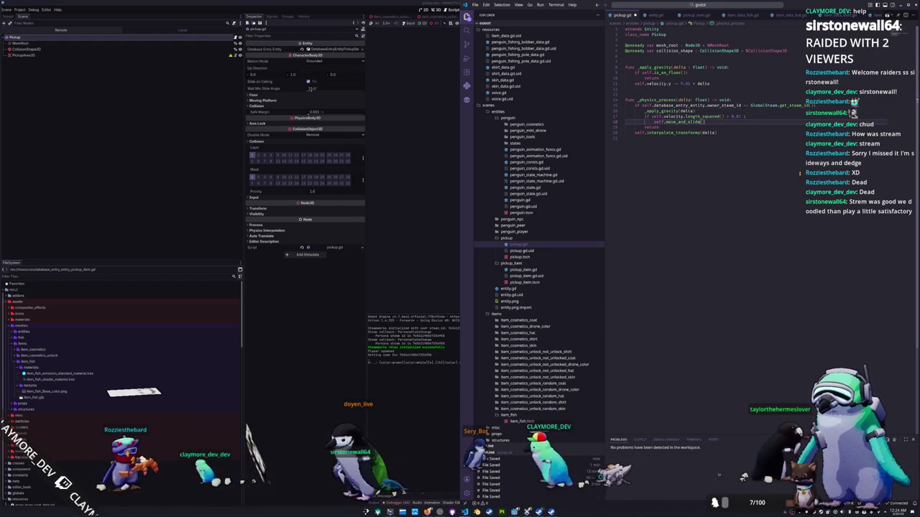
key(Return)
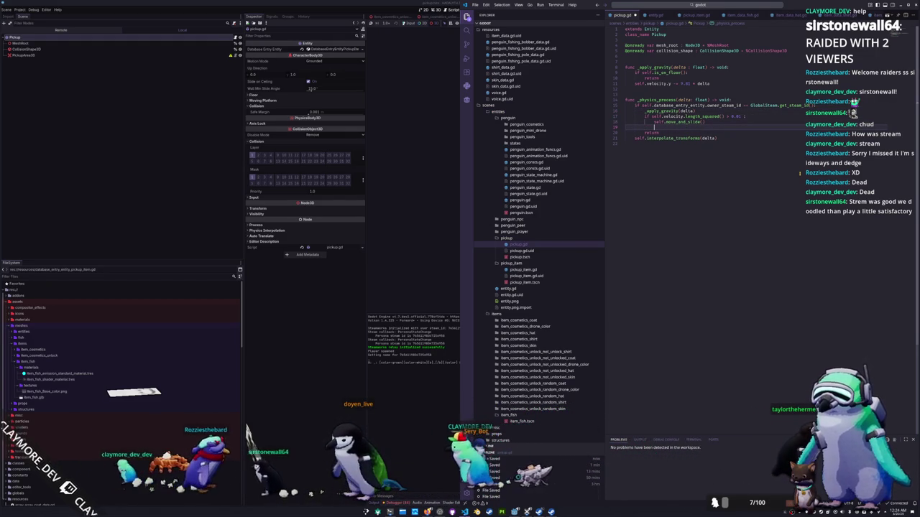
Step: Add GlobalData.send_entity_transform_update(self) after move_and_slide() in pickup.gd, then run the game with F5
text(Global)
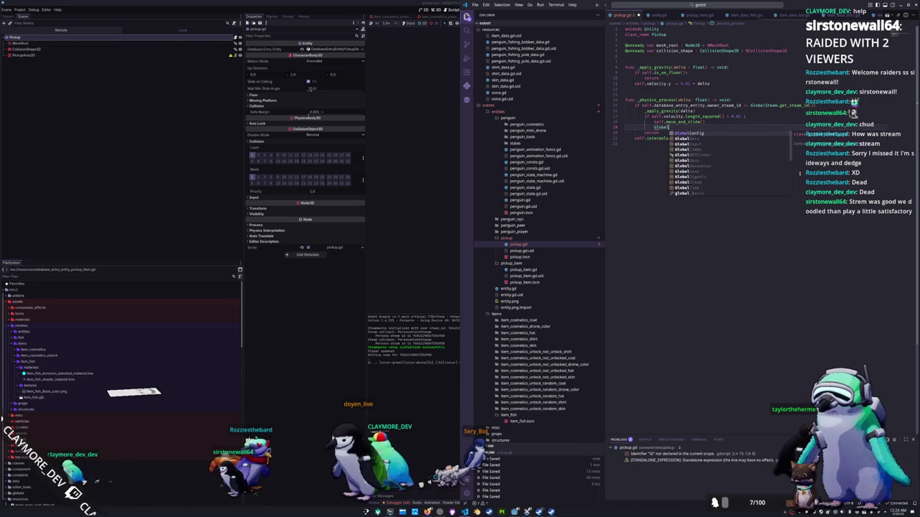
text(Data.ipdate_c)
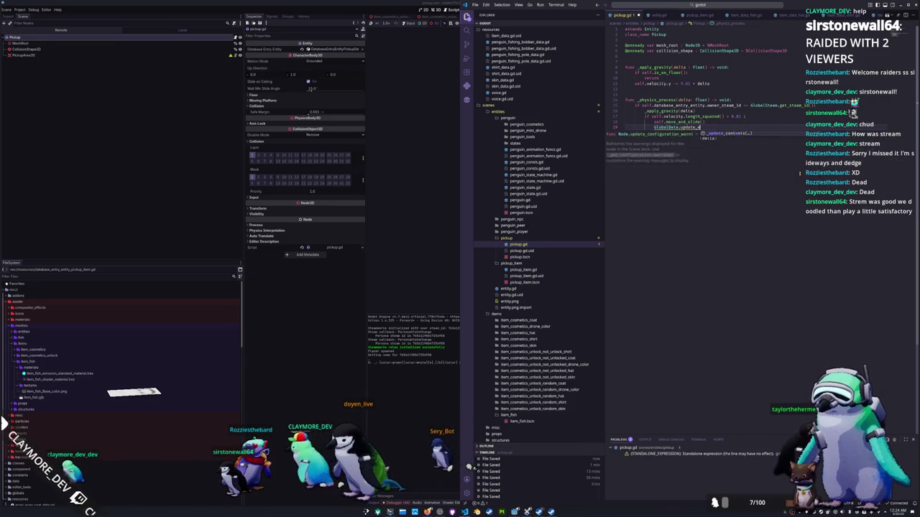
key(BackSpace)
text(entity_transform_)
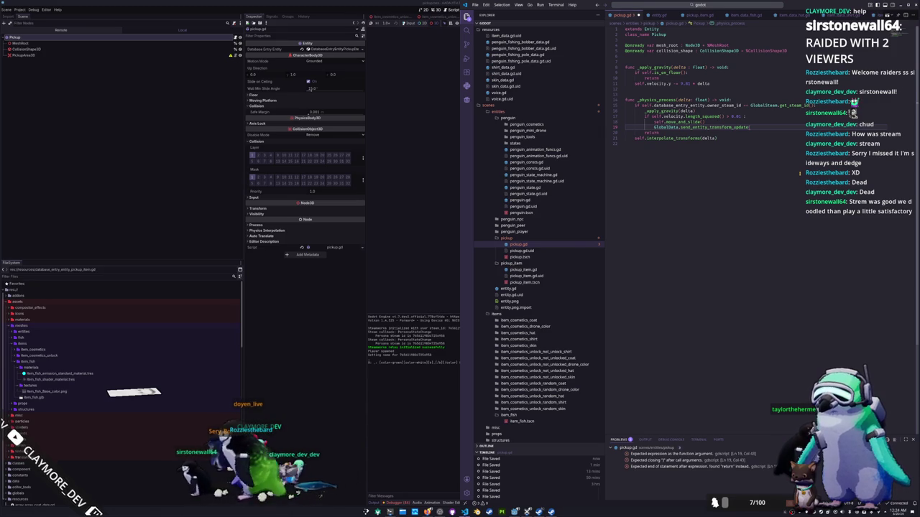
text(elf,)
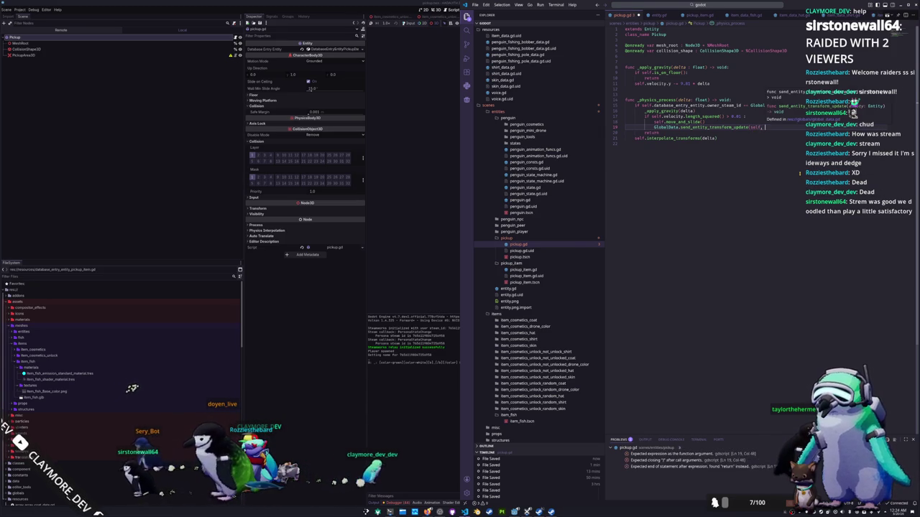
key(BackSpace)
text())
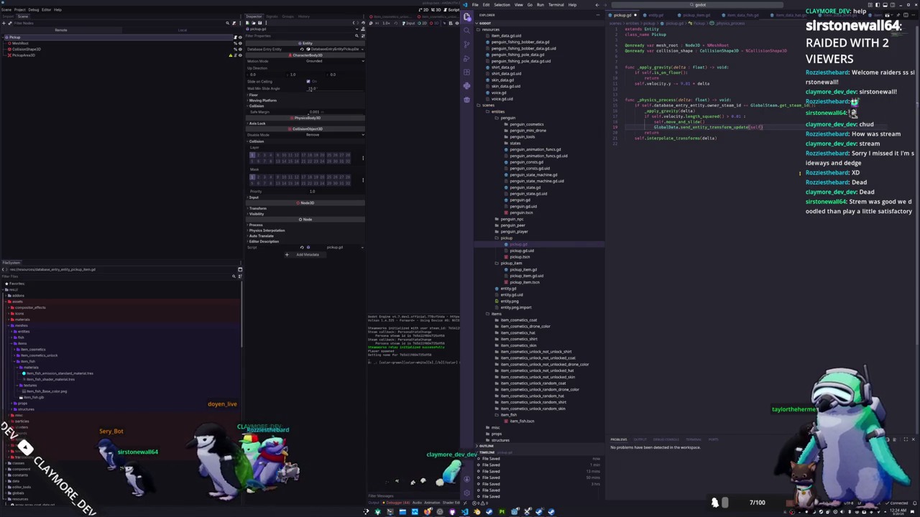
key(alt+Tab)
key(F5)
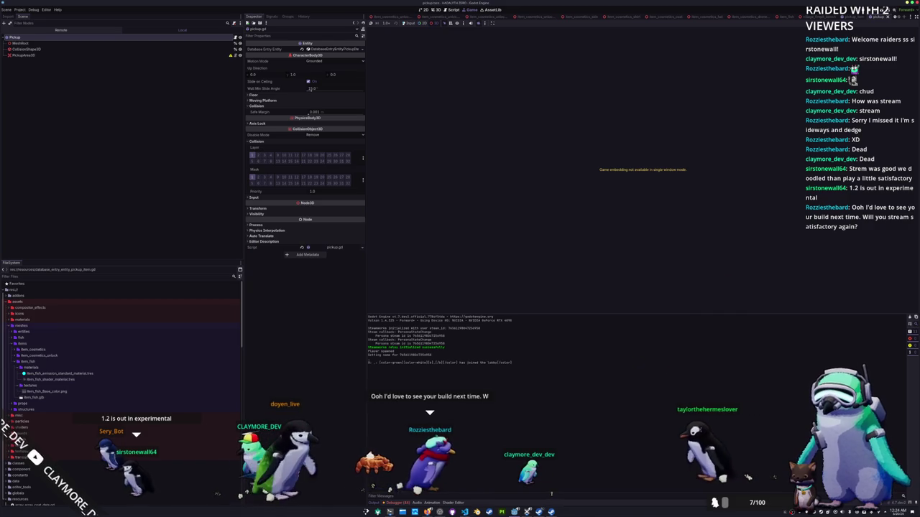
Step: Focus the running game and open the inventory with I
mouse_move(551, 511)
click(588, 487)
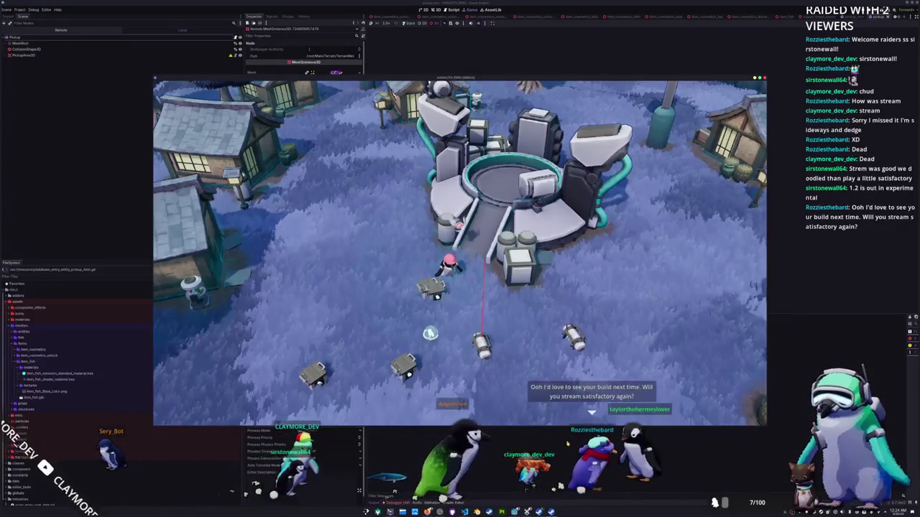
key(alt+Tab)
key(alt+Tab)
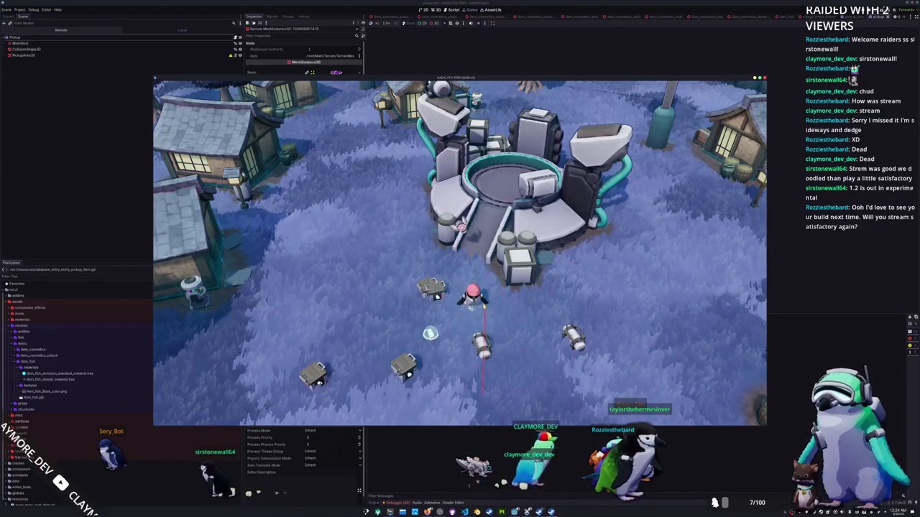
key(i)
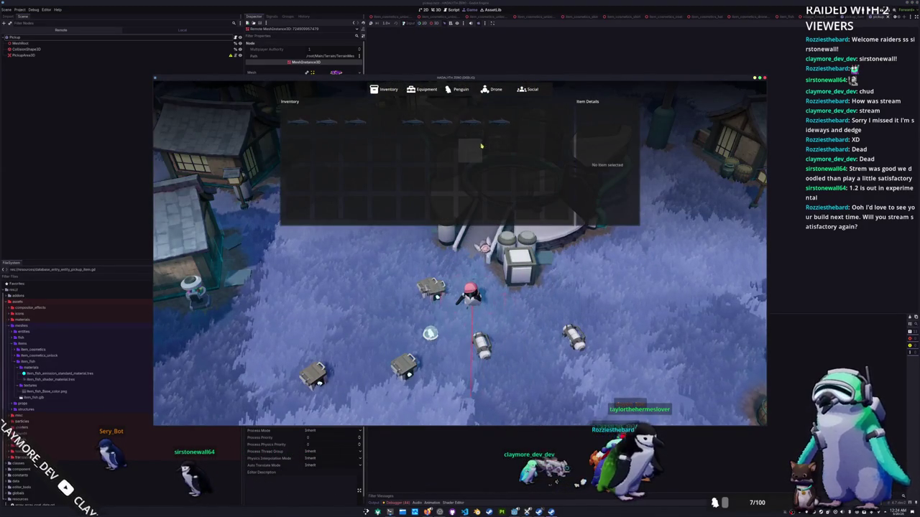
click(483, 142)
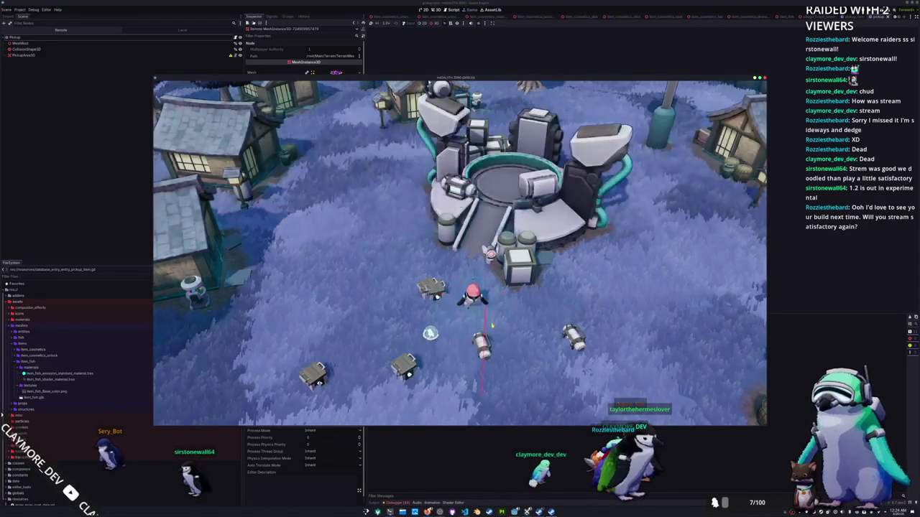
key(i)
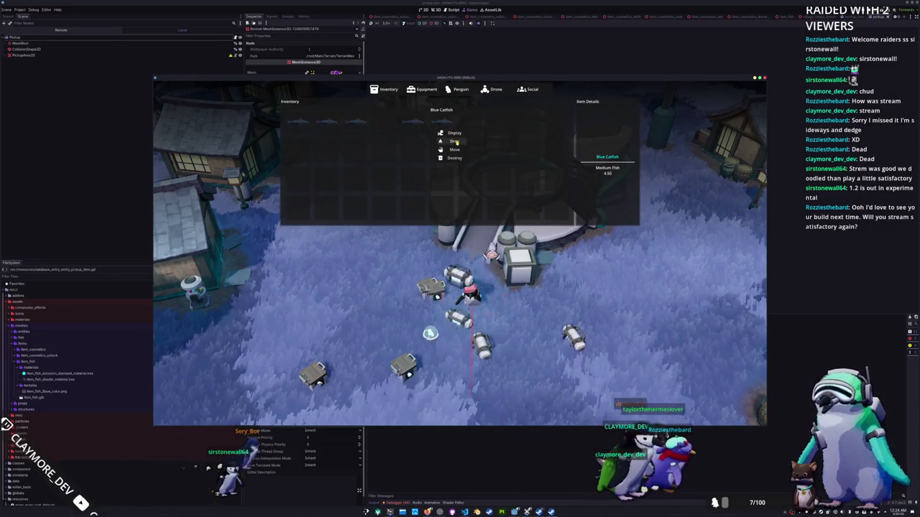
Step: Drop all six Blue Catfish beside the penguin and close the inventory
click(421, 141)
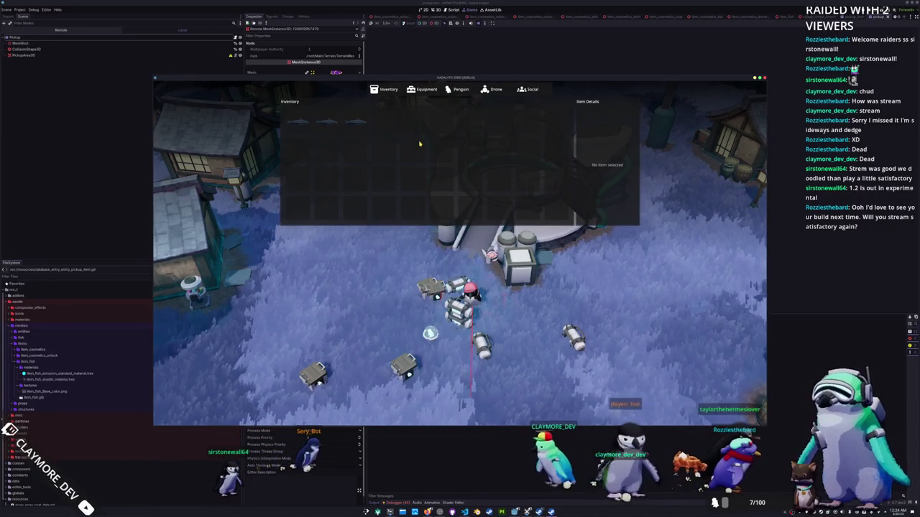
click(365, 141)
click(336, 123)
click(343, 141)
click(305, 122)
click(310, 142)
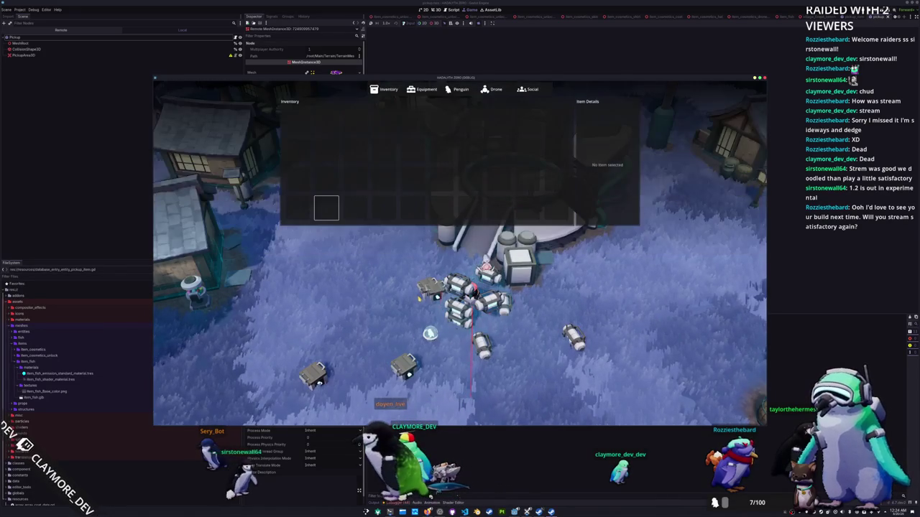
key(i)
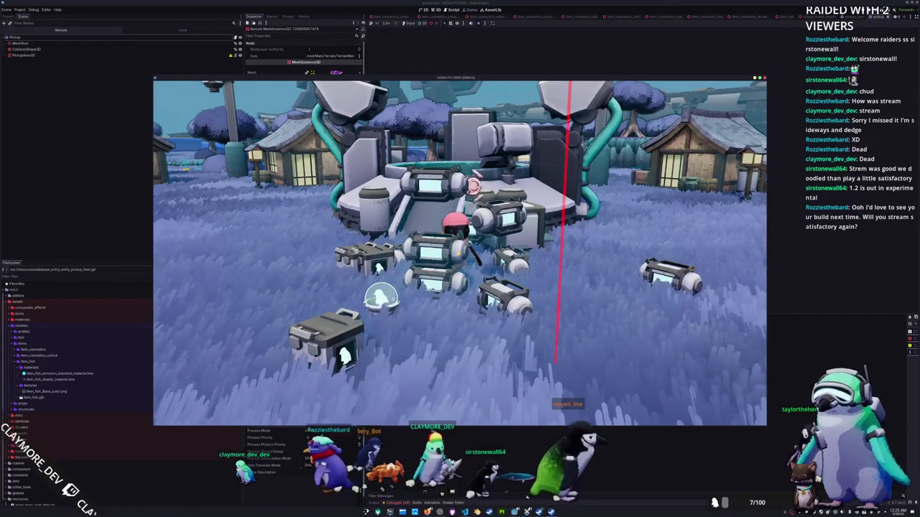
key(w)
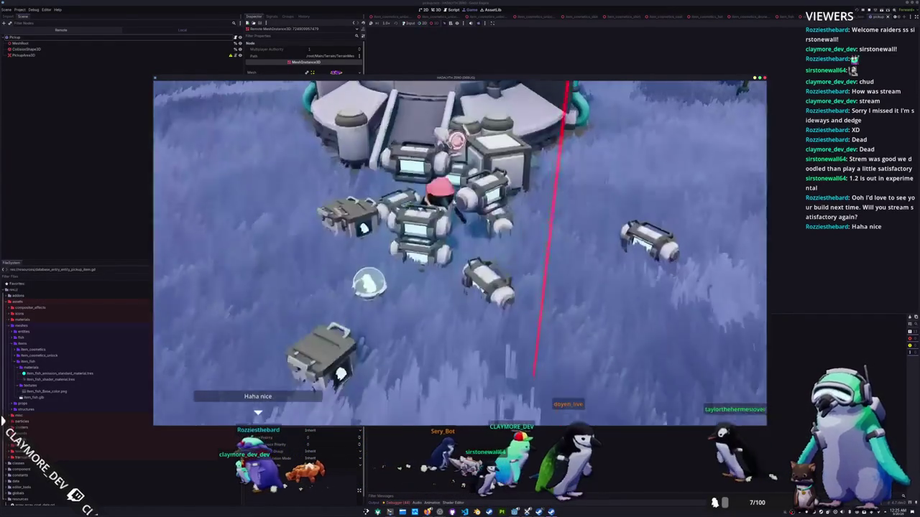
key(w)
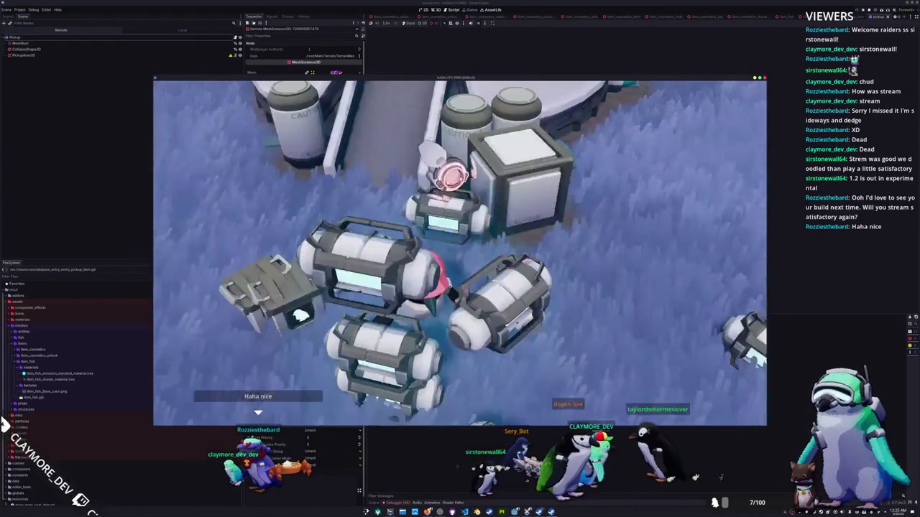
key(w)
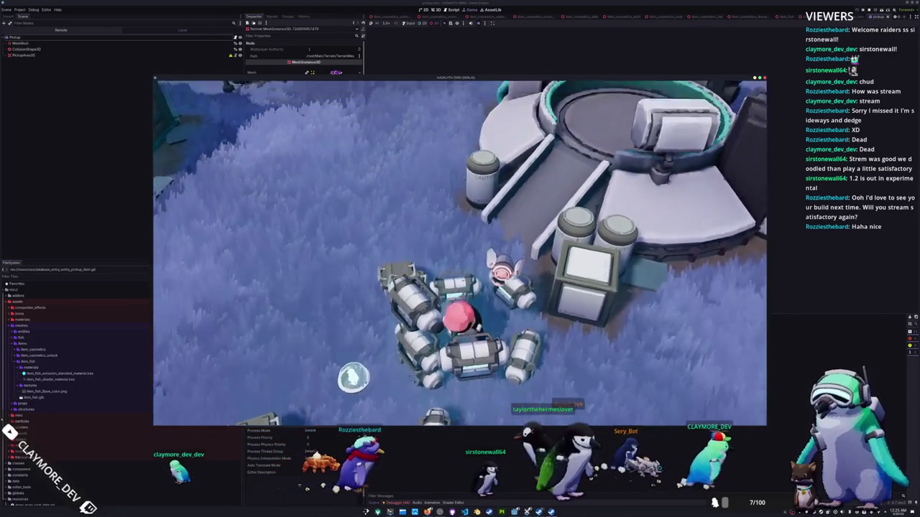
key(s)
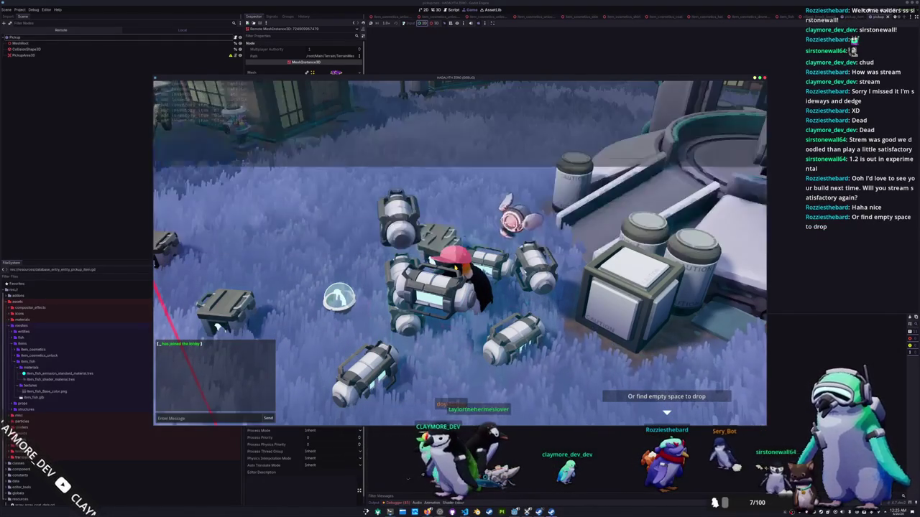
Step: Rerun add_inventory_item "Blue Catfish" in the console to add several more catfish
key(Return)
key(Up)
key(Return)
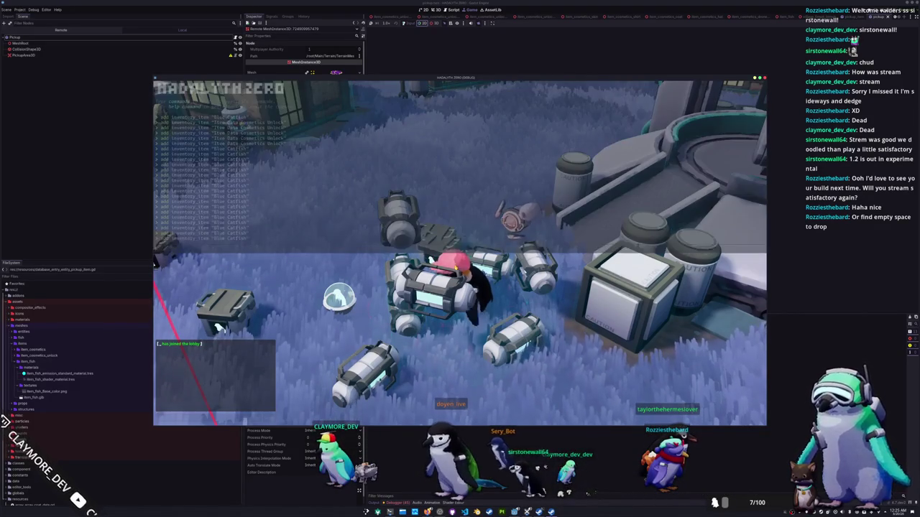
key(Return)
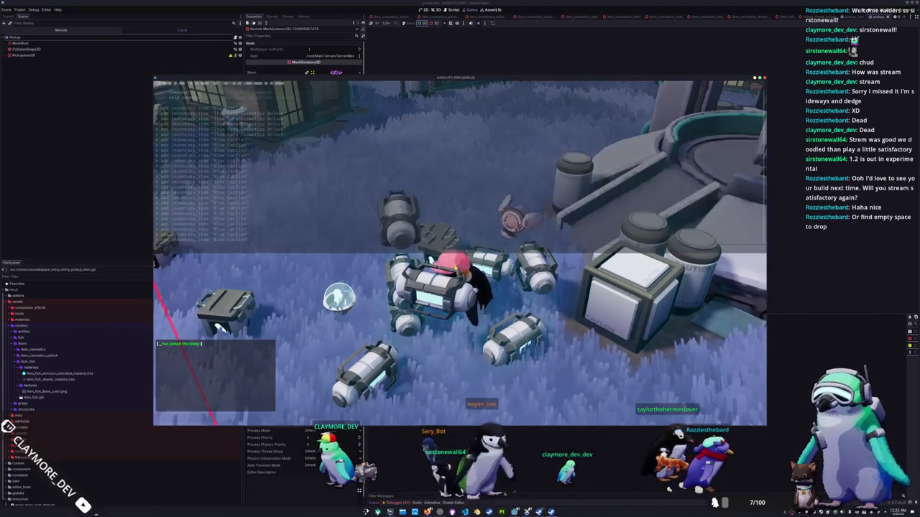
key(Up)
key(Return)
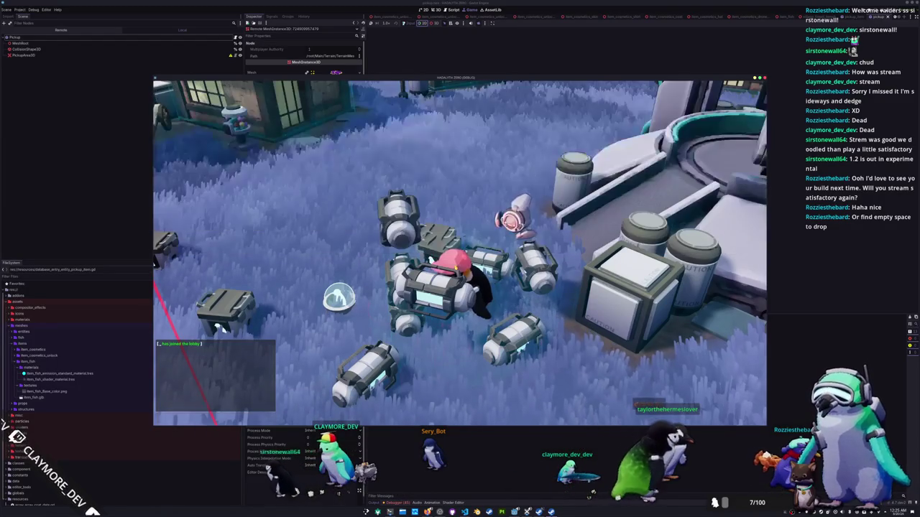
Step: Drop every Blue Catfish from the inventory beside the player until none remain
key(i)
click(389, 154)
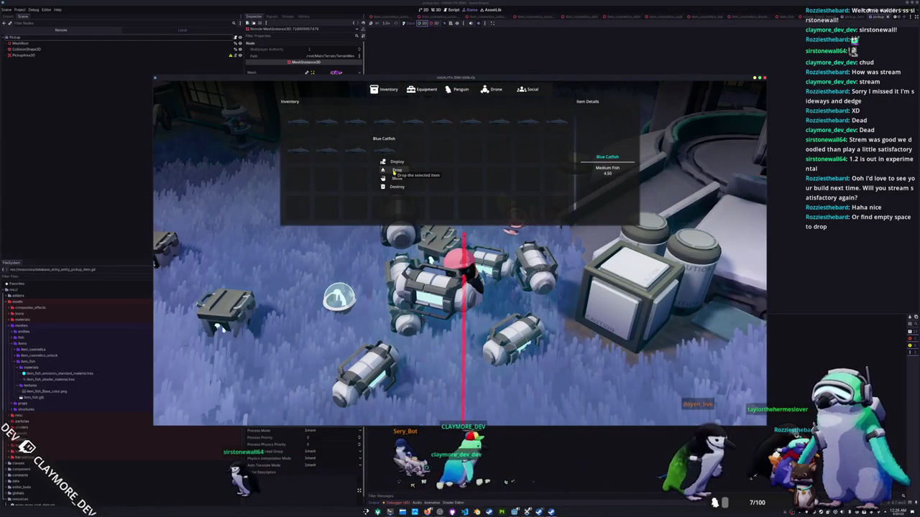
click(395, 179)
click(355, 150)
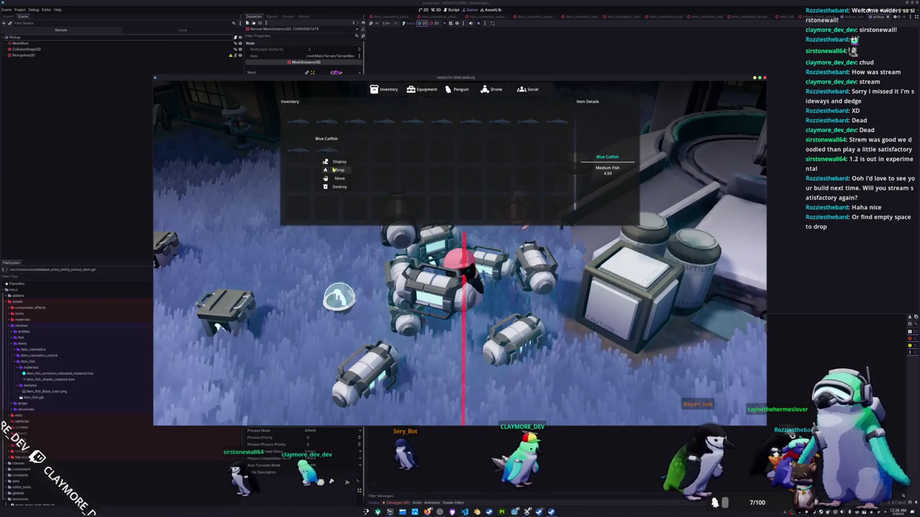
click(367, 178)
click(300, 152)
click(309, 178)
click(557, 122)
click(557, 124)
click(567, 150)
click(528, 123)
click(528, 123)
click(541, 149)
click(495, 124)
click(495, 124)
click(510, 149)
click(470, 122)
click(470, 123)
click(483, 150)
click(441, 122)
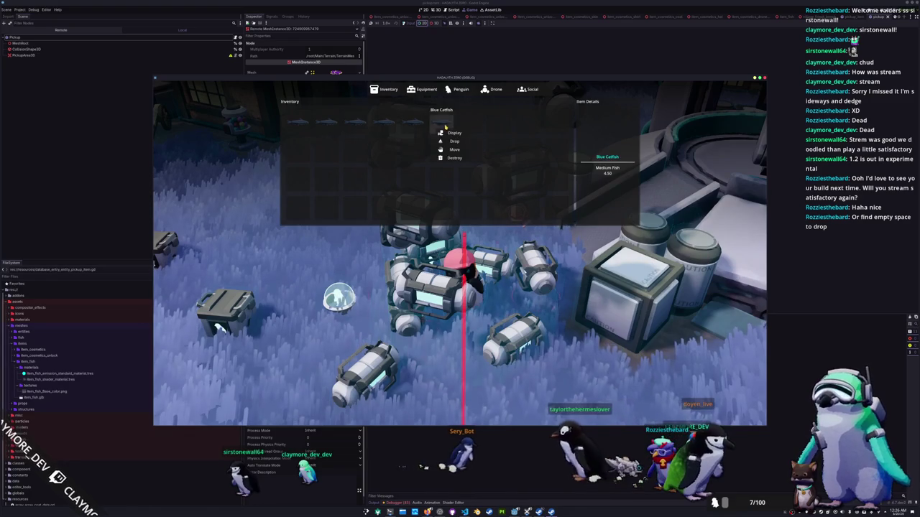
click(442, 124)
click(454, 149)
click(413, 122)
click(412, 123)
click(426, 149)
click(384, 123)
click(384, 123)
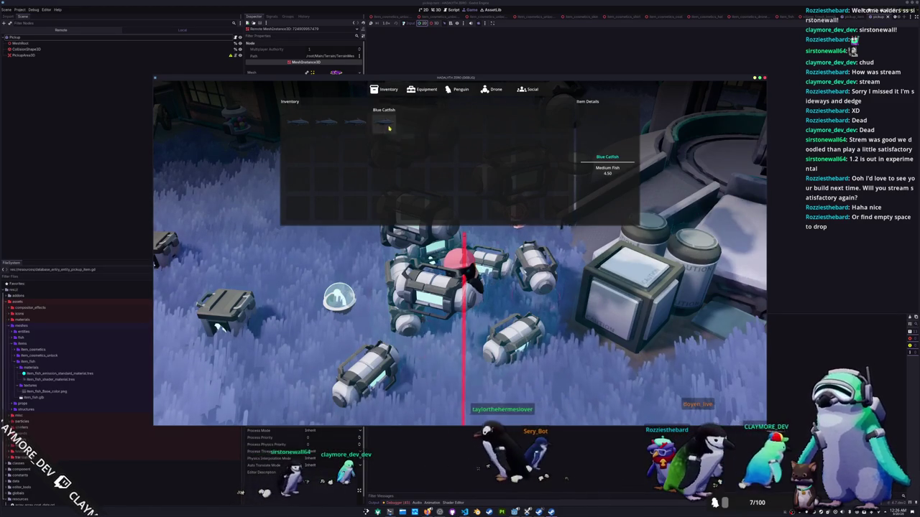
click(396, 149)
click(355, 122)
click(355, 123)
click(368, 149)
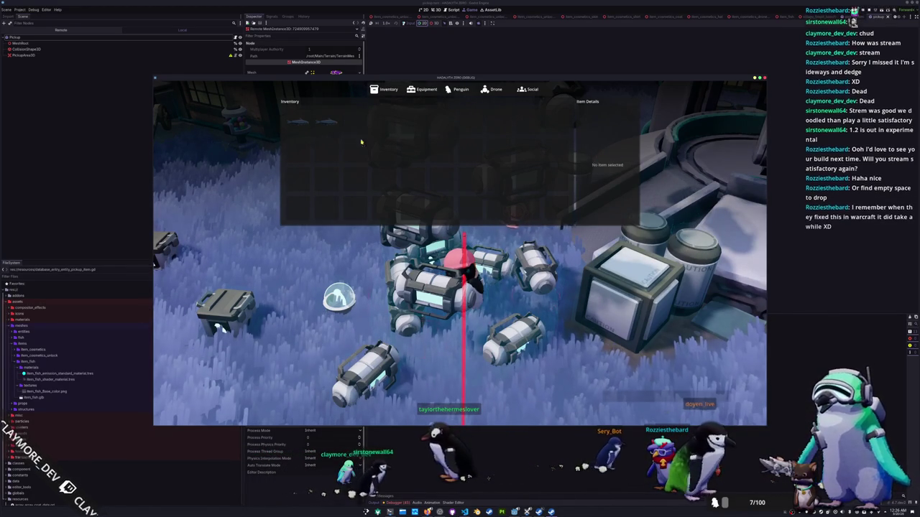
click(326, 122)
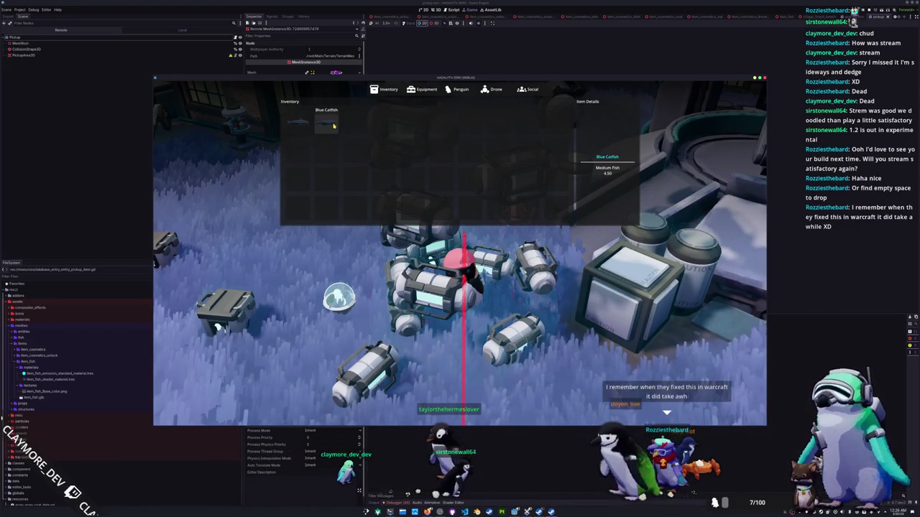
click(339, 150)
click(298, 122)
click(298, 124)
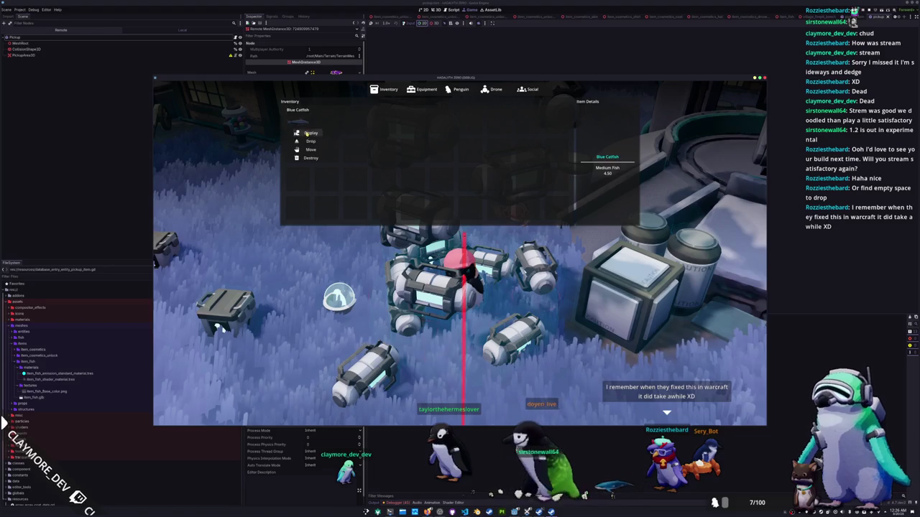
click(310, 141)
Step: Close the inventory and orbit the camera toward the stacked fish column
key(Tab)
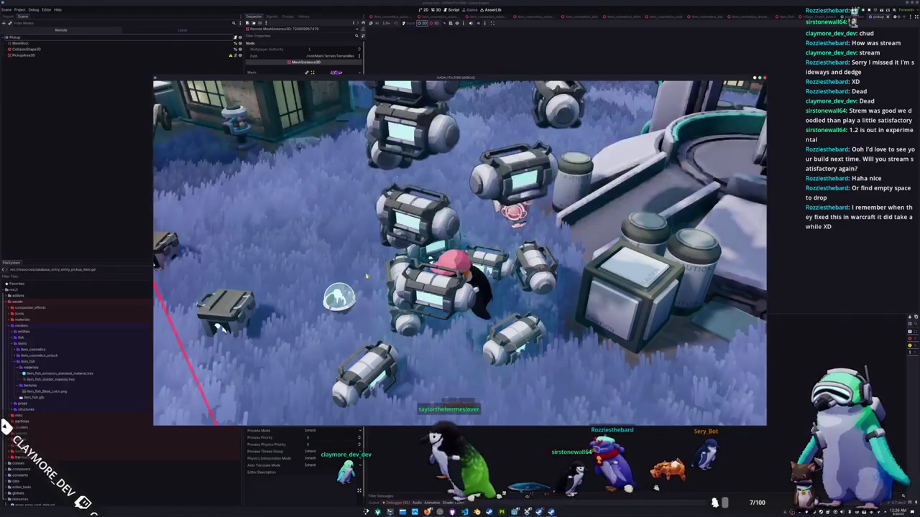
click(434, 25)
click(425, 103)
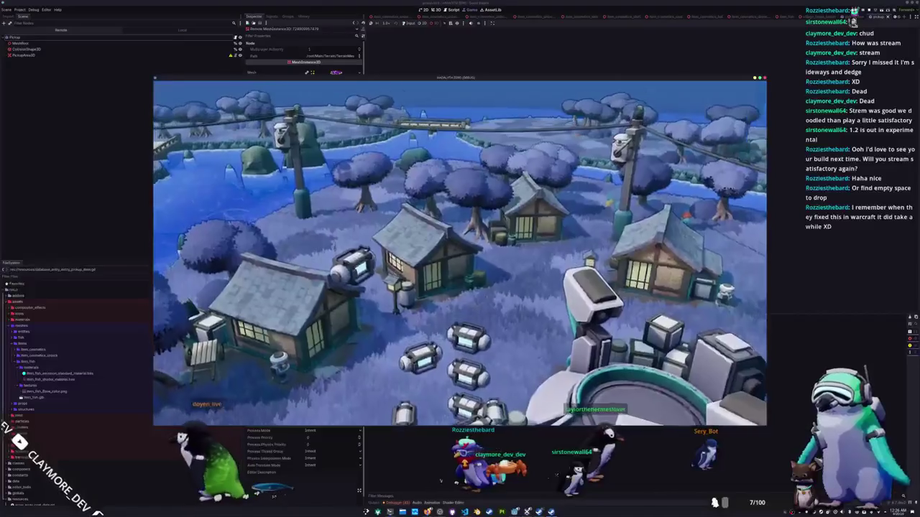
Step: Move the game camera to view the fish column, then bring up the desktop application launcher
key(w)
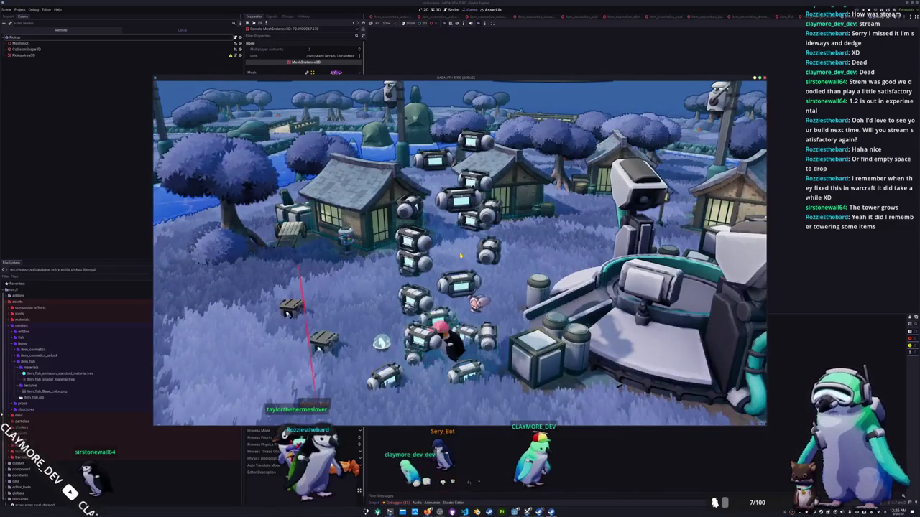
key(super)
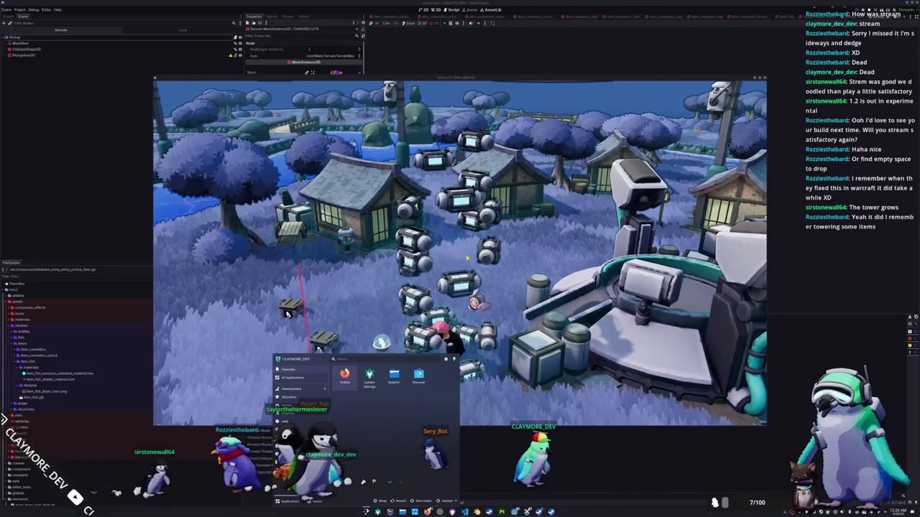
Step: Launch KolourPaint from the launcher search and move its window over the game
text(k)
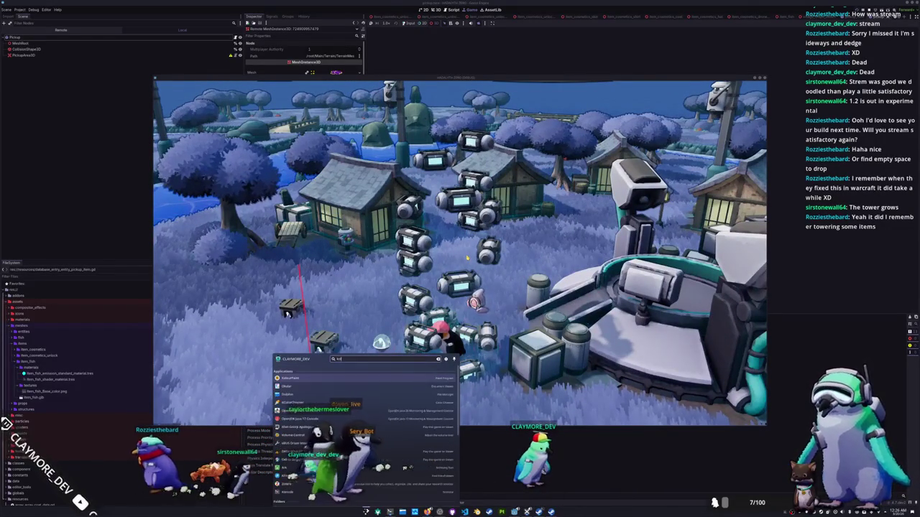
key(Return)
mouse_move(481, 88)
mouse_down()
mouse_move(566, 124)
mouse_move(617, 128)
mouse_up()
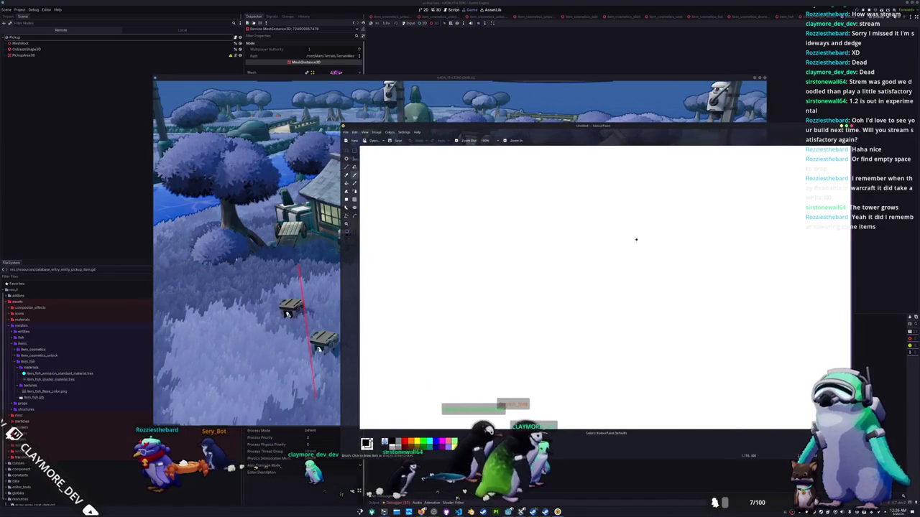
Step: Draw a tic-tac-toe grid of two vertical and two horizontal lines
mouse_move(633, 227)
mouse_down()
mouse_move(538, 281)
mouse_move(649, 263)
mouse_move(634, 227)
mouse_up()
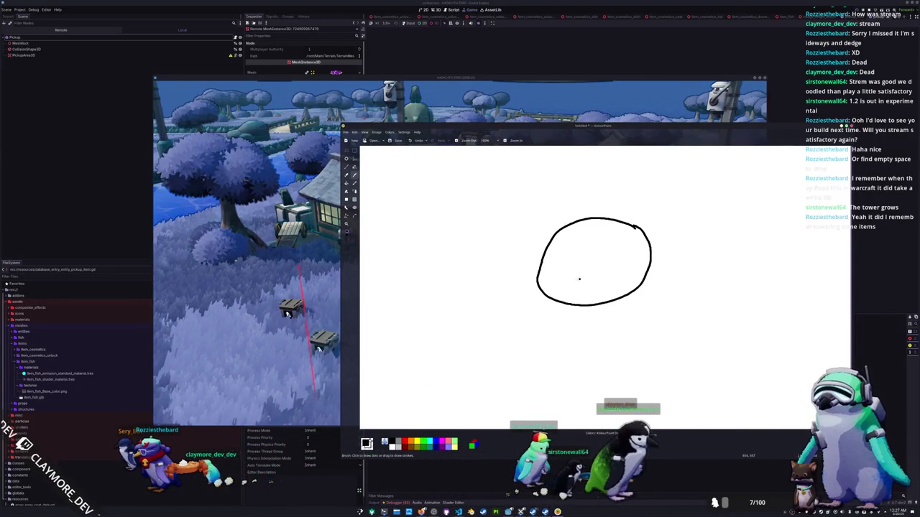
key(ctrl+z)
drag(583, 212, 585, 287)
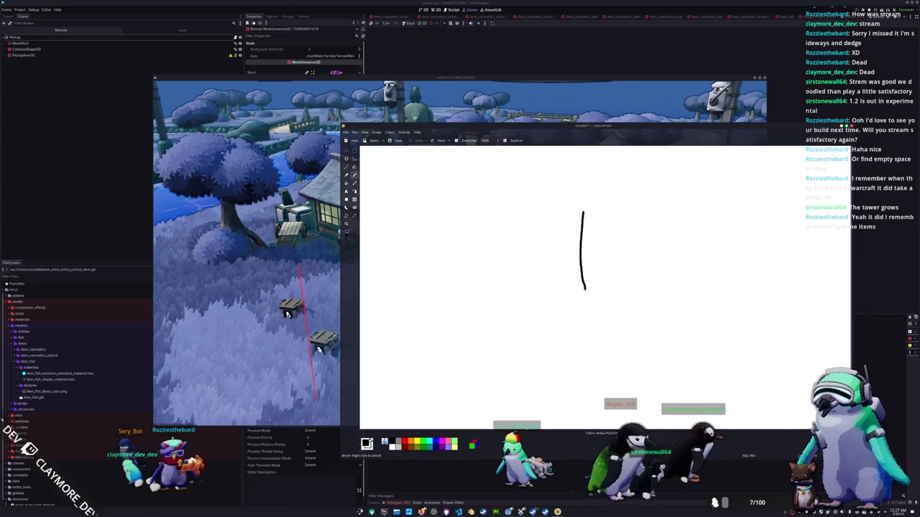
drag(613, 213, 620, 282)
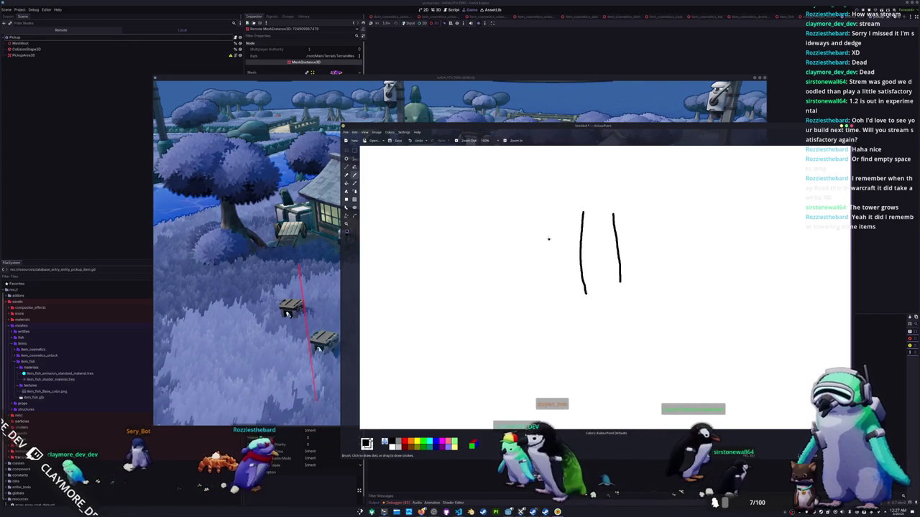
drag(548, 238, 647, 236)
drag(546, 266, 654, 266)
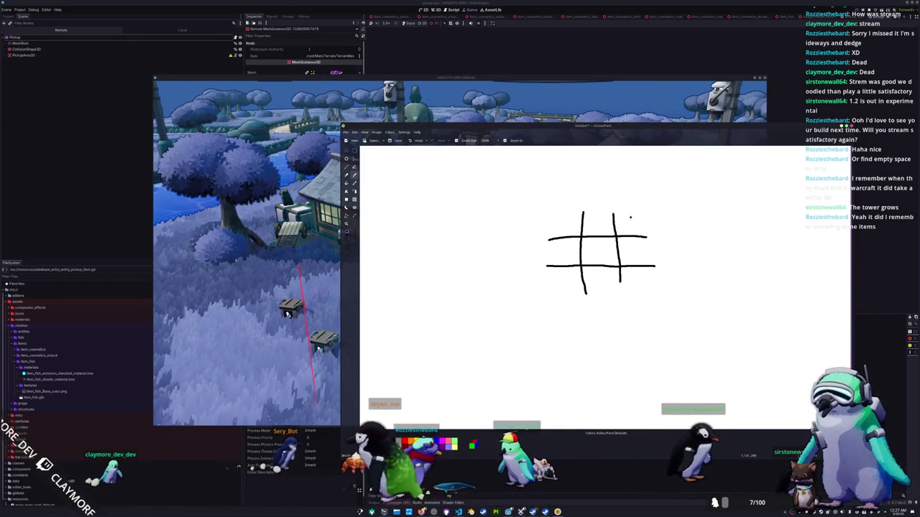
Step: Write the i,j label and X marks in the grid, then undo the recent marks
drag(536, 202, 546, 209)
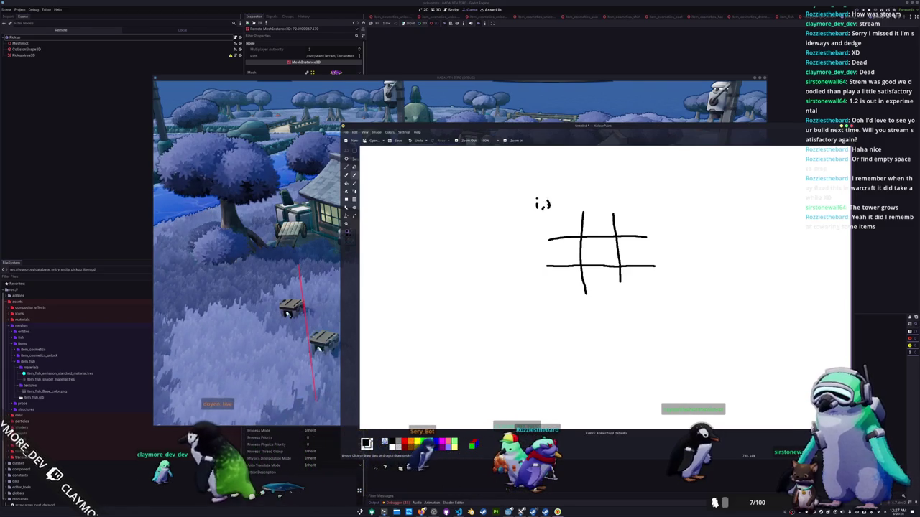
mouse_move(605, 244)
mouse_down()
mouse_move(589, 261)
mouse_move(606, 261)
mouse_up()
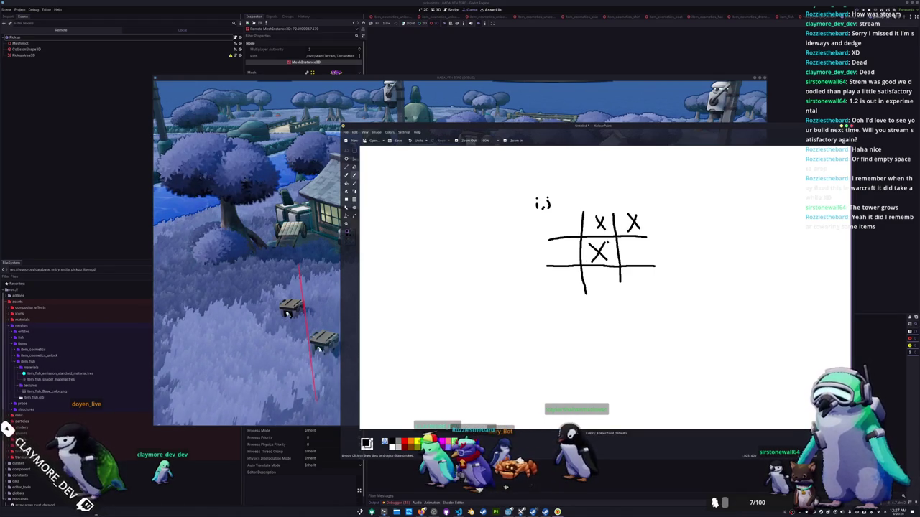
drag(568, 218, 560, 230)
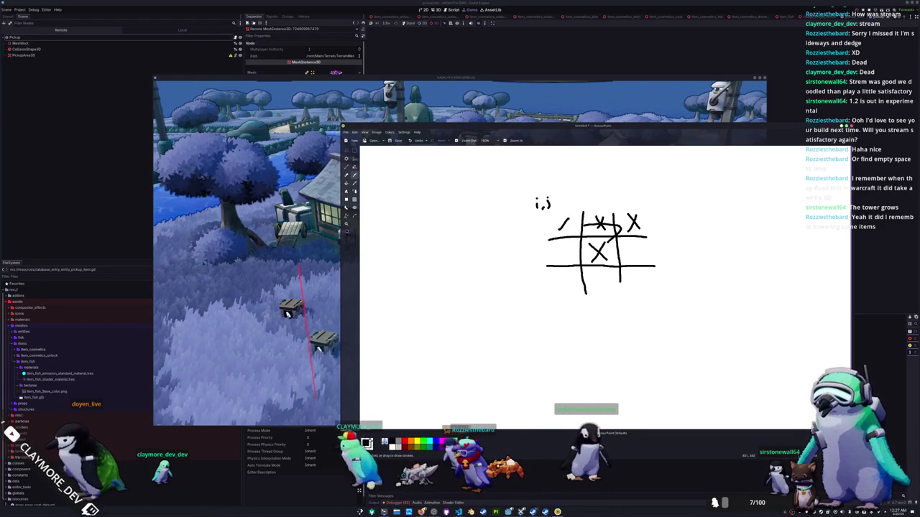
key(ctrl+z)
key(ctrl+z)
key(ctrl+z)
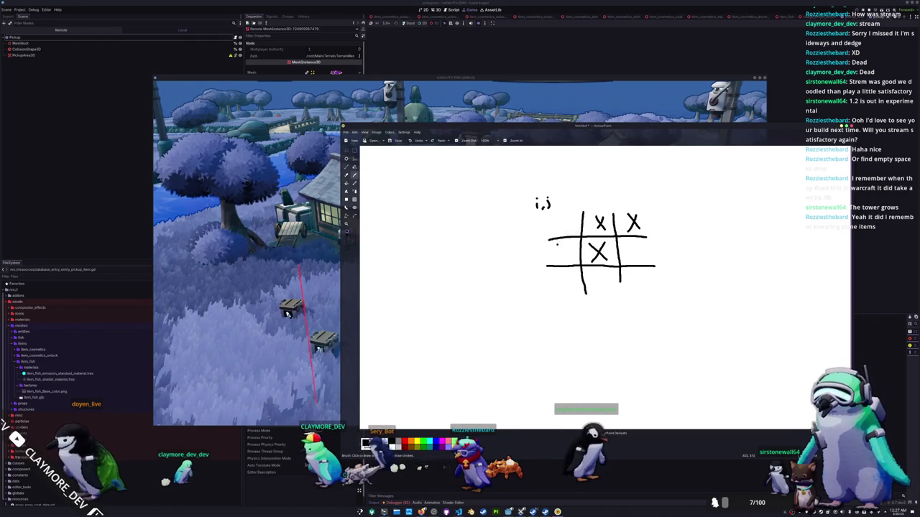
key(ctrl+z)
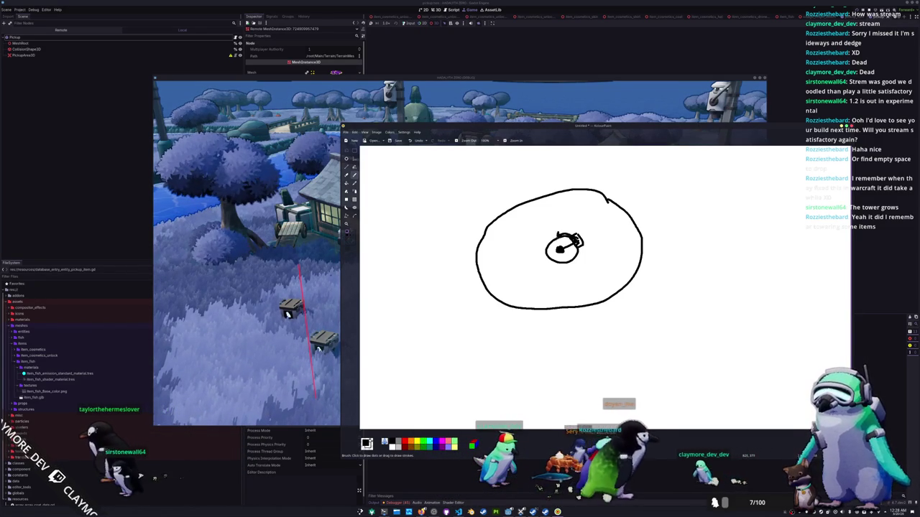
Step: Add star strokes inside the small circle, redraw the circle around it, then undo the sketch
drag(549, 238, 564, 231)
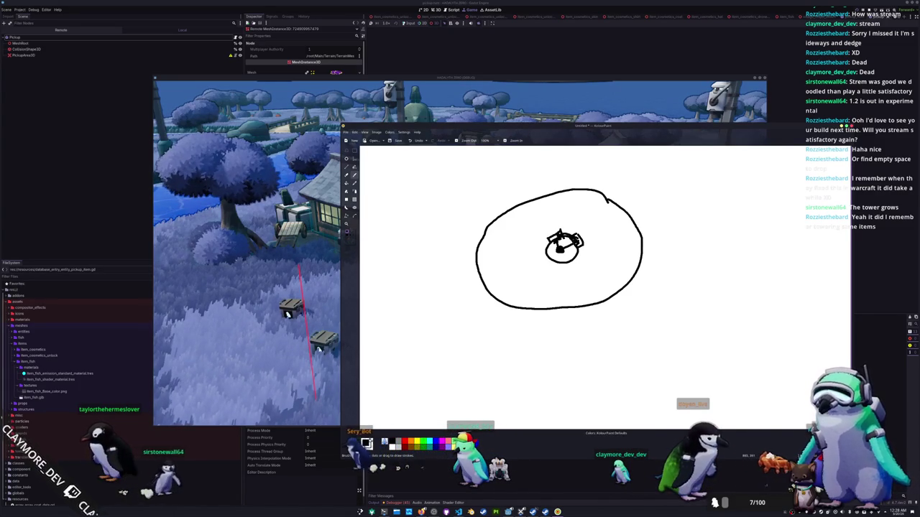
mouse_move(551, 231)
mouse_down()
mouse_move(578, 247)
mouse_move(544, 257)
mouse_up()
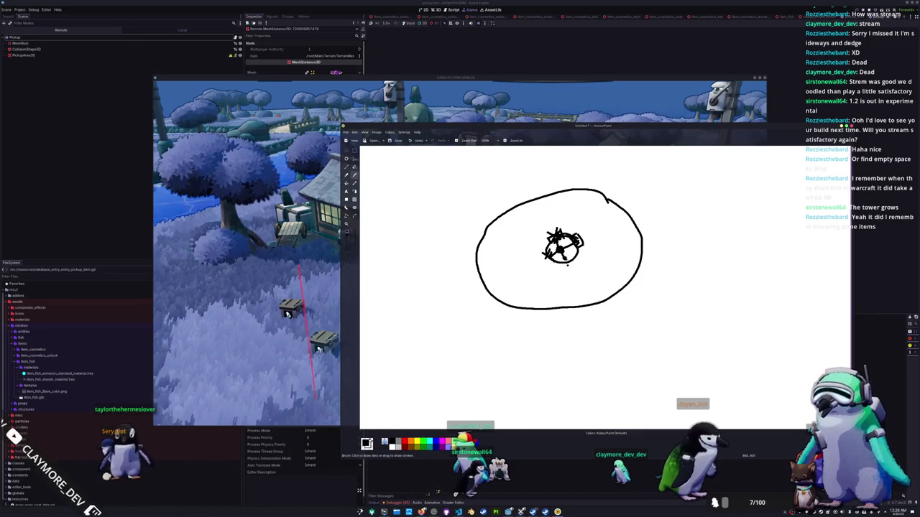
drag(564, 257, 572, 265)
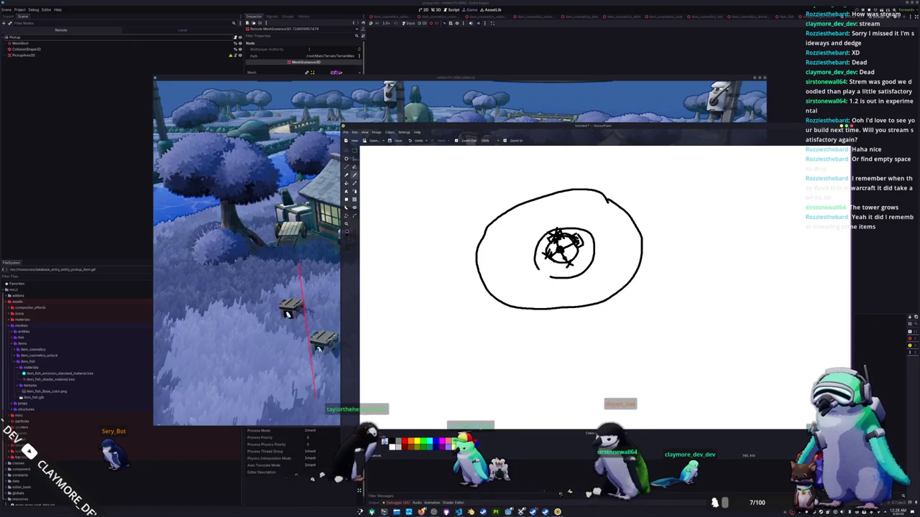
key(ctrl+z)
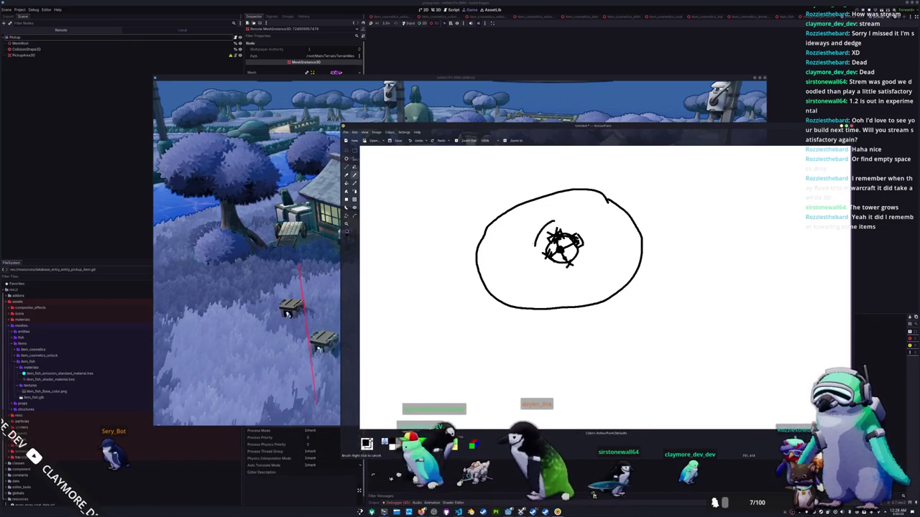
drag(563, 217, 561, 218)
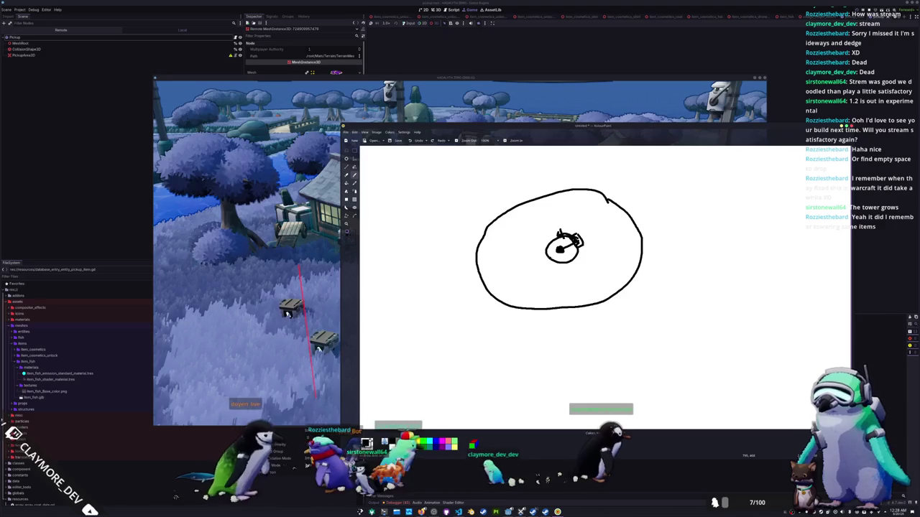
key(ctrl+z)
key(ctrl+z)
key(ctrl+z)
key(ctrl+z)
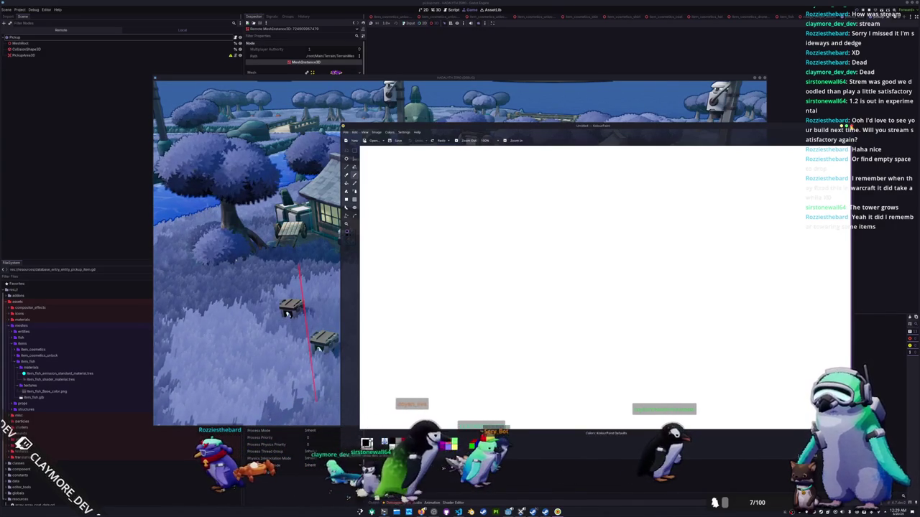
Step: Quit KolourPaint, stop the running game, and orbit the 3D scene view
key(ctrl+q)
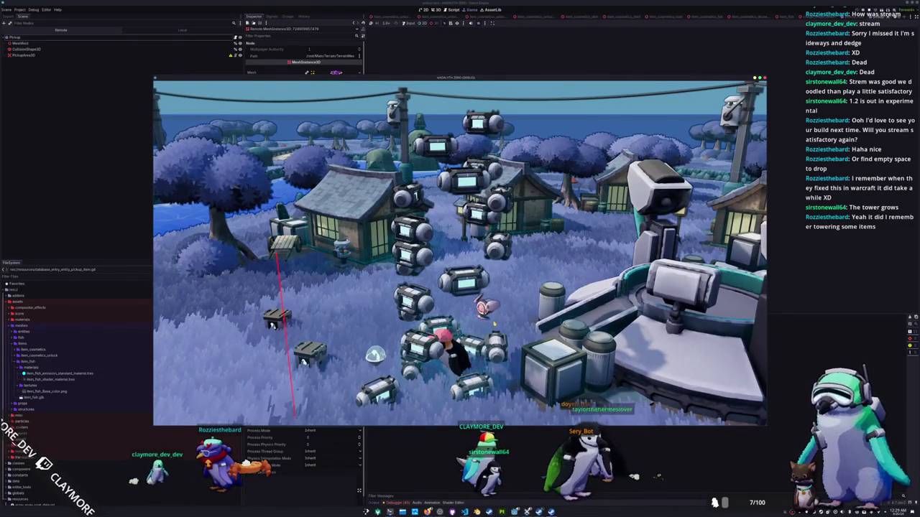
key(F8)
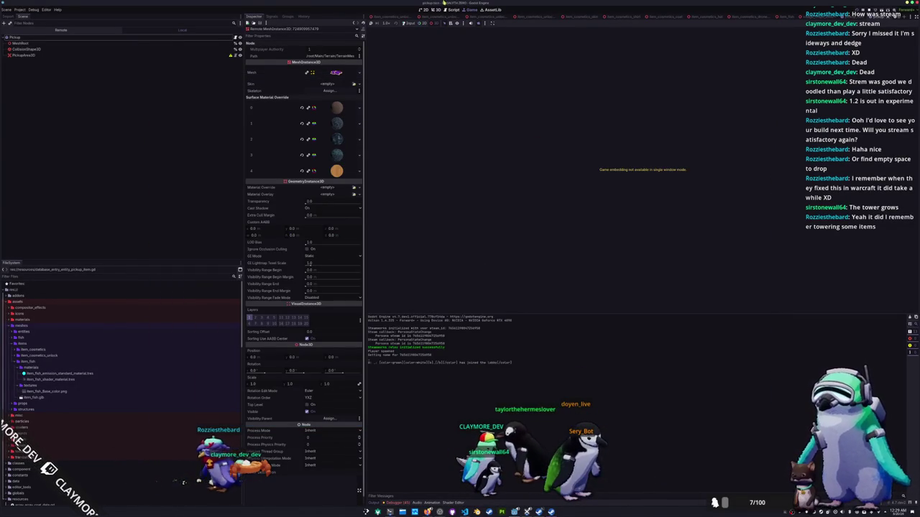
click(436, 10)
drag(548, 155, 545, 192)
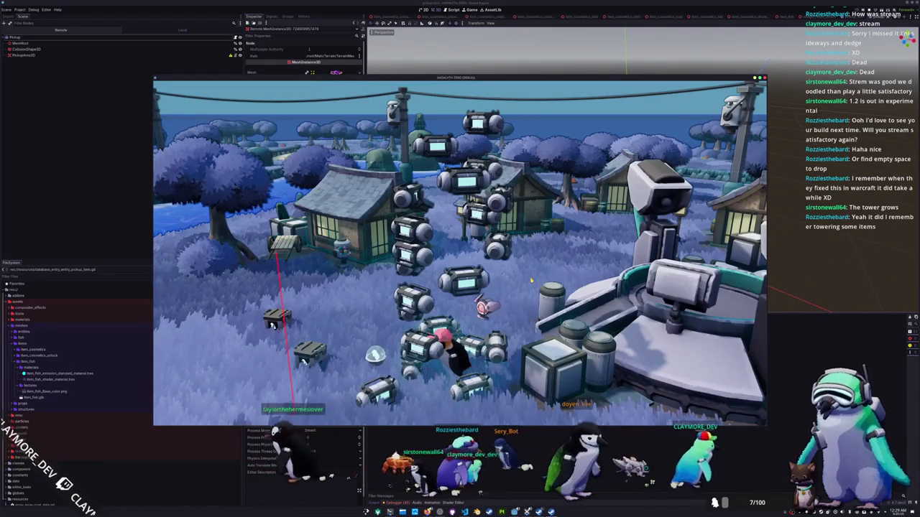
Step: Return to the Game workspace, bring the running game forward, and open its debug console
click(471, 10)
click(409, 24)
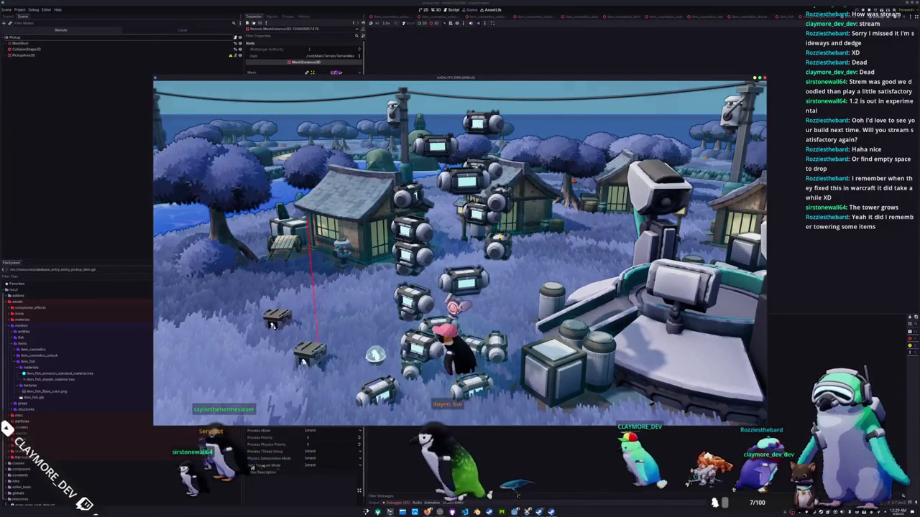
key(grave)
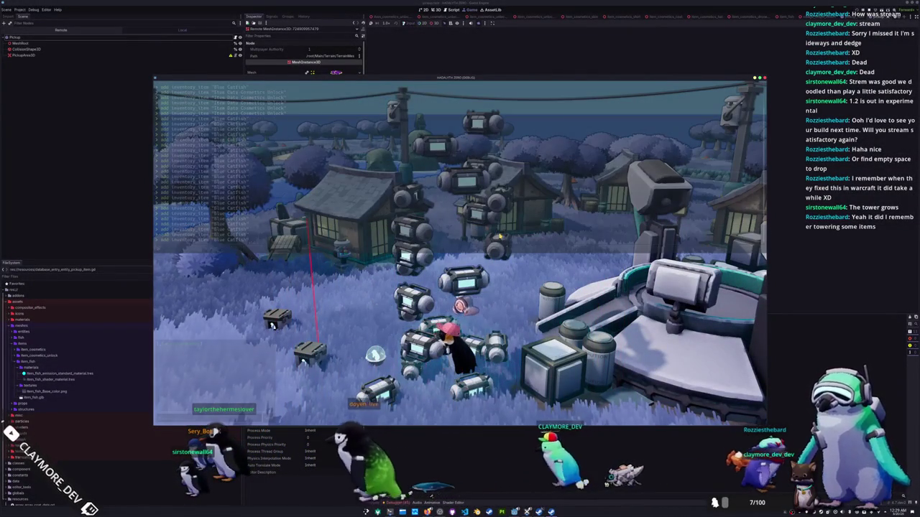
Step: Close the console, drop a Blue Catfish from the inventory, then stop the game
key(Up)
key(Return)
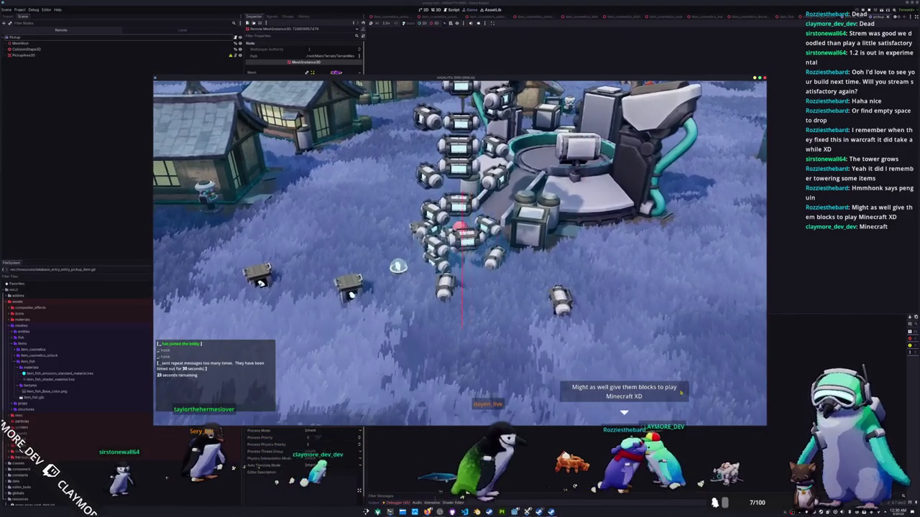
drag(503, 76, 526, 95)
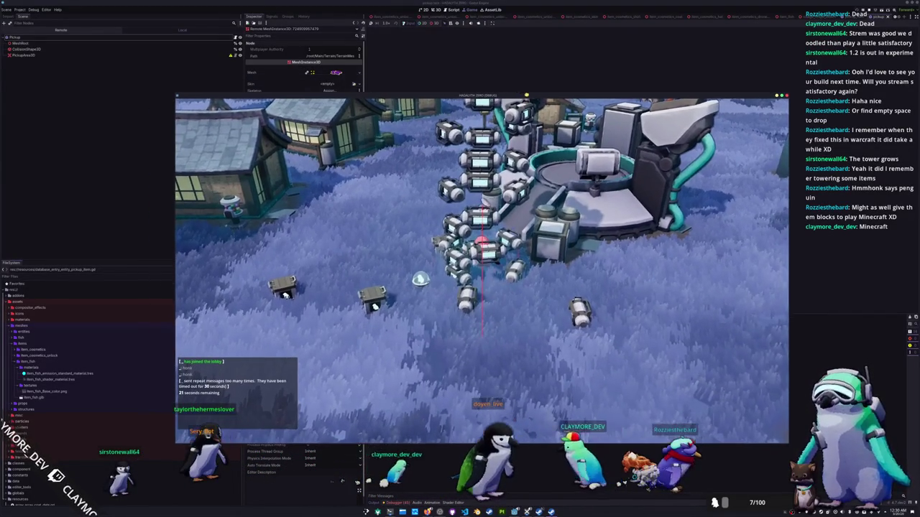
key(Tab)
click(471, 152)
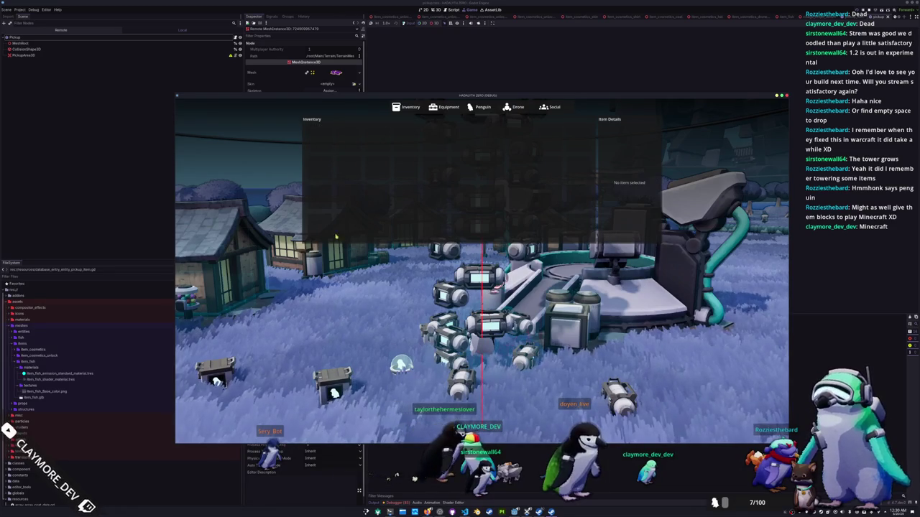
key(Tab)
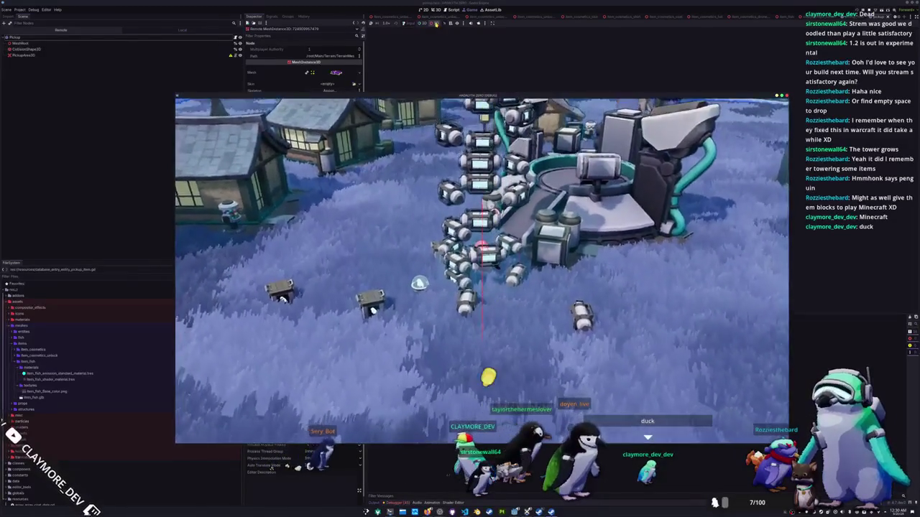
key(F8)
Step: Relaunch the game, move the camera closer to the stacked items, then stop it
click(480, 23)
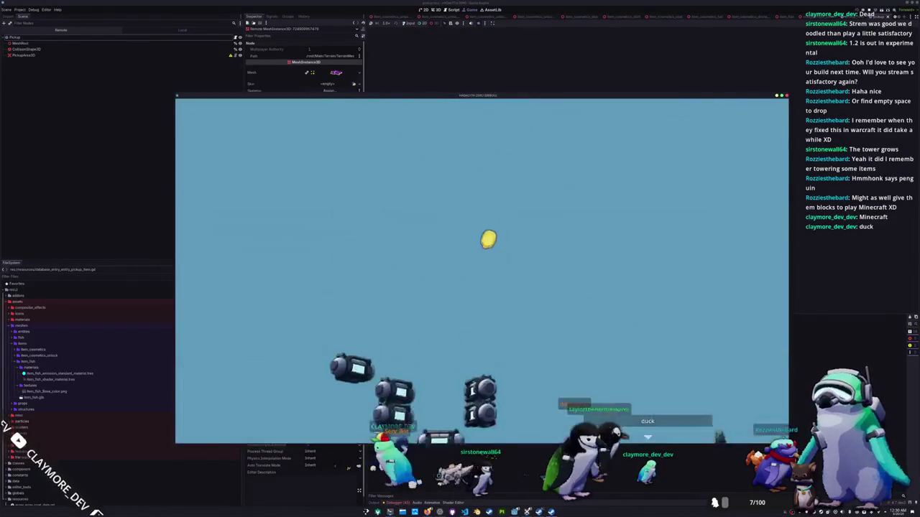
key(w)
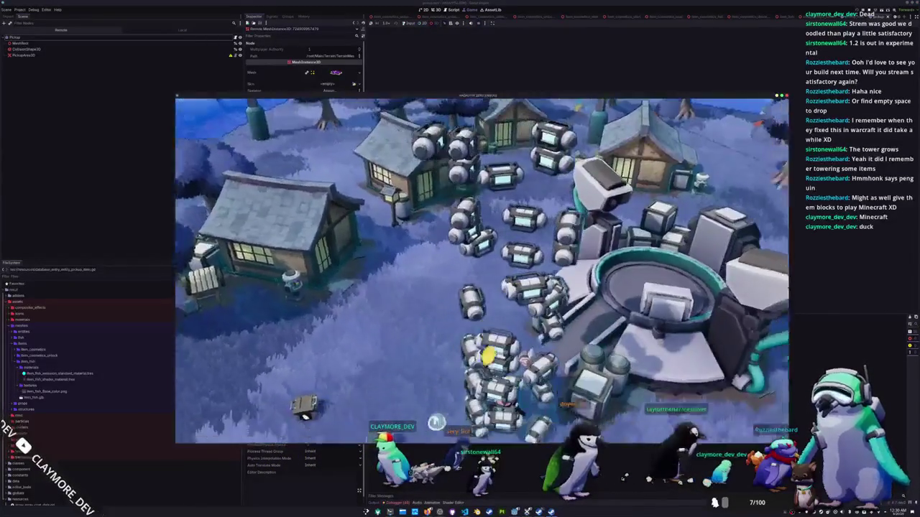
key(w)
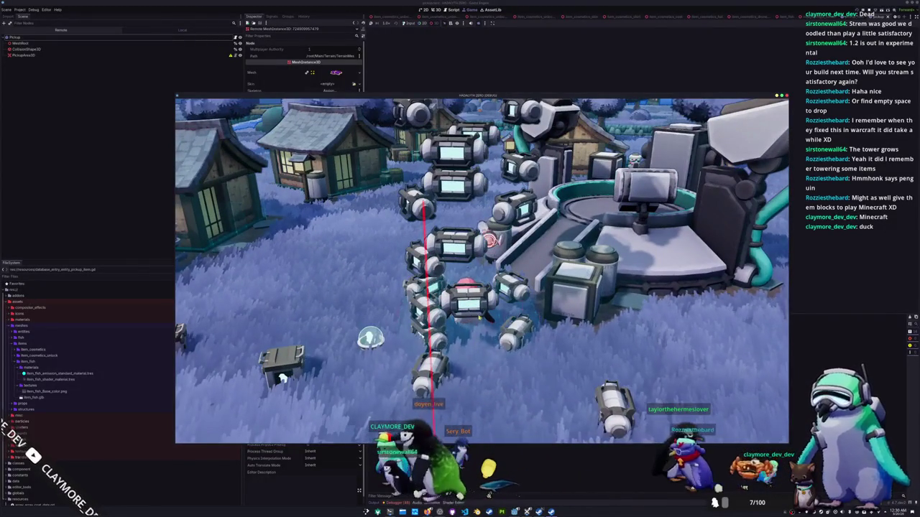
key(F8)
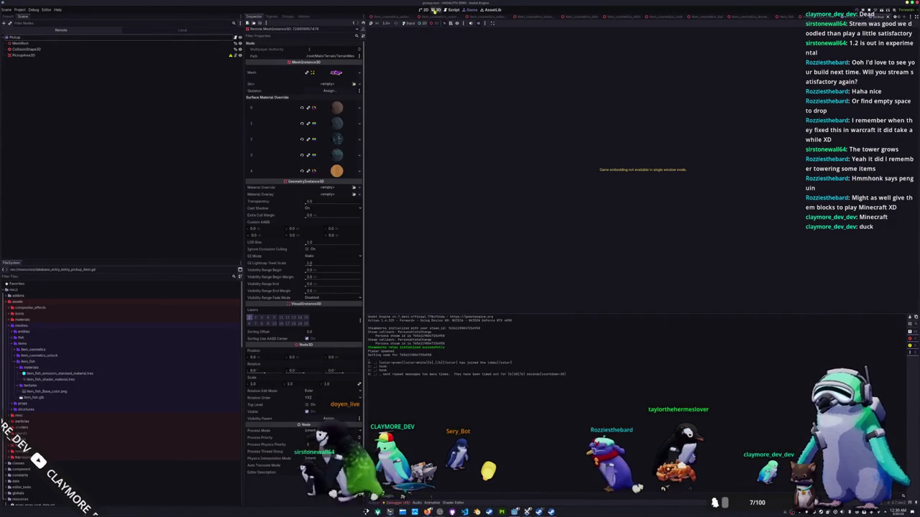
Step: Open the penguin scene in the 3D editor and scroll the Scene dock to its ShapeCast3D nodes
click(435, 10)
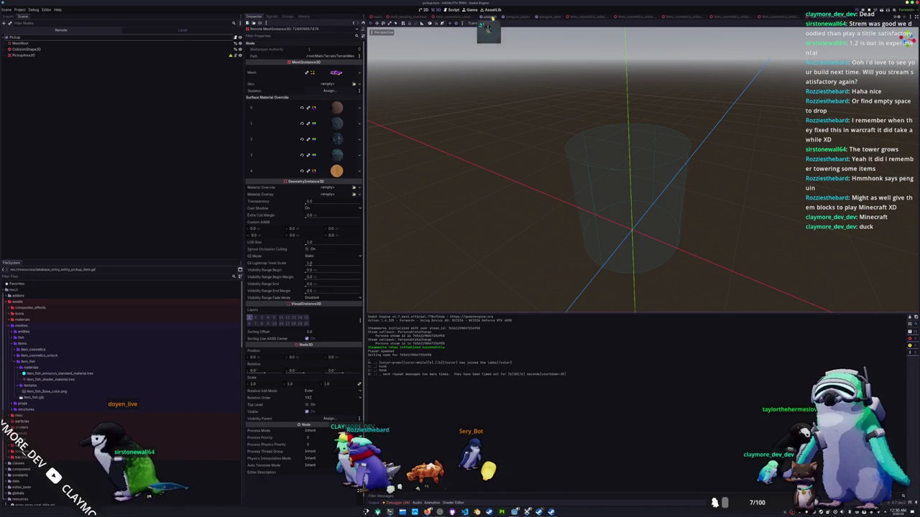
click(482, 16)
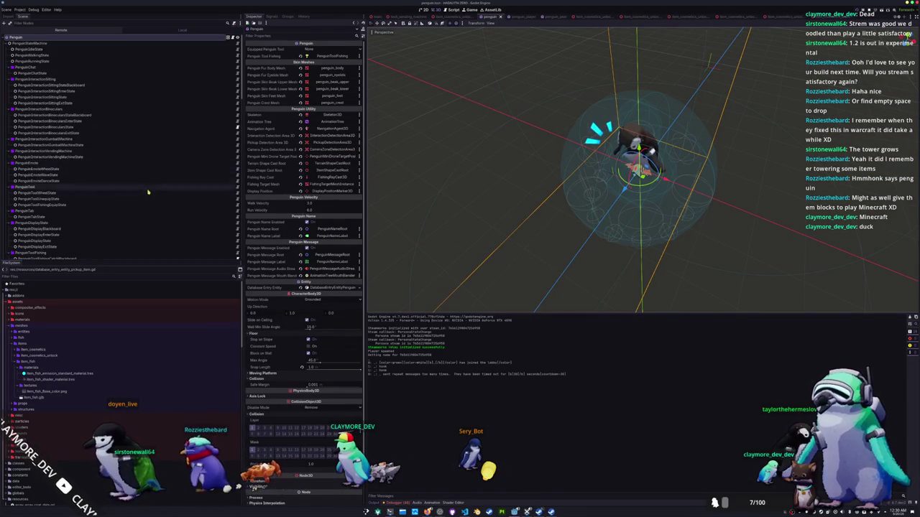
scroll(147, 185, down, 10)
scroll(150, 204, down, 6)
scroll(147, 204, down, 3)
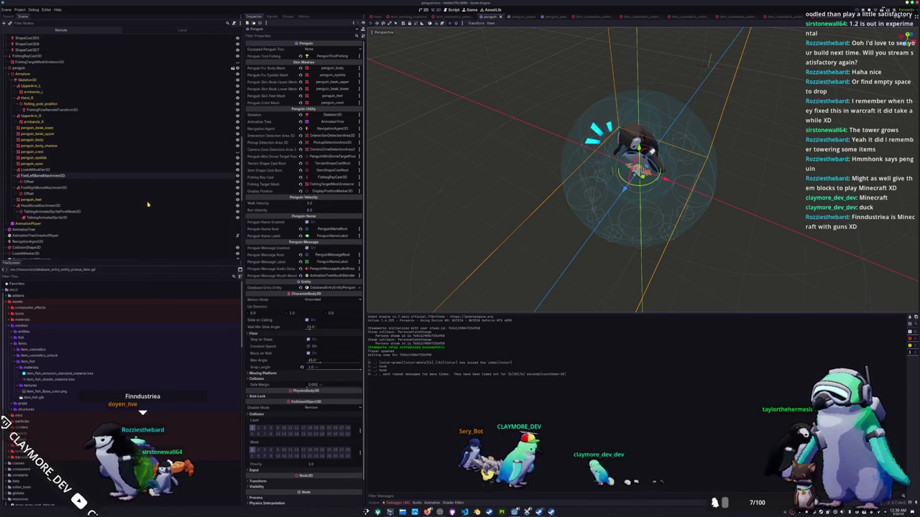
scroll(147, 204, down, 2)
scroll(147, 204, down, 1)
scroll(147, 204, up, 6)
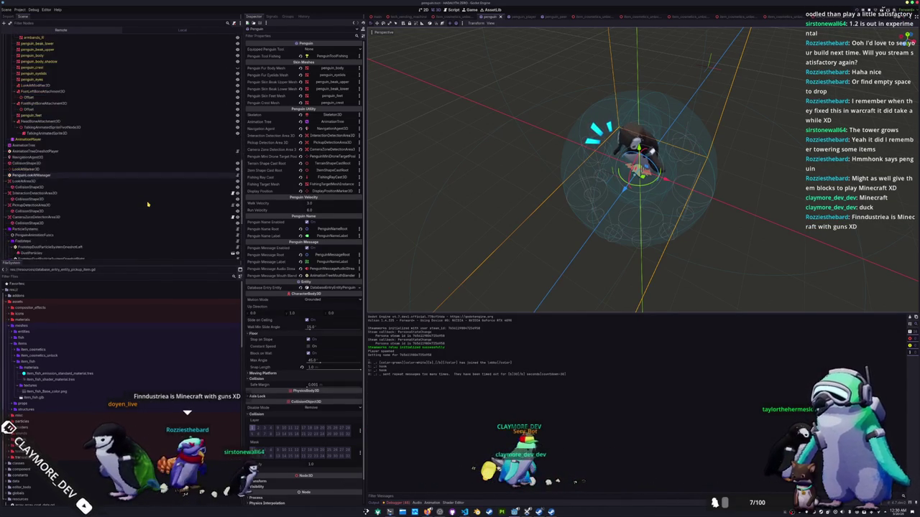
scroll(64, 151, up, 3)
Step: Inspect the item drop probes and the penguin's collision shape from a top view
click(27, 85)
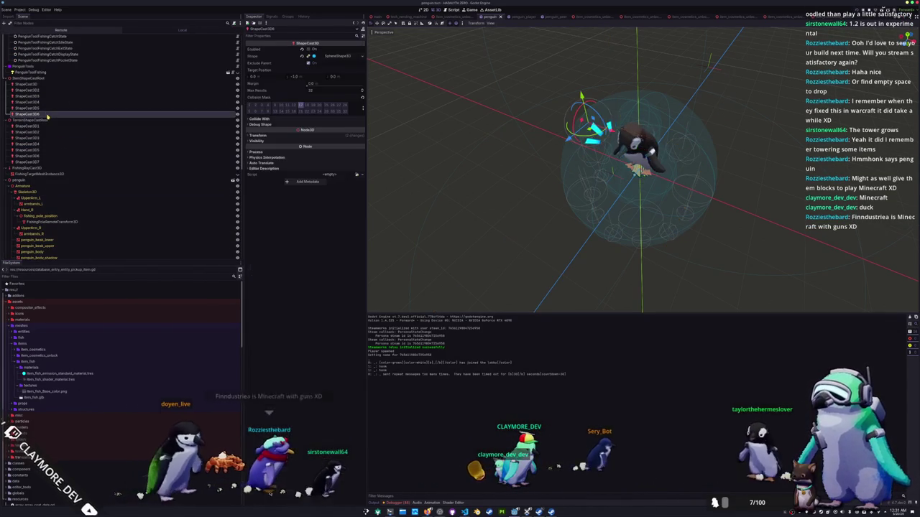
key(KP_7)
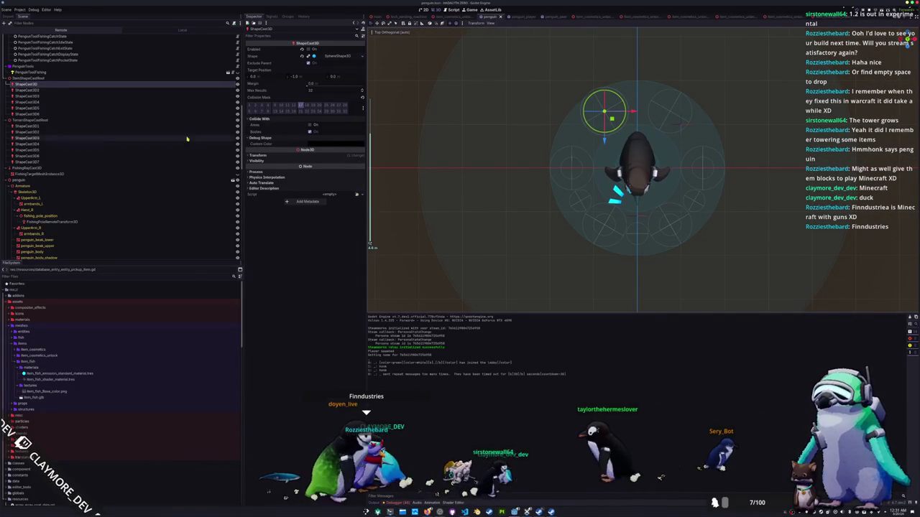
click(29, 113)
ctrl+click(34, 108)
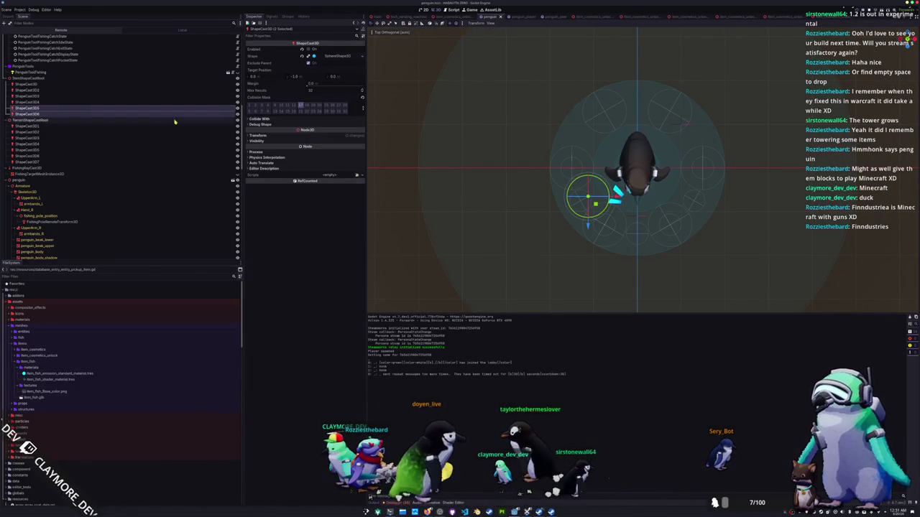
click(573, 170)
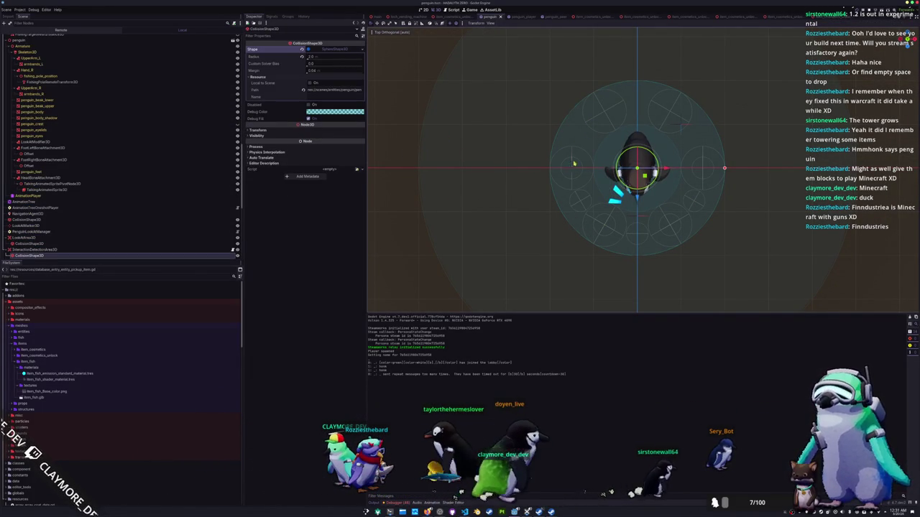
scroll(52, 188, up, 5)
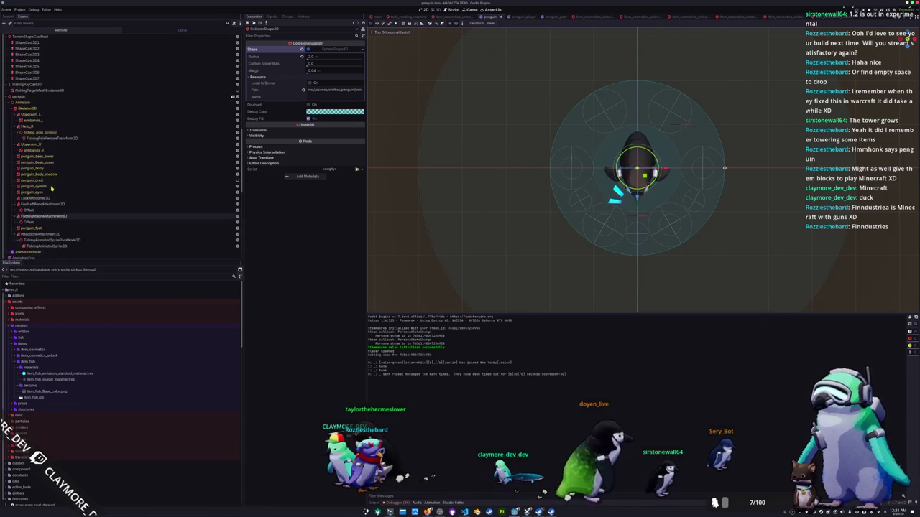
scroll(51, 188, up, 8)
Step: Delete ShapeCast3D4 through ShapeCast3D6, leaving three item drop probes
click(36, 141)
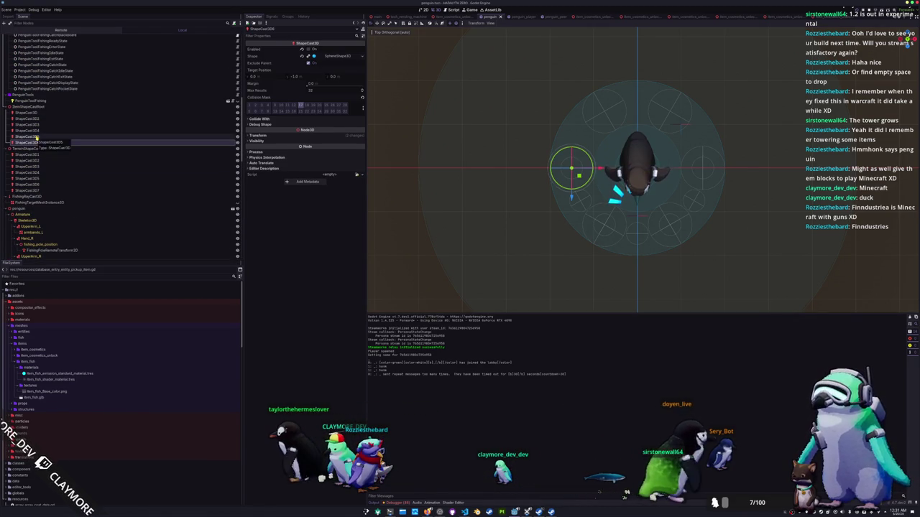
shift+click(36, 136)
shift+click(37, 132)
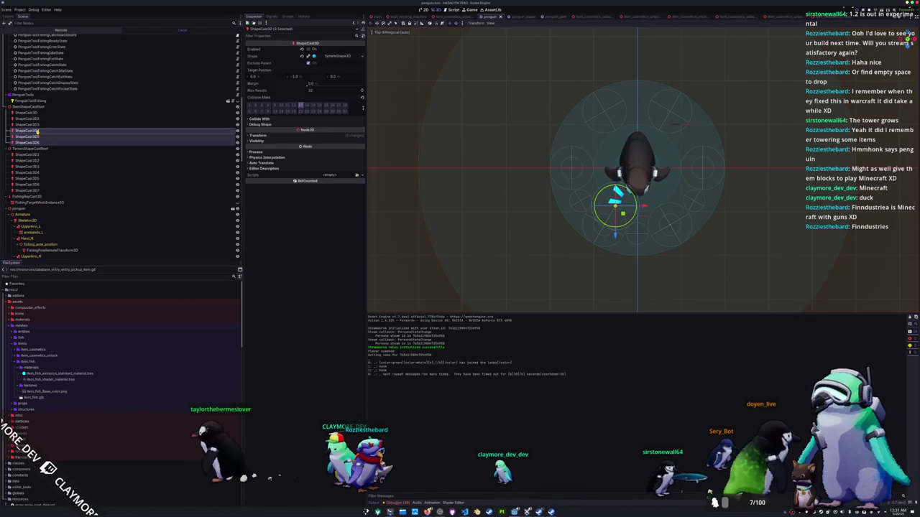
click(36, 113)
shift+click(36, 119)
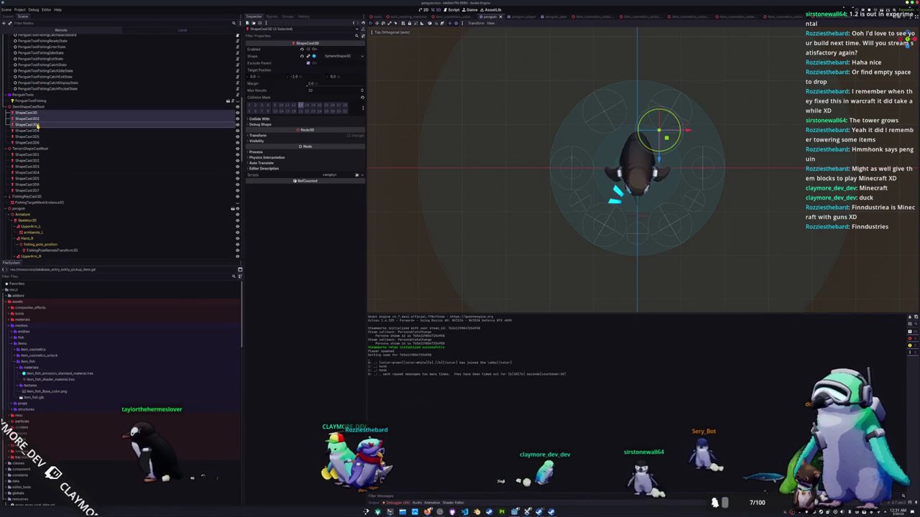
click(37, 125)
key(Down)
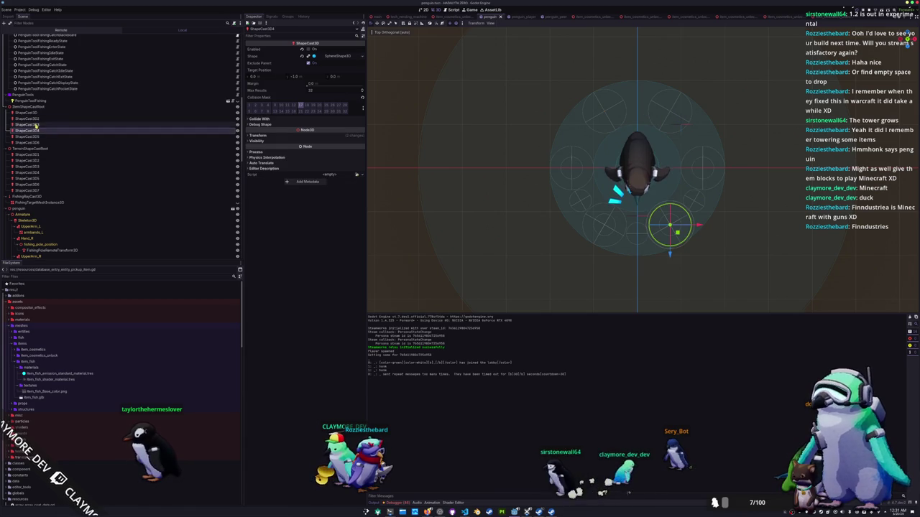
shift+click(35, 143)
key(Delete)
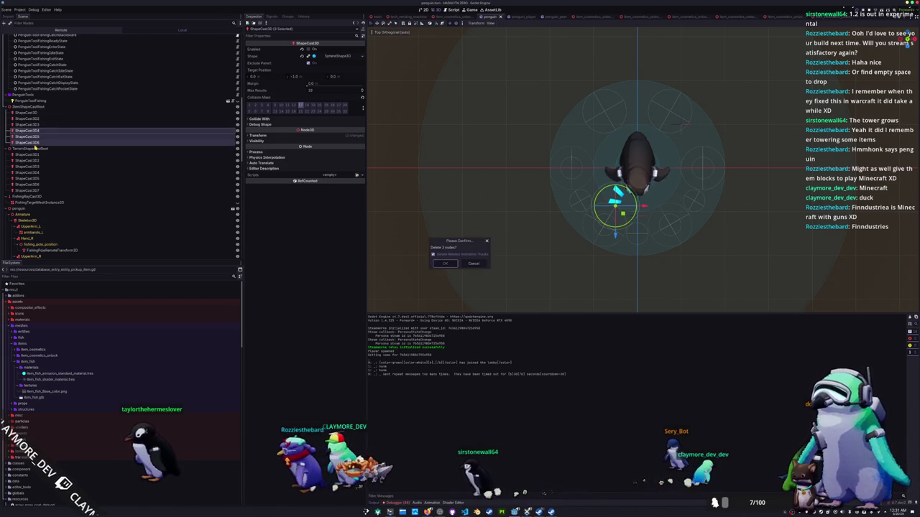
key(Return)
click(34, 113)
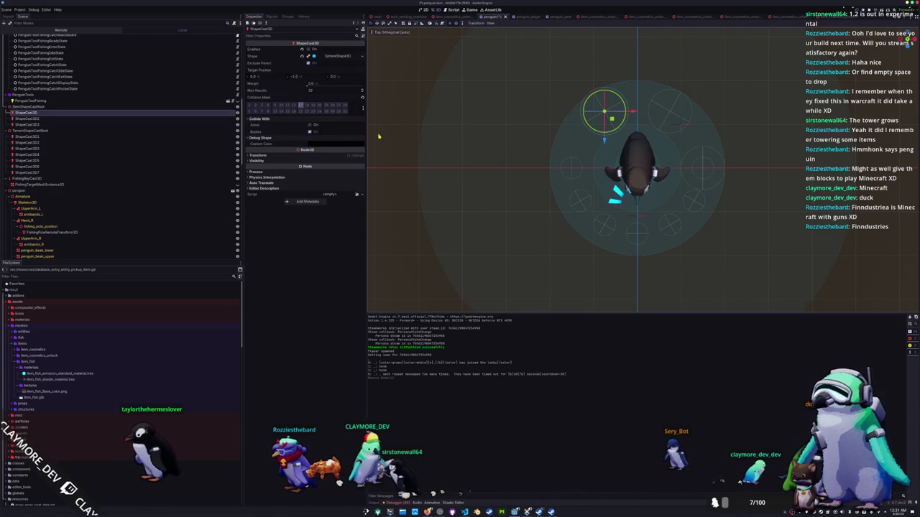
Step: Try moving a probe out of ItemShapeCastRoot and resetting its position to 0, 0, 0, then undo both
click(40, 107)
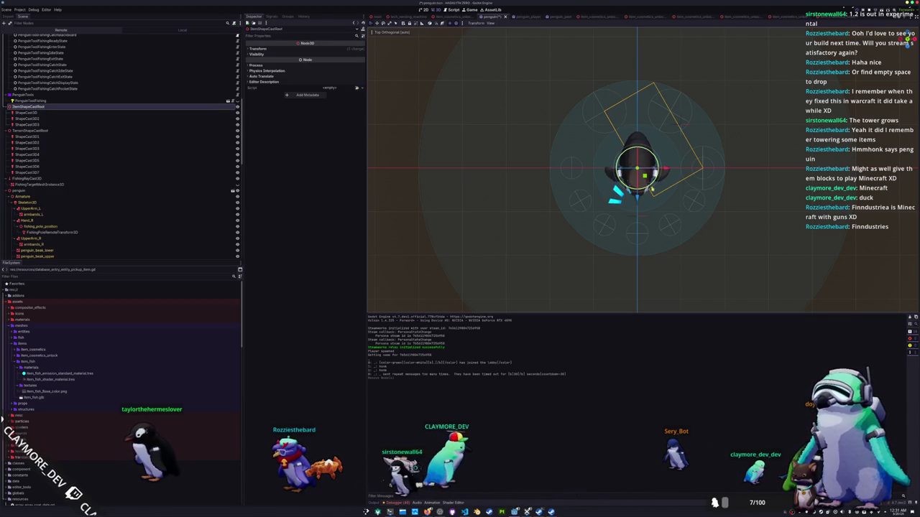
drag(34, 113, 36, 128)
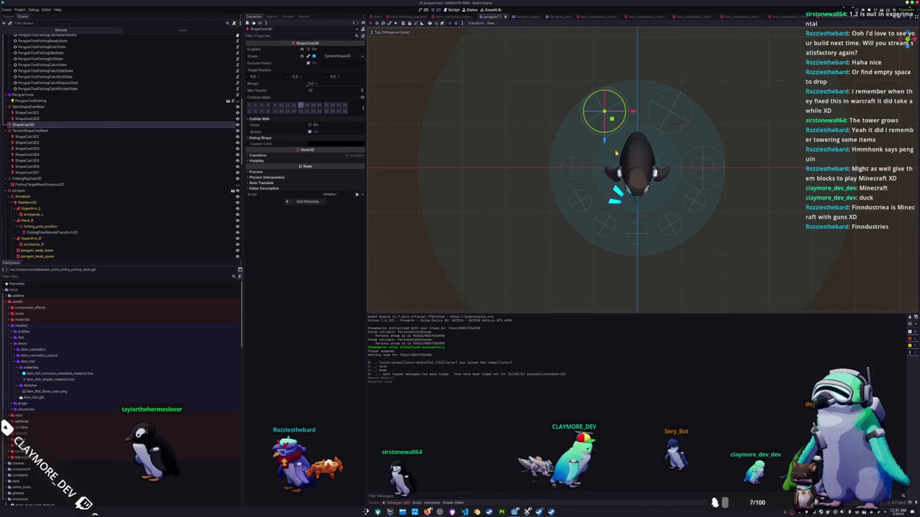
click(339, 154)
click(361, 164)
drag(665, 170, 620, 170)
key(ctrl+z)
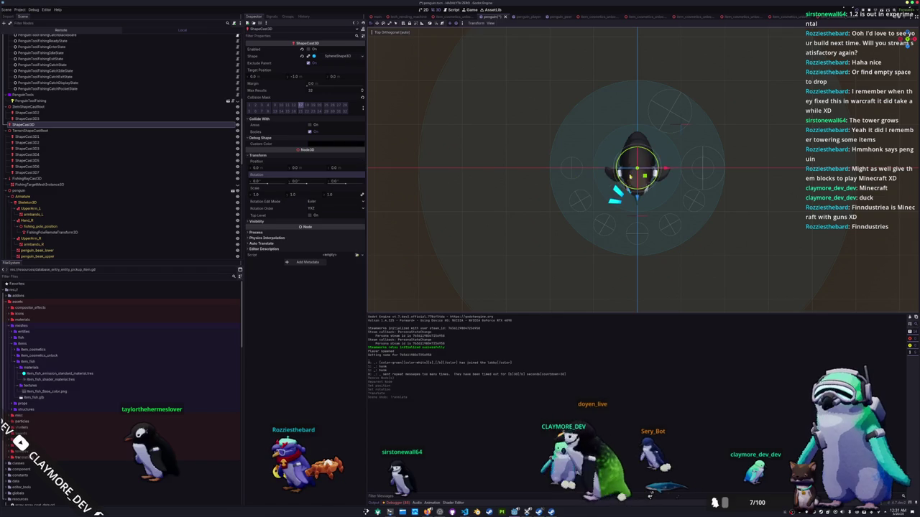
key(ctrl+z)
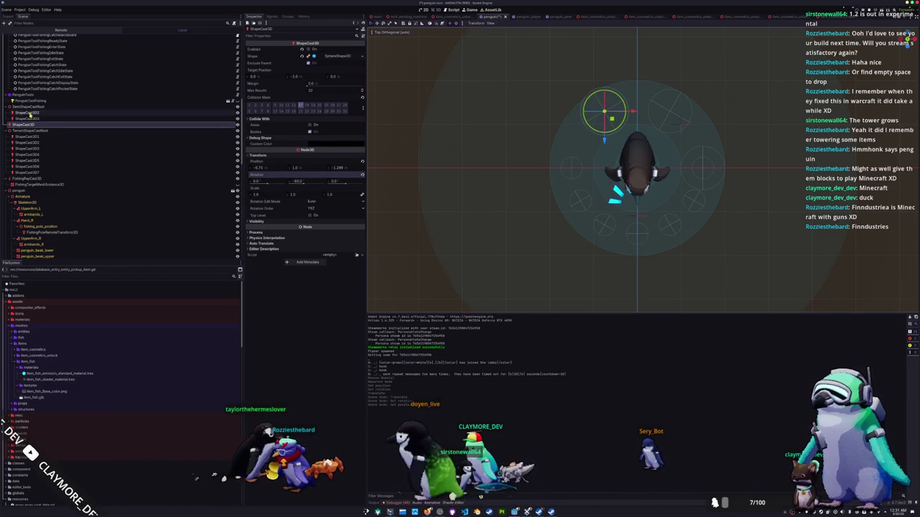
Step: Duplicate ItemShapeCastRoot as ItemShapeCastRoot2 and delete all but one ShapeCast3D in the copy
click(37, 114)
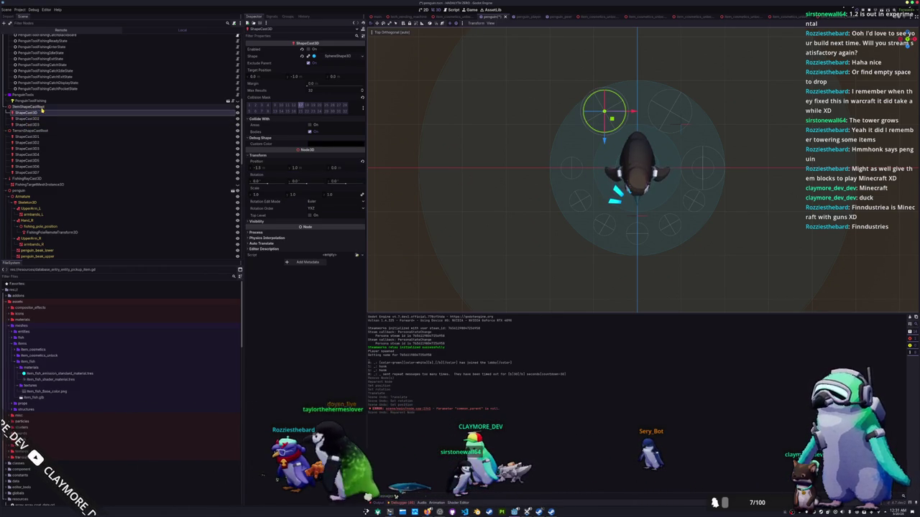
click(33, 107)
key(ctrl+d)
click(36, 148)
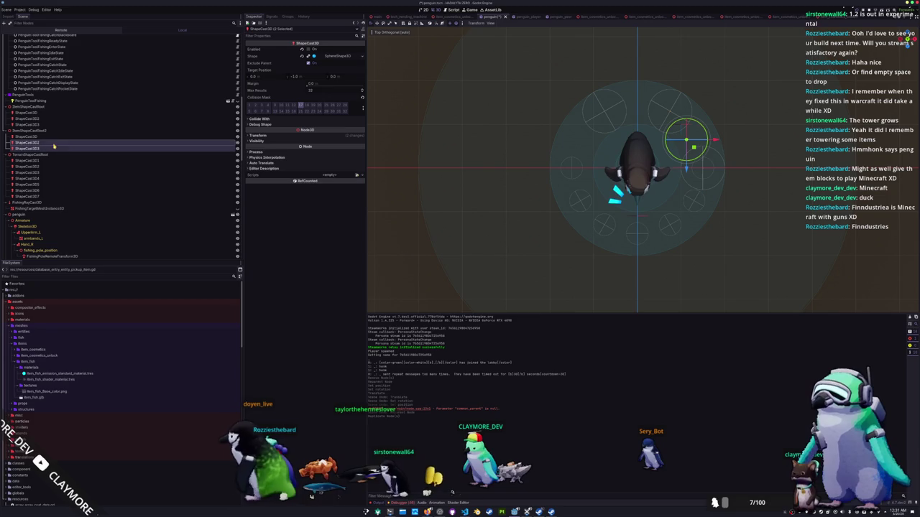
key(Delete)
key(Return)
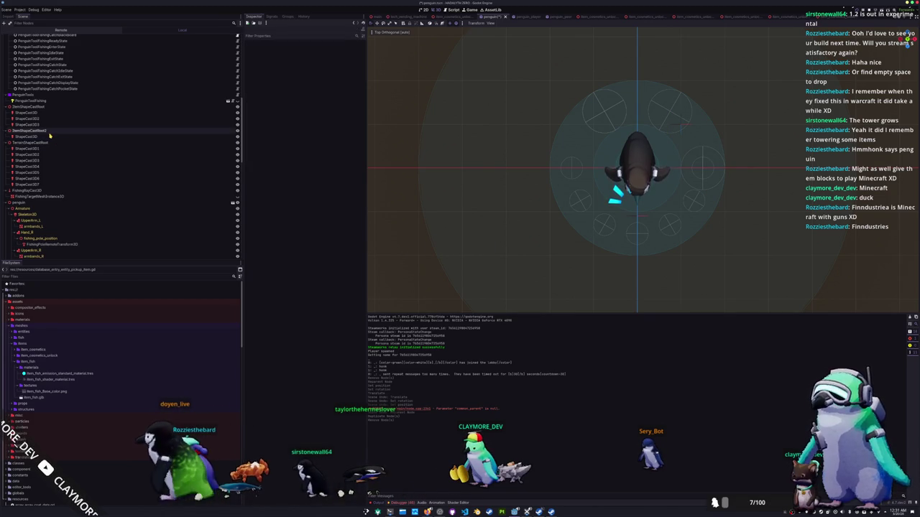
Step: Delete the ShapeCast3D2 and ShapeCast3D3 probes
click(52, 131)
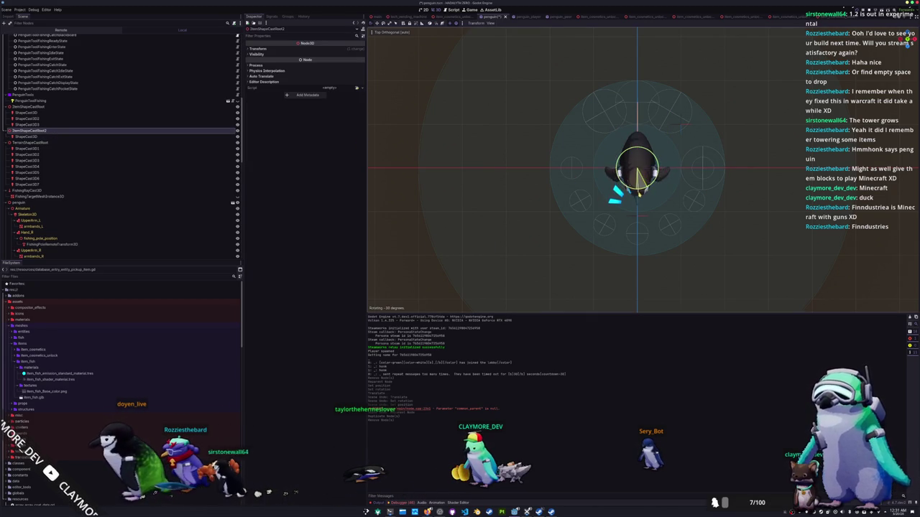
click(27, 124)
shift+click(28, 118)
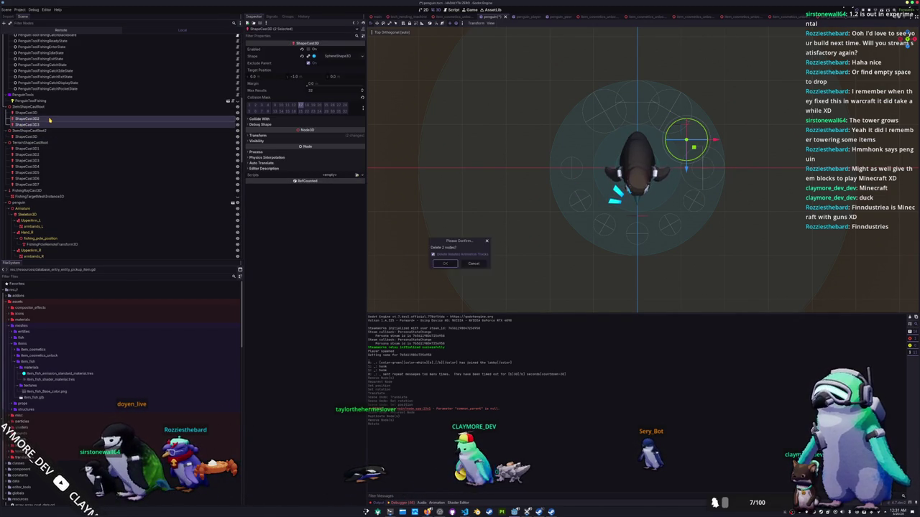
key(Return)
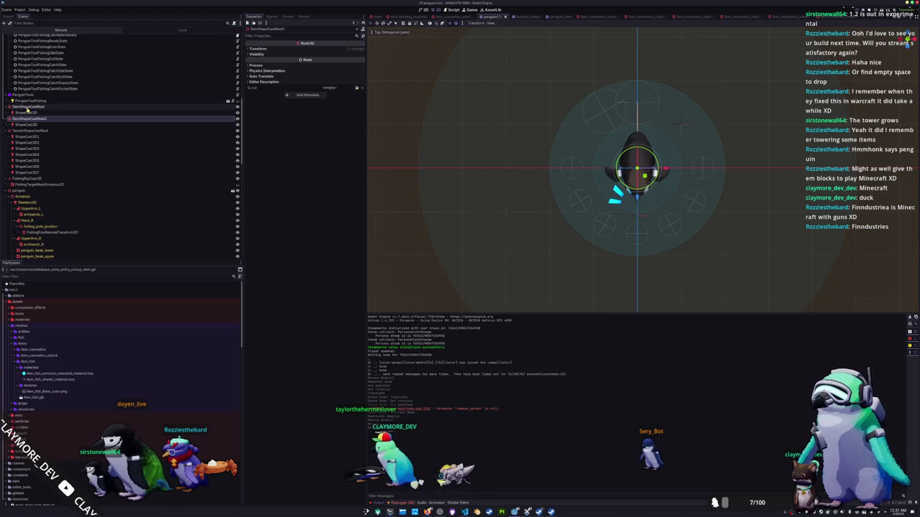
Step: Reset ItemShapeCastRoot's Y rotation to 0
click(25, 108)
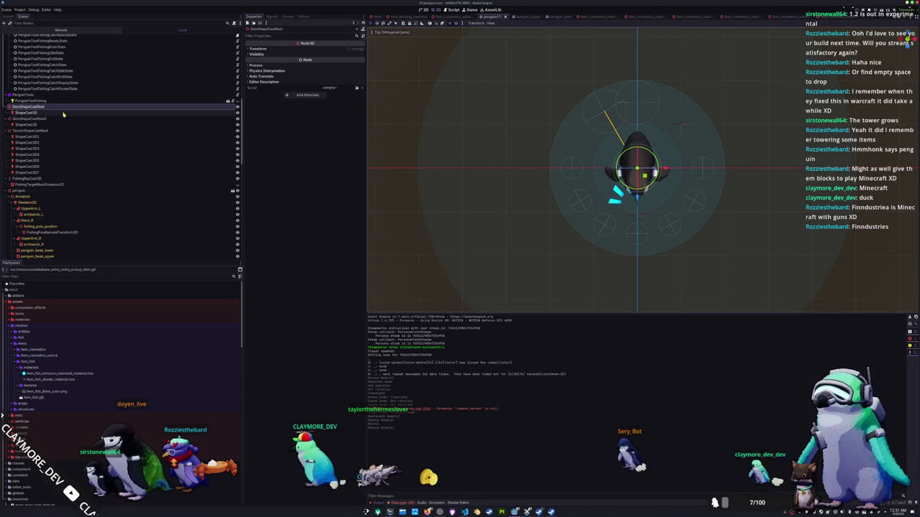
click(52, 113)
click(32, 107)
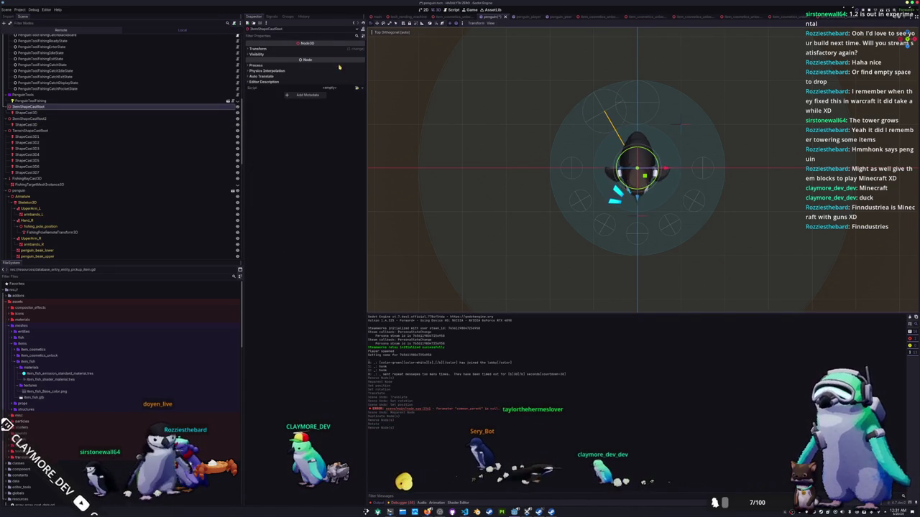
click(351, 50)
click(363, 69)
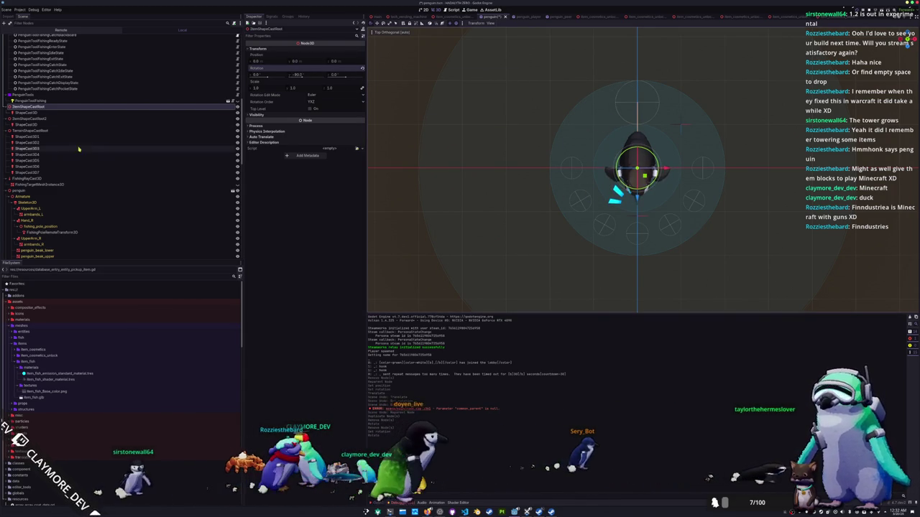
Step: Duplicate ItemShapeCastRoot2, rotate it about 15 degrees, and move a probe under ItemShapeCastRoot as ShapeCast3D3
click(26, 119)
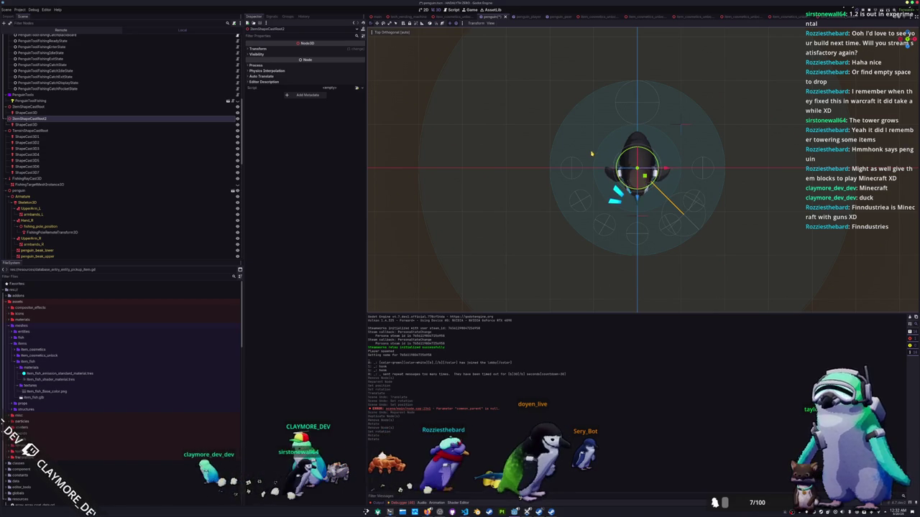
key(ctrl+d)
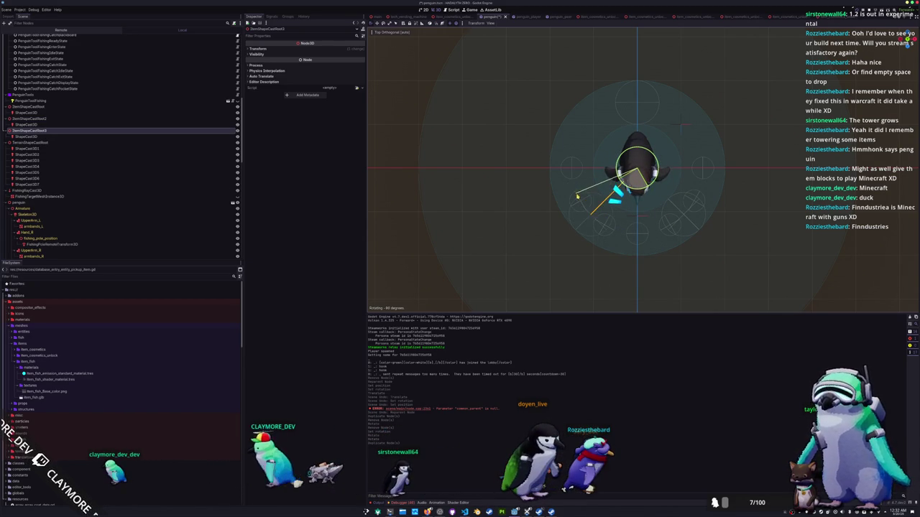
click(43, 119)
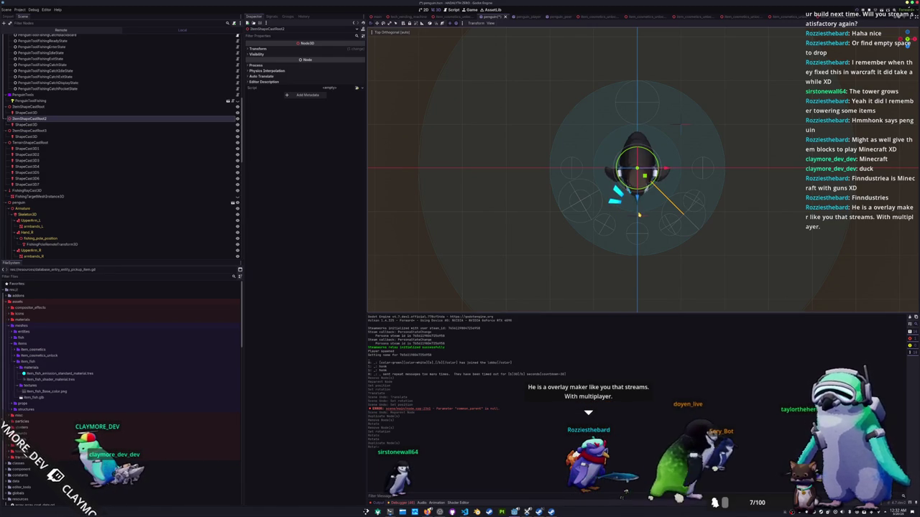
drag(646, 190, 657, 184)
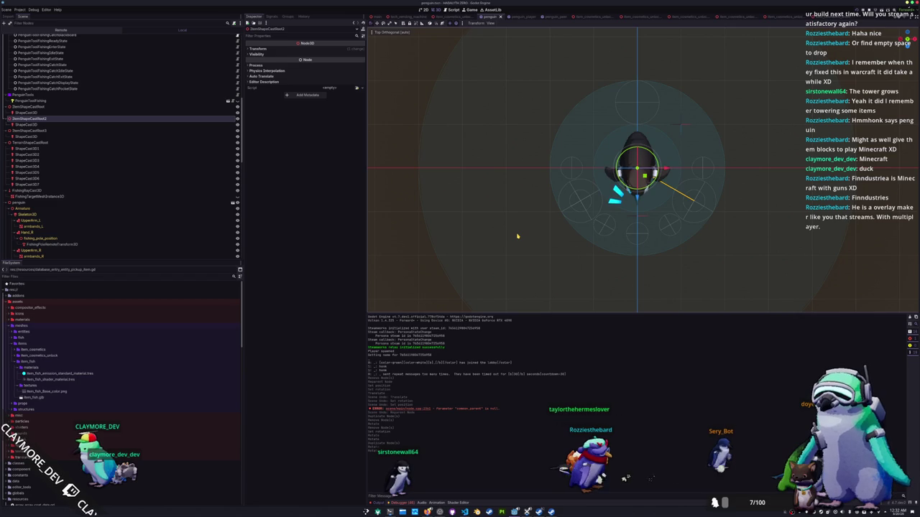
drag(26, 125, 44, 107)
Step: Delete ItemShapeCastRoot2 and ItemShapeCastRoot3, then orbit the view around the penguin
click(43, 130)
shift+click(56, 136)
key(Delete)
key(Return)
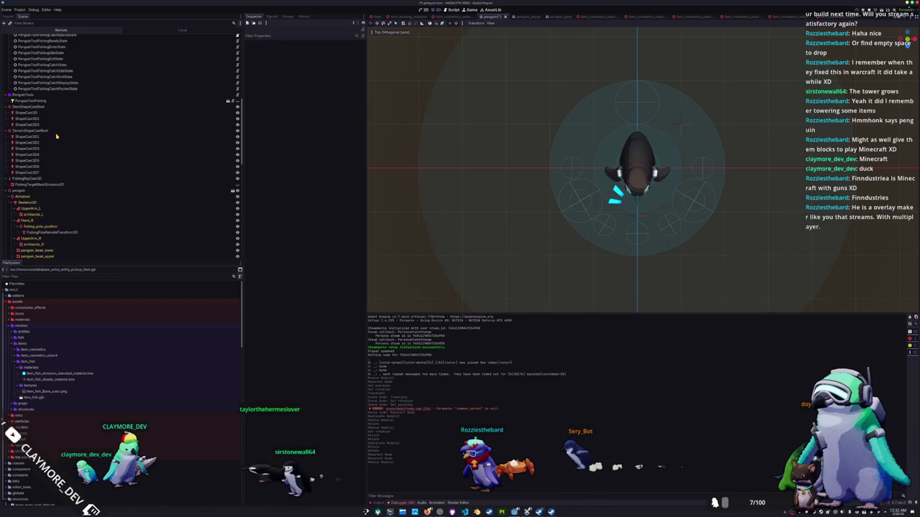
mouse_move(480, 221)
mouse_down()
mouse_move(468, 187)
mouse_move(488, 160)
mouse_move(515, 170)
mouse_up()
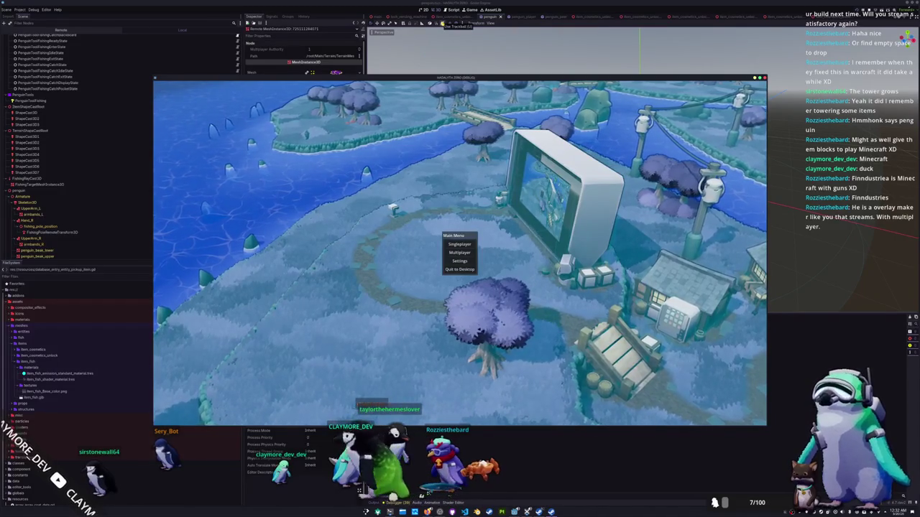
click(470, 10)
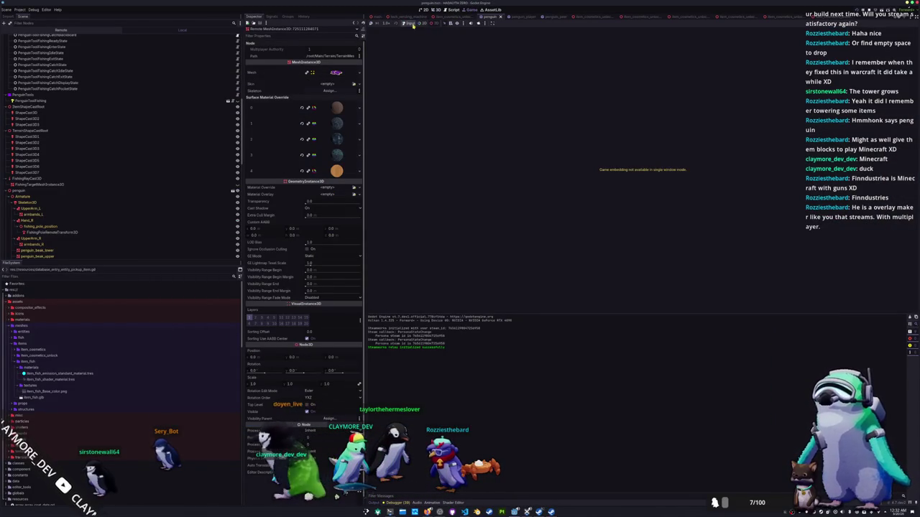
Step: In the running game, add Blue Catfish through the debug console and open the penguin's inventory
click(476, 26)
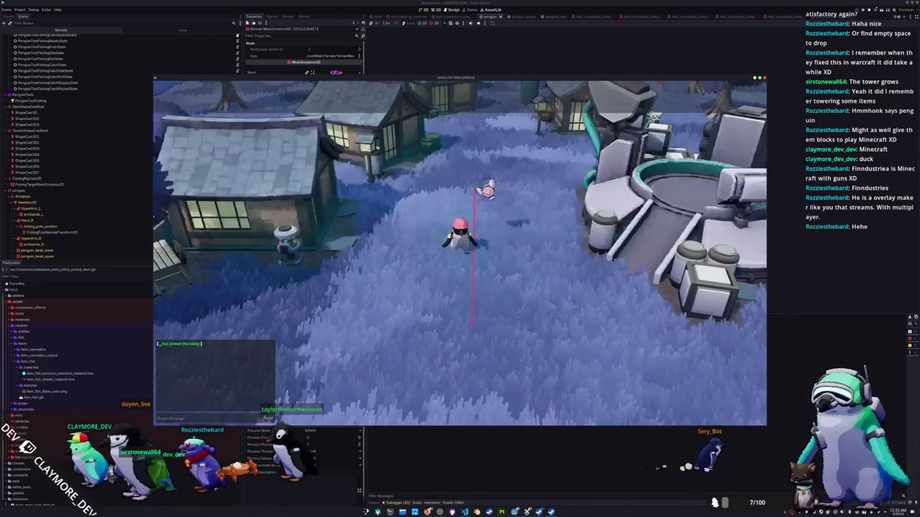
key(Return)
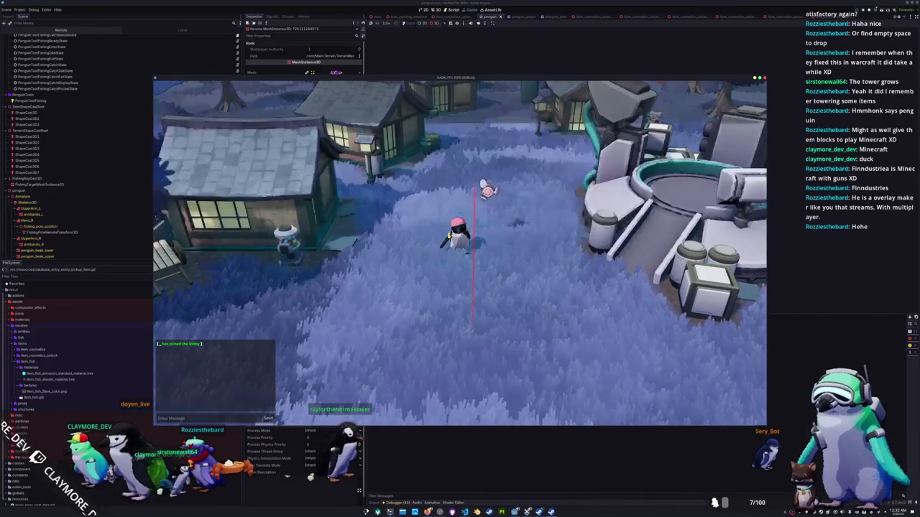
key(grave)
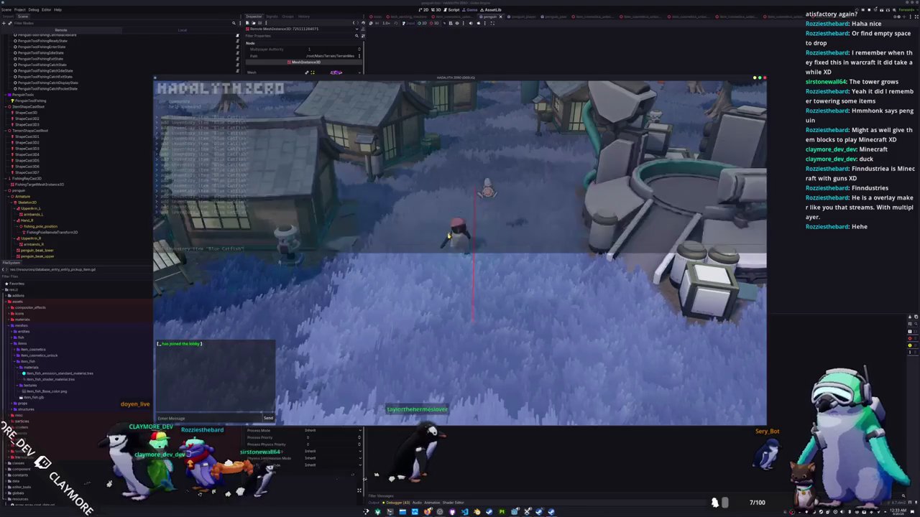
key(grave)
key(Tab)
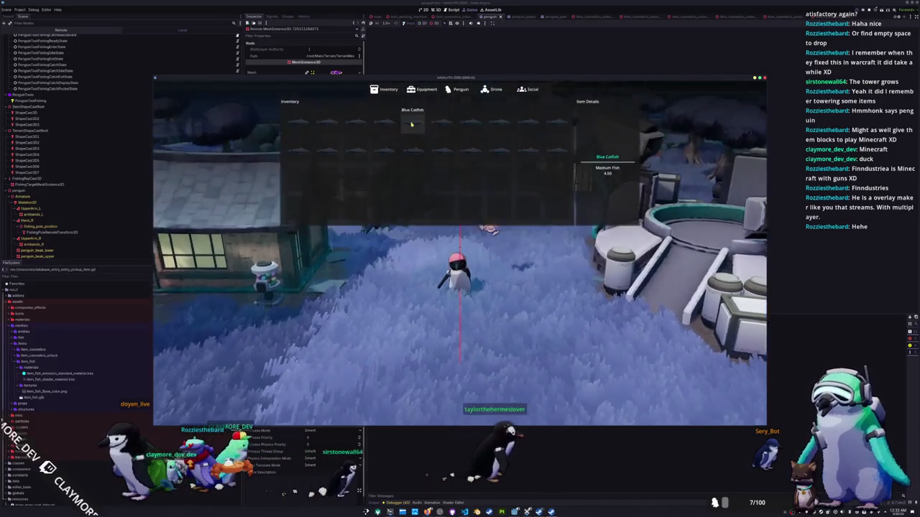
Step: Move a Blue Catfish between inventory slots and drop it on the ground
click(411, 155)
click(425, 178)
click(465, 153)
click(468, 177)
click(508, 170)
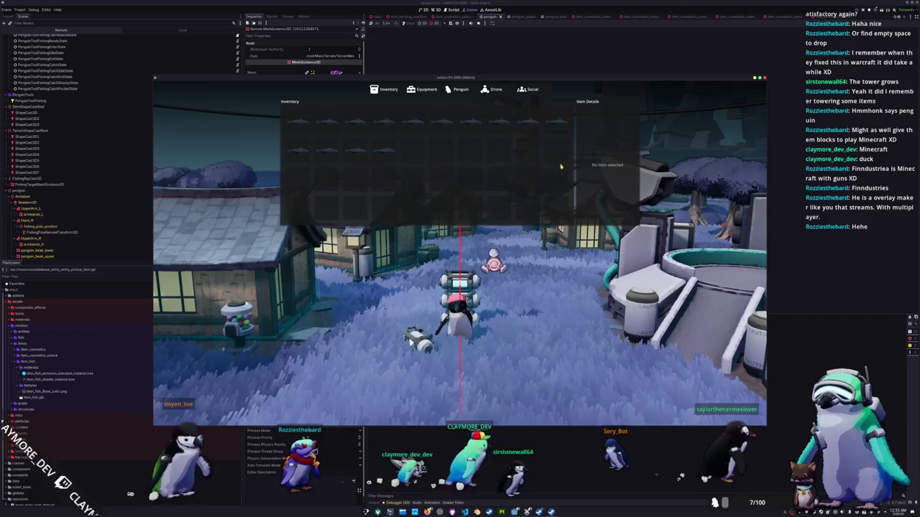
Step: Drop six more items from the inventory's top row onto the ground
right_click(440, 122)
click(449, 140)
right_click(468, 122)
click(478, 140)
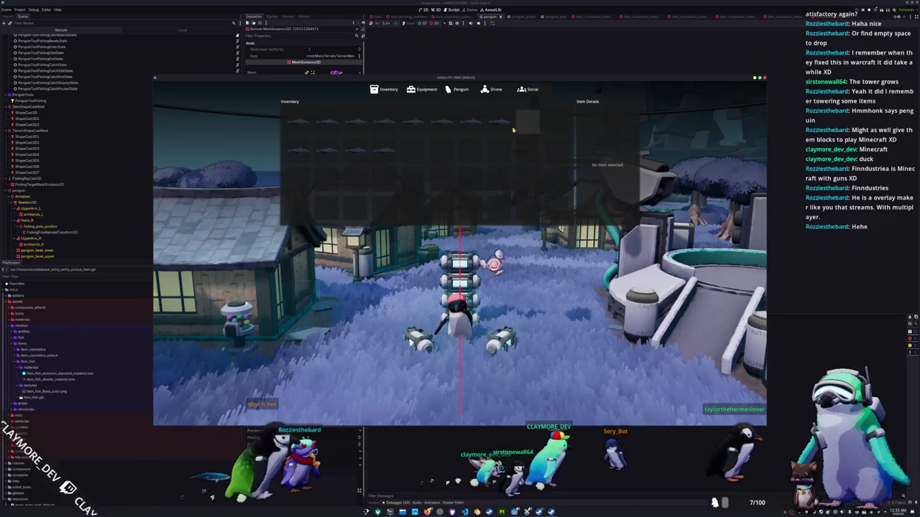
right_click(499, 122)
click(509, 139)
right_click(470, 122)
click(478, 140)
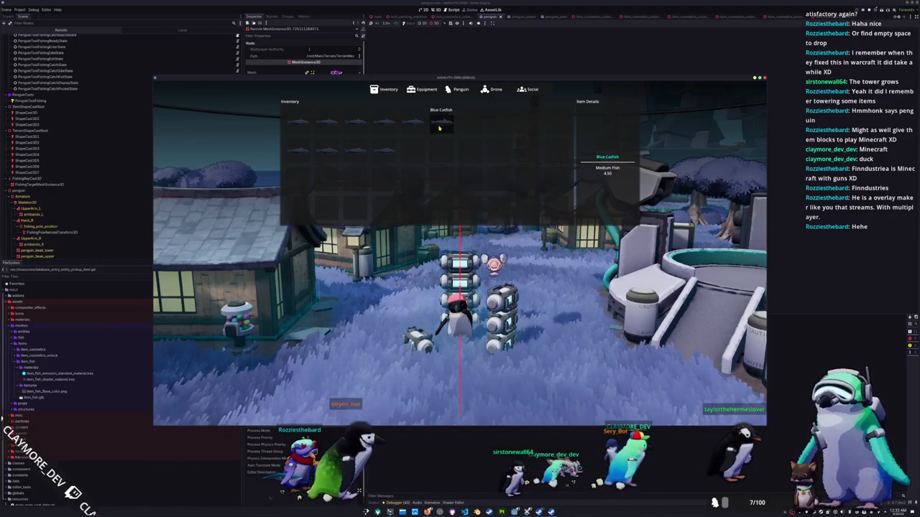
right_click(440, 122)
click(449, 141)
right_click(411, 123)
click(420, 141)
Step: Drop the remaining Blue Catfish and second-row items, then close the inventory
right_click(383, 123)
click(392, 140)
right_click(380, 151)
click(392, 169)
right_click(351, 151)
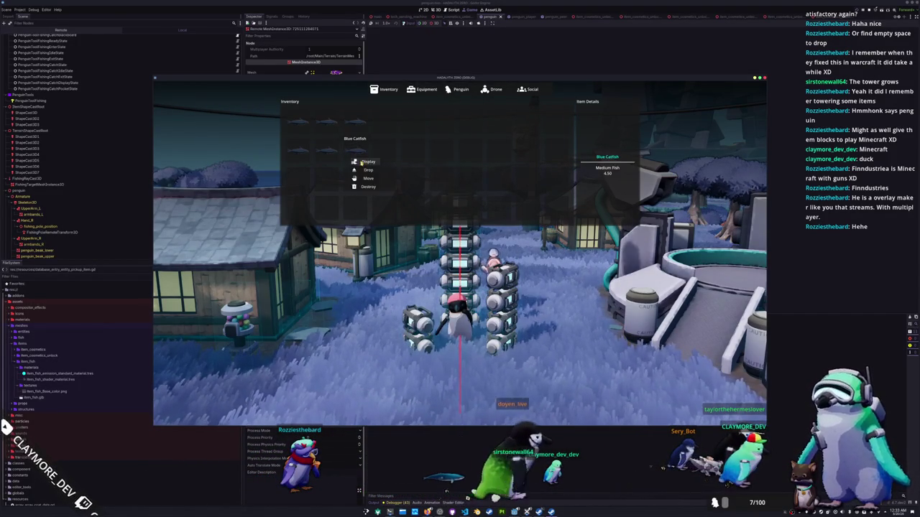
click(329, 140)
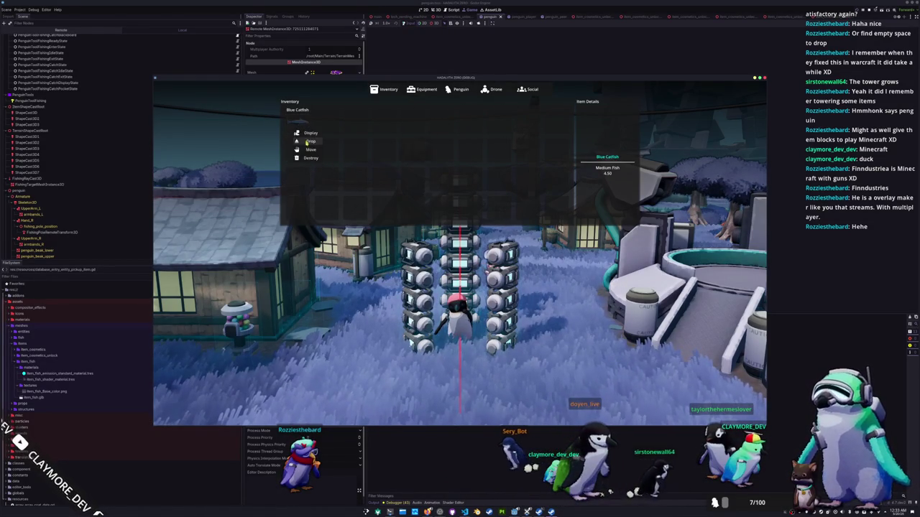
key(Tab)
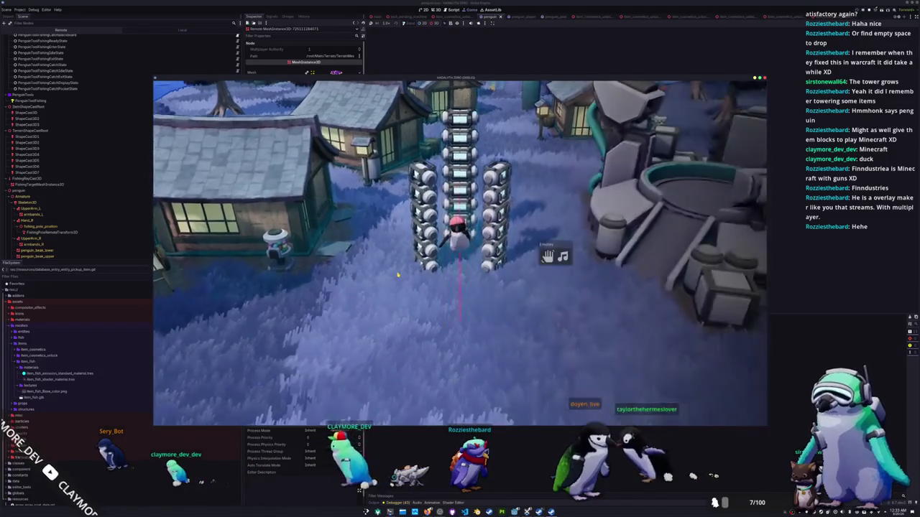
Step: Walk the penguin around and between the stacked pickup pillars
text(ho)
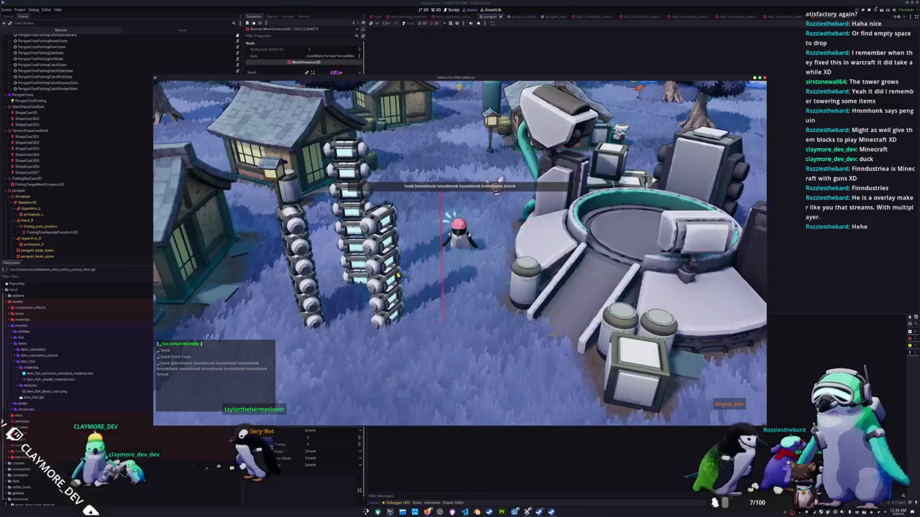
key(a)
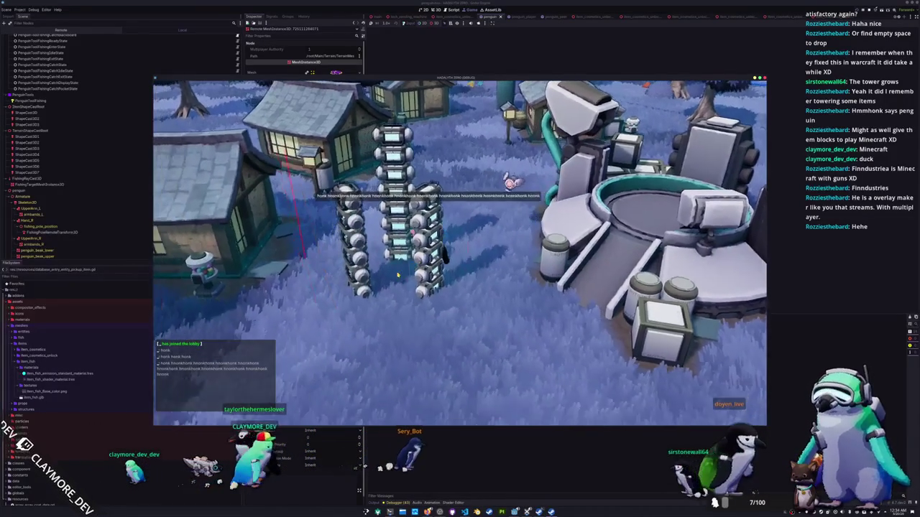
key(a)
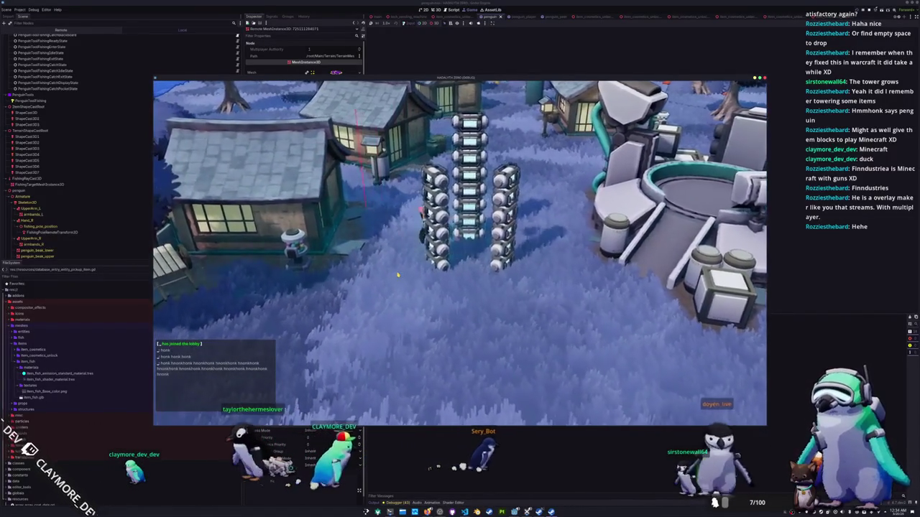
key(a)
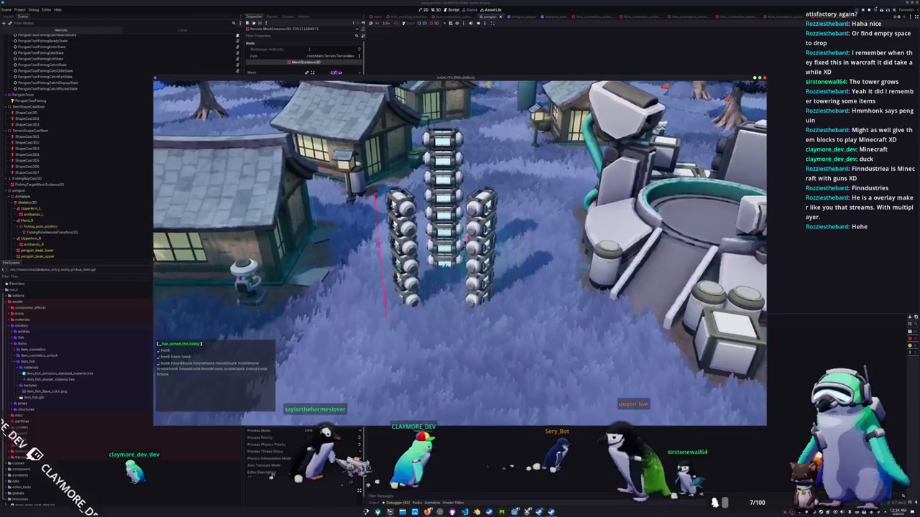
key(w)
key(s)
Step: Drop the Random Skin item from the inventory onto the ground
key(Tab)
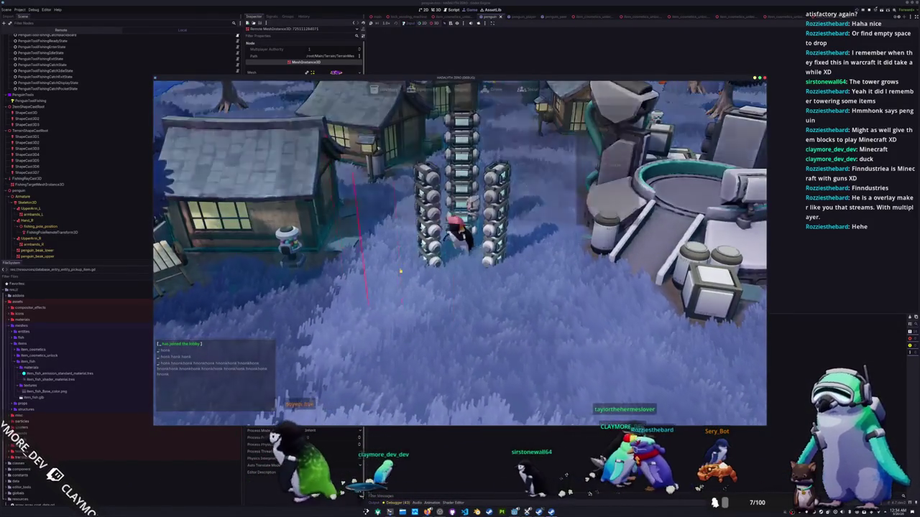
key(Tab)
click(295, 124)
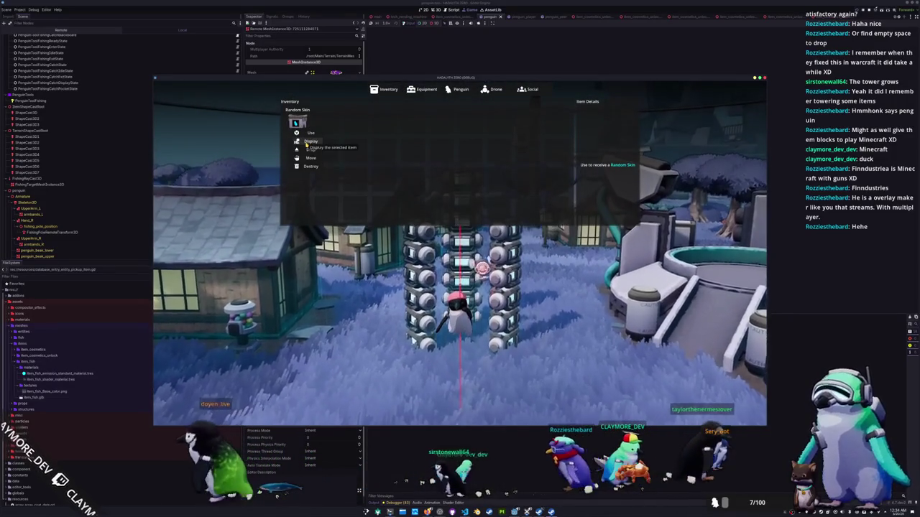
click(310, 133)
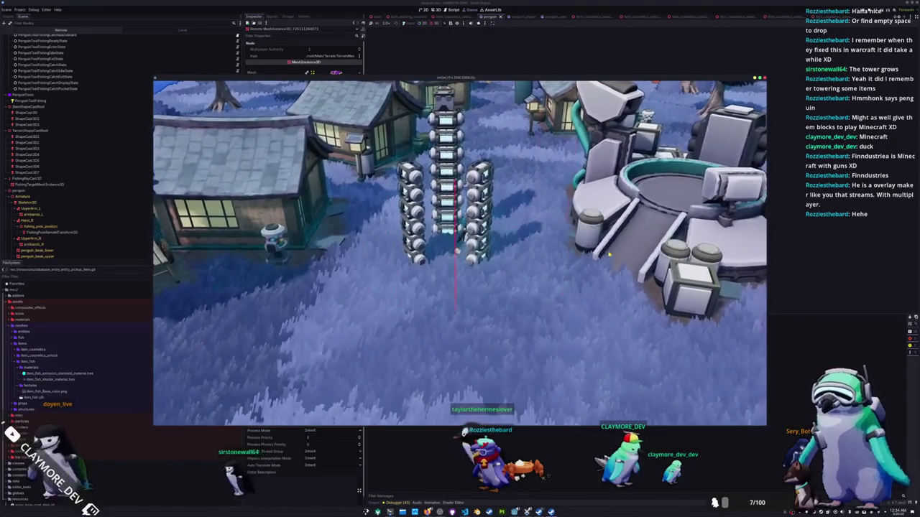
Step: Walk the penguin toward the house and back into the tower's columns
key(a)
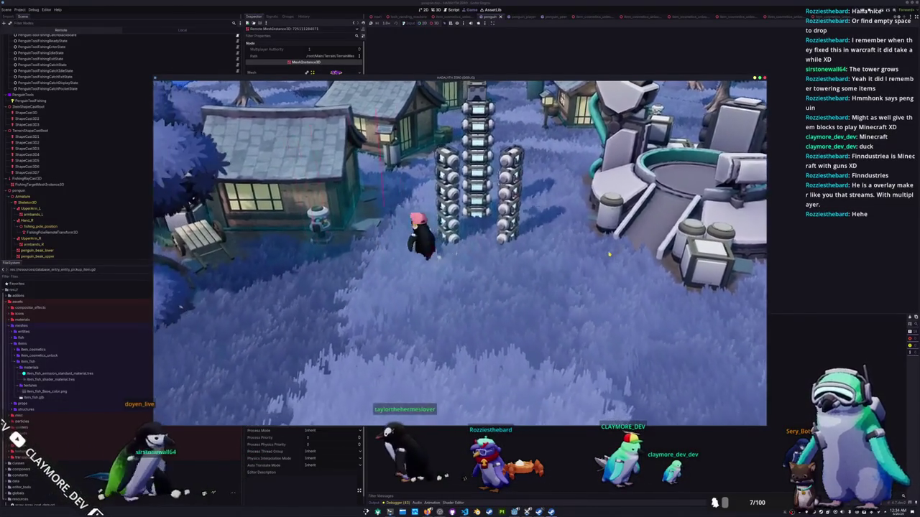
key(w)
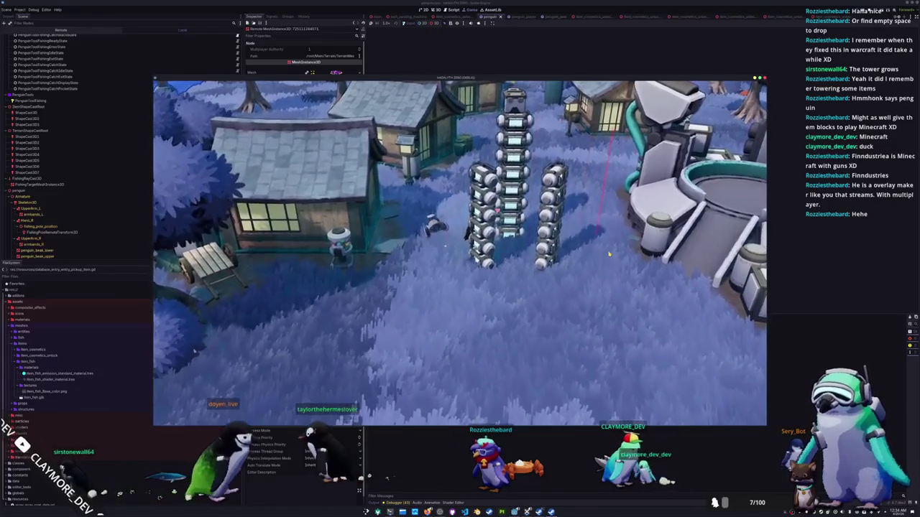
key(d)
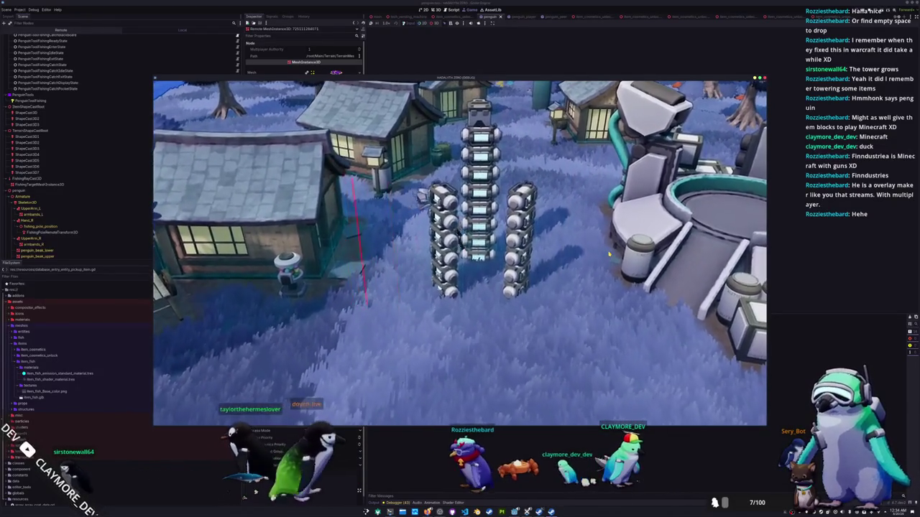
key(d)
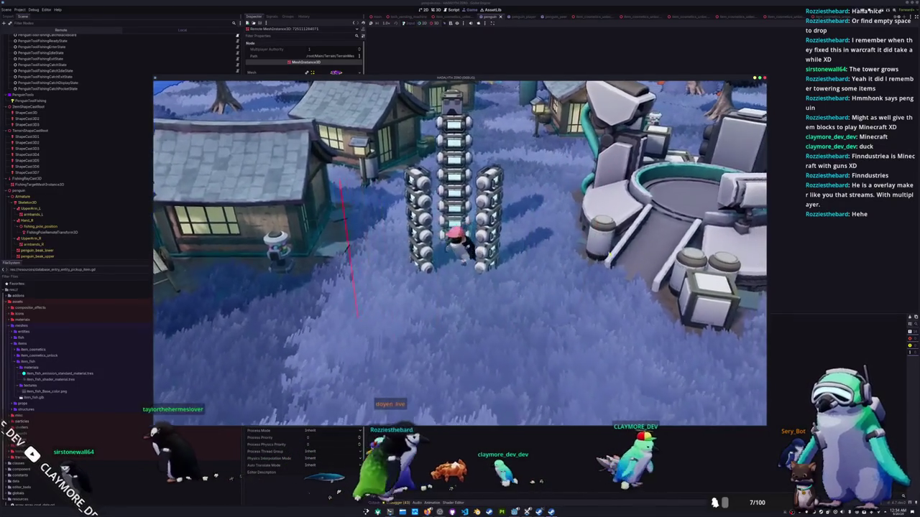
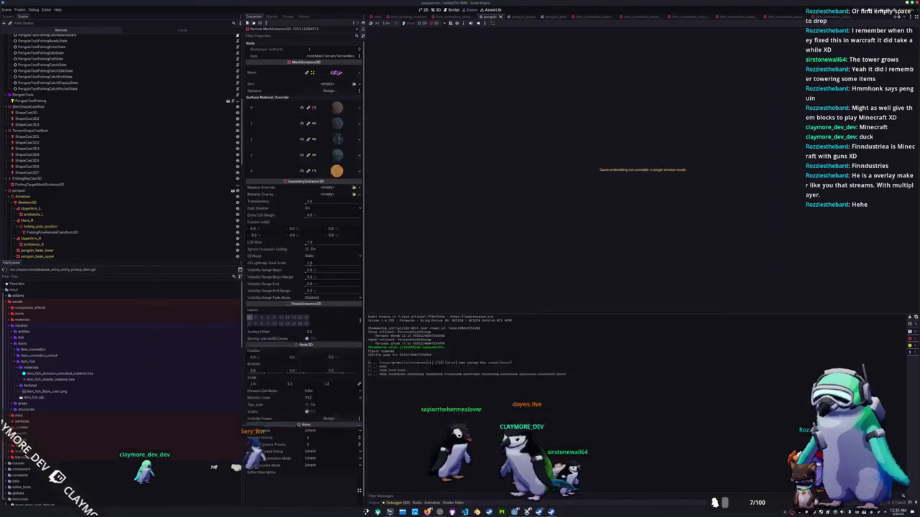
Step: In the penguin scene, convert the first item shape-cast node to a RayCast3D
click(435, 10)
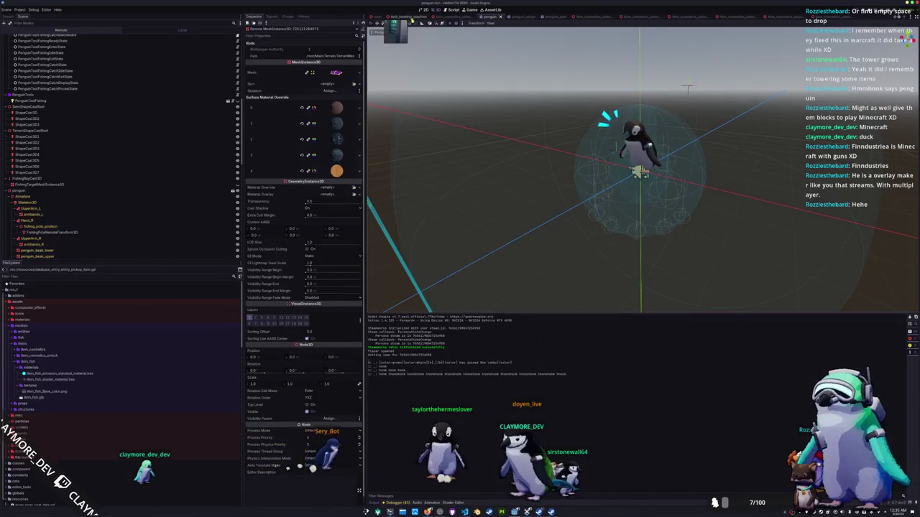
click(29, 112)
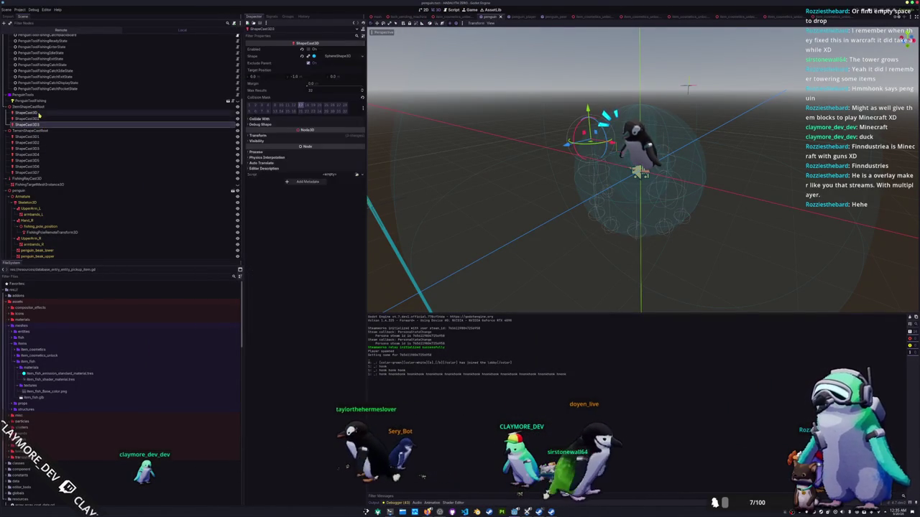
right_click(42, 114)
click(58, 136)
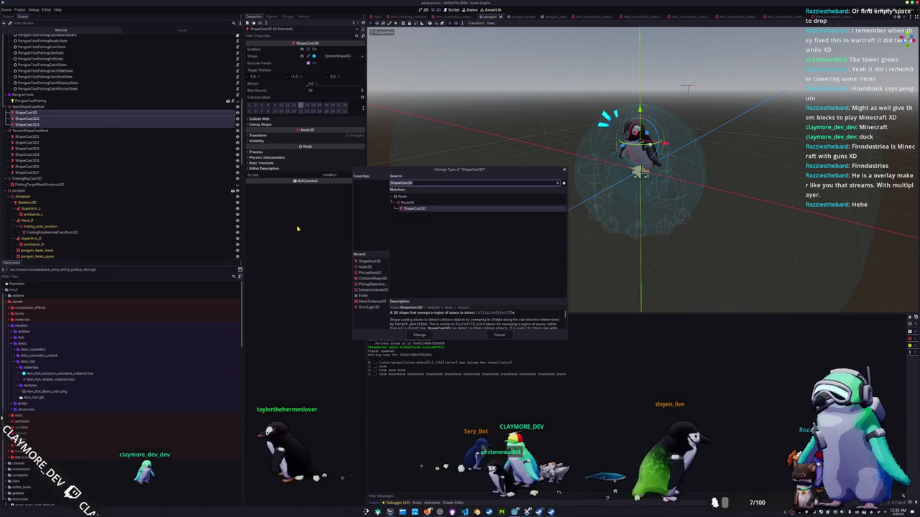
text(ray)
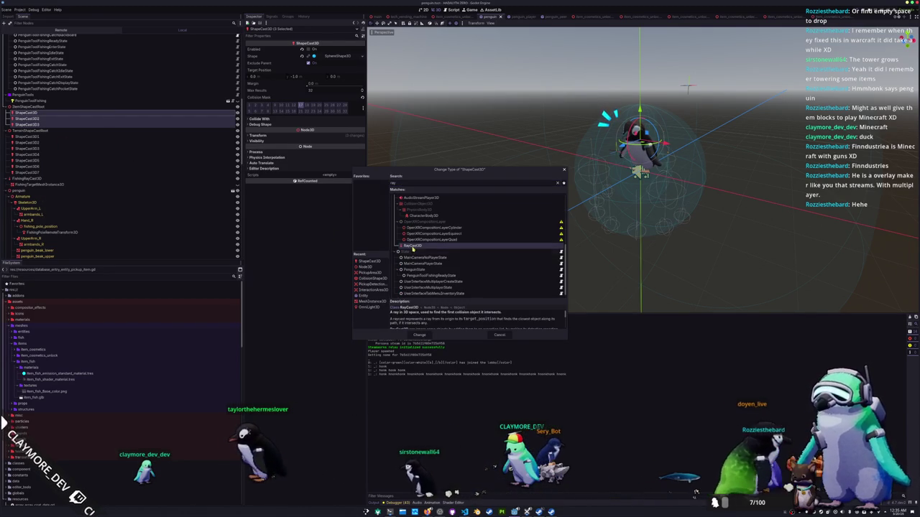
key(Return)
mouse_move(460, 252)
mouse_down()
mouse_move(482, 209)
mouse_move(458, 209)
mouse_up()
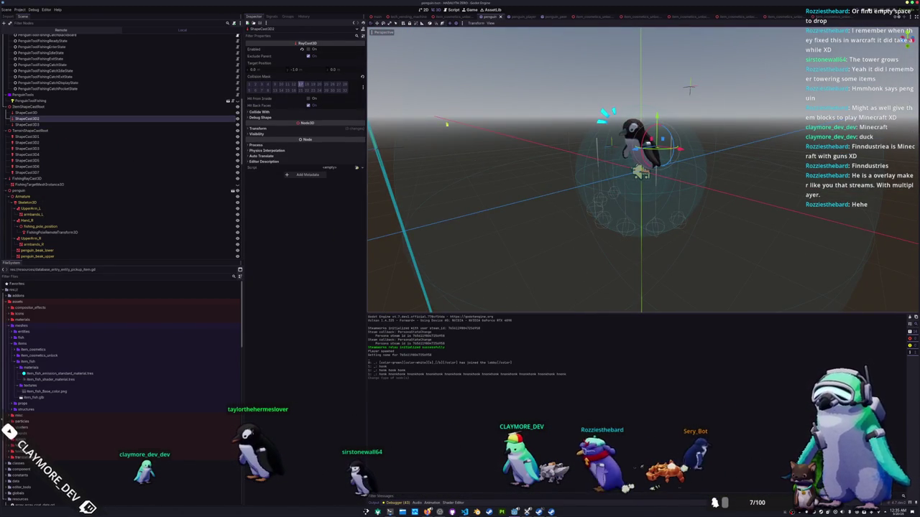
Step: Set Target Position Y to -1.1 on all three item cast nodes together
shift+click(58, 124)
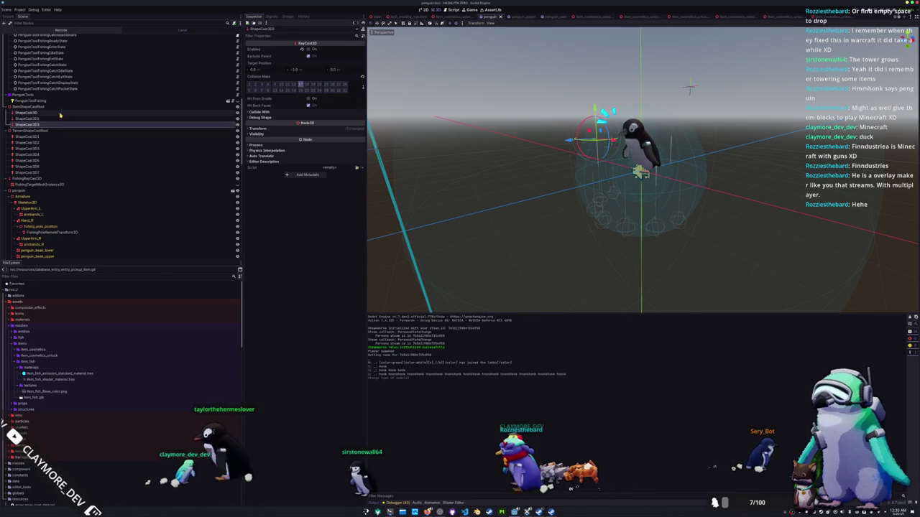
shift+click(71, 112)
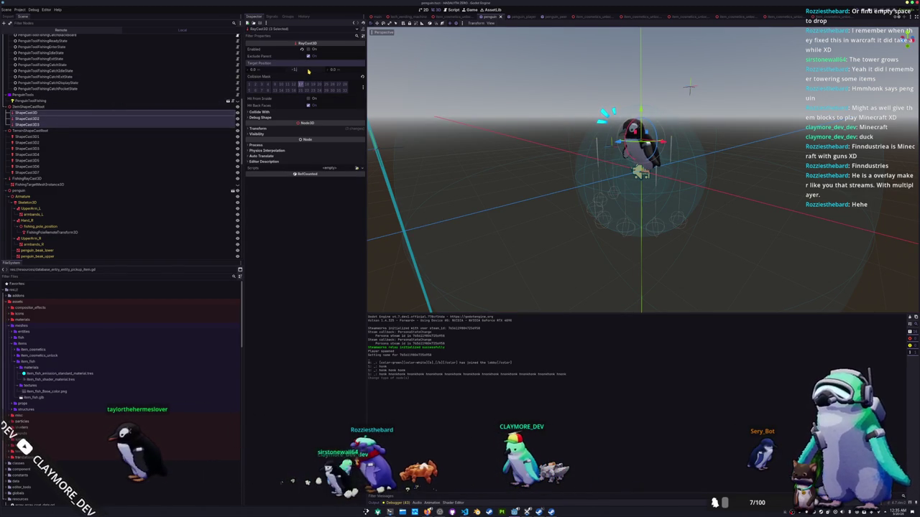
click(308, 70)
text(-1.1)
key(Return)
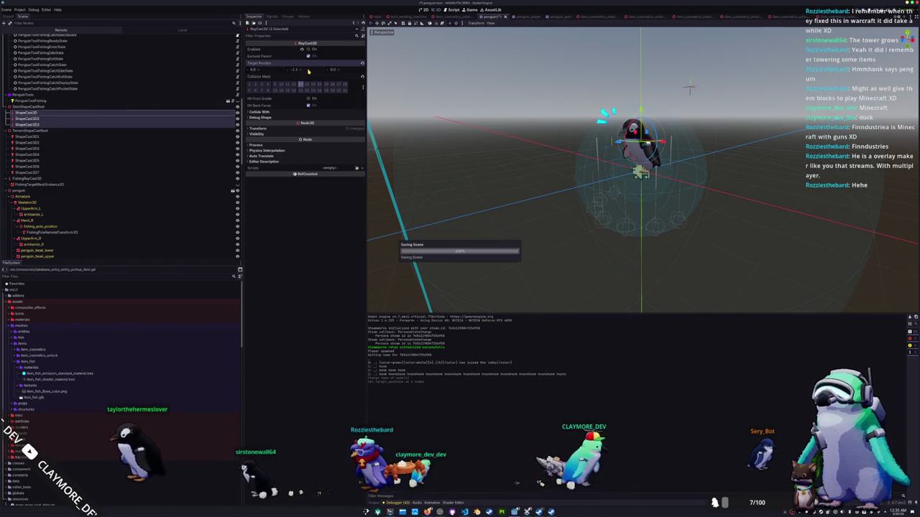
click(52, 107)
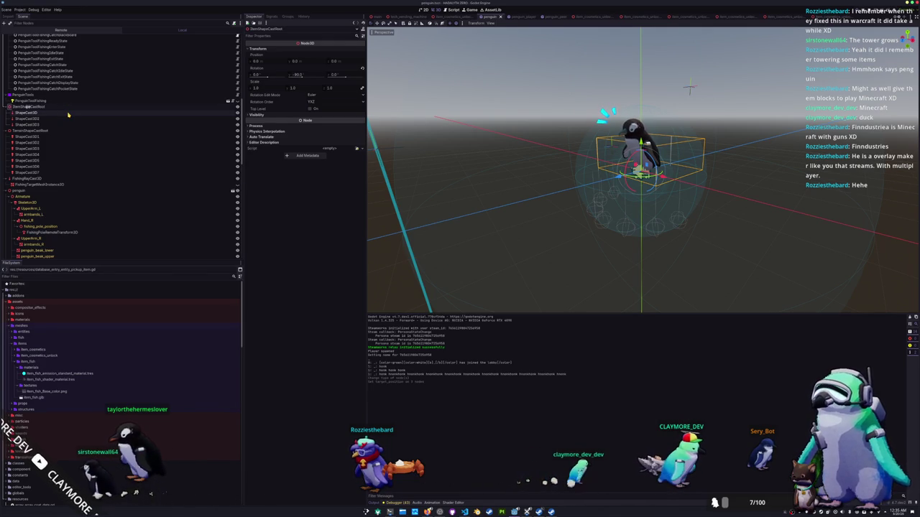
Step: Commit the cast root's name and rename its children RayCast3D, RayCast3D2 and RayCast3D3
key(Return)
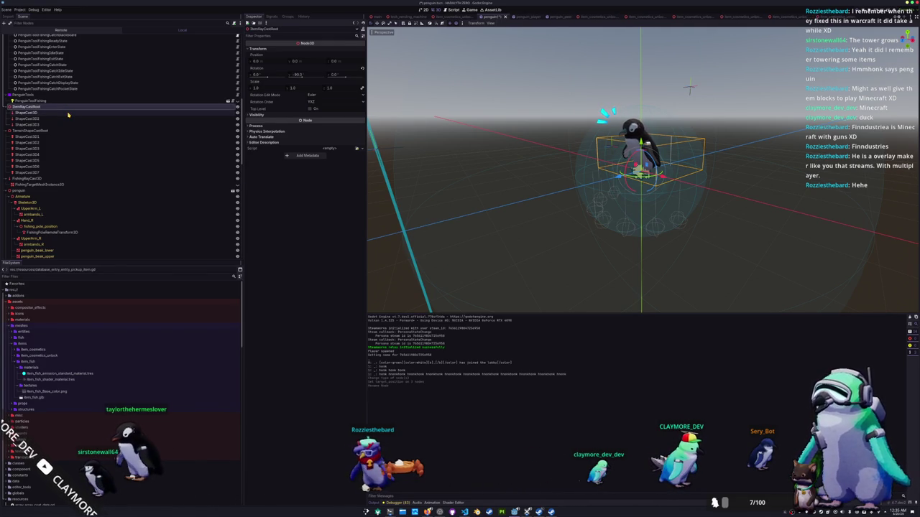
click(68, 114)
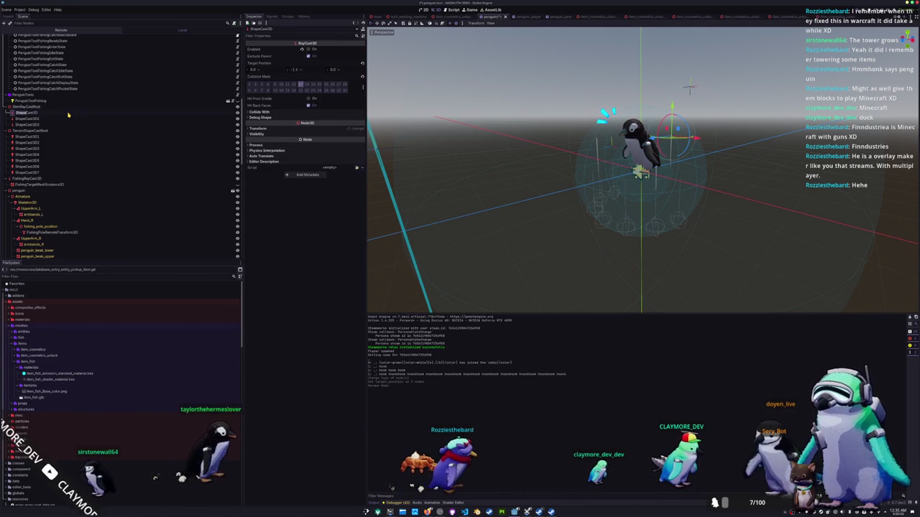
text(RayCast3D)
key(Return)
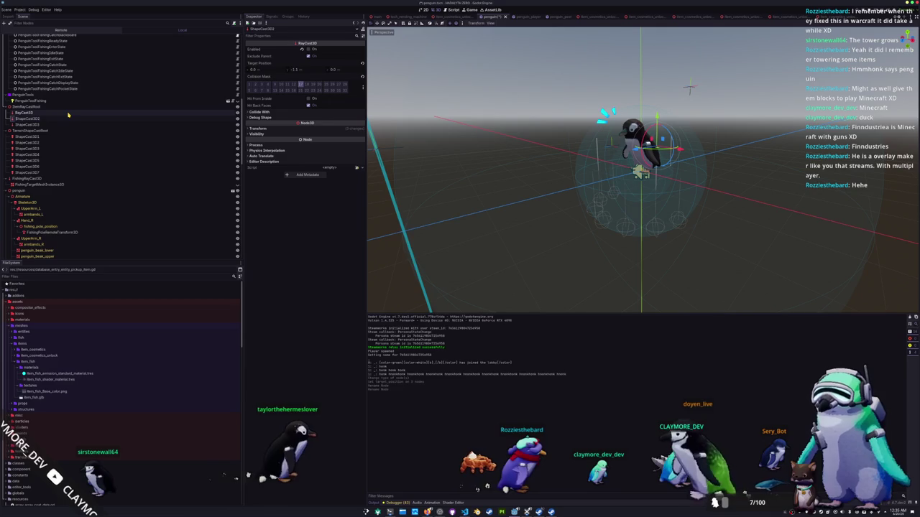
key(Down)
key(F2)
text(RayCast3D2)
key(Return)
key(Down)
key(Down)
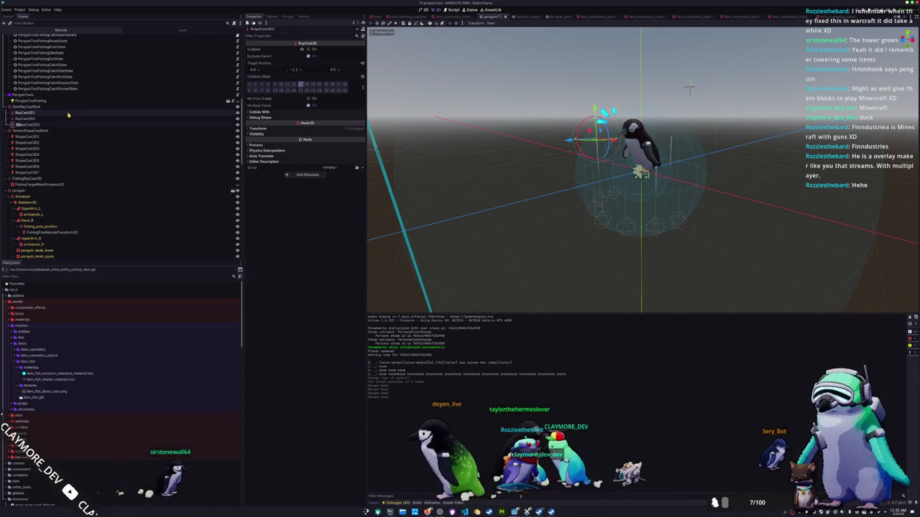
text(RayCast3D3)
key(Return)
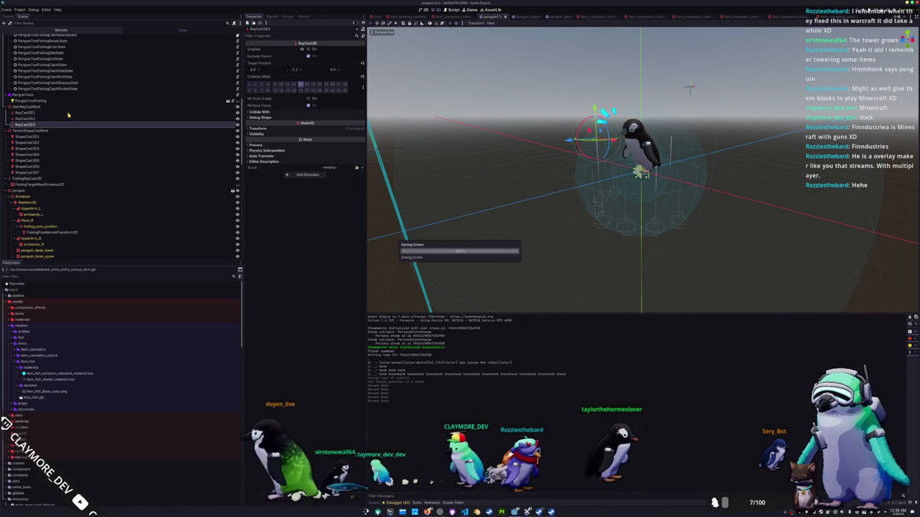
Step: Select the root Penguin node and switch over to the code editor
scroll(105, 112, up, 10)
click(228, 38)
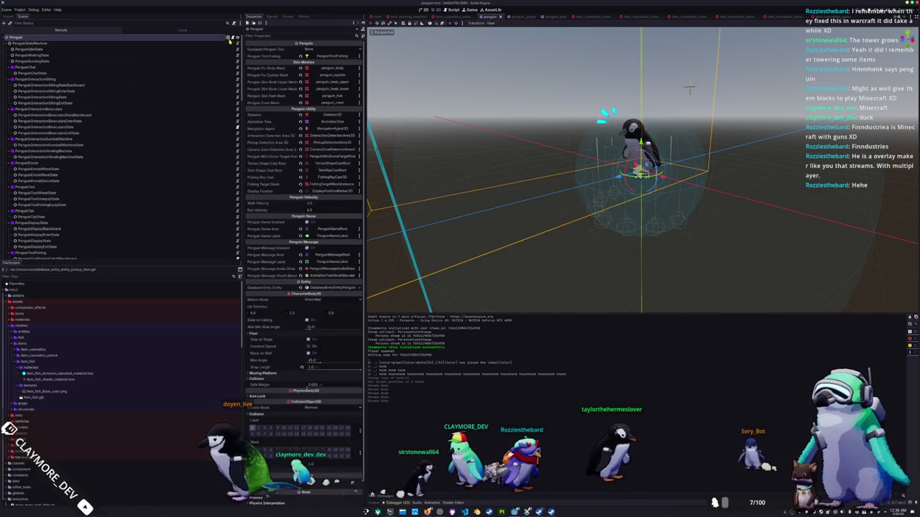
key(alt+Tab)
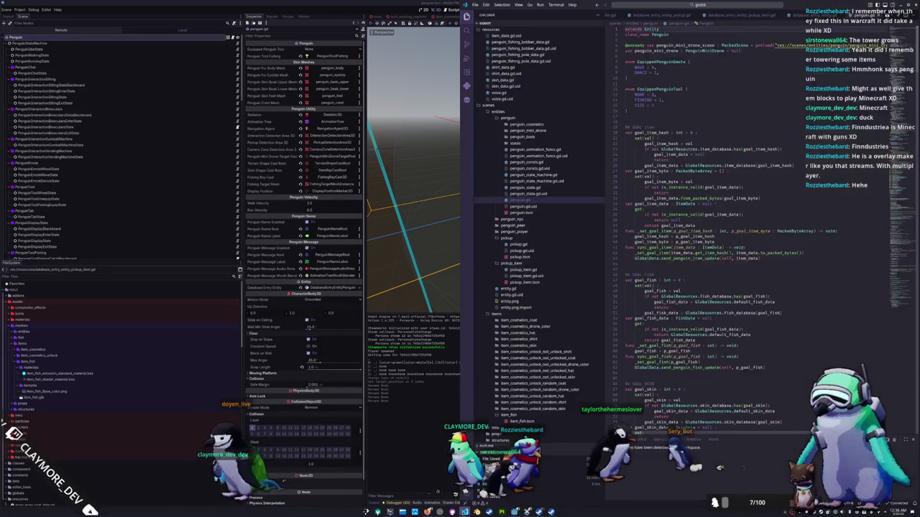
Step: In penguin.gd, rename the cast variable declarations from shape casts to item_ray_casts
scroll(754, 89, down, 20)
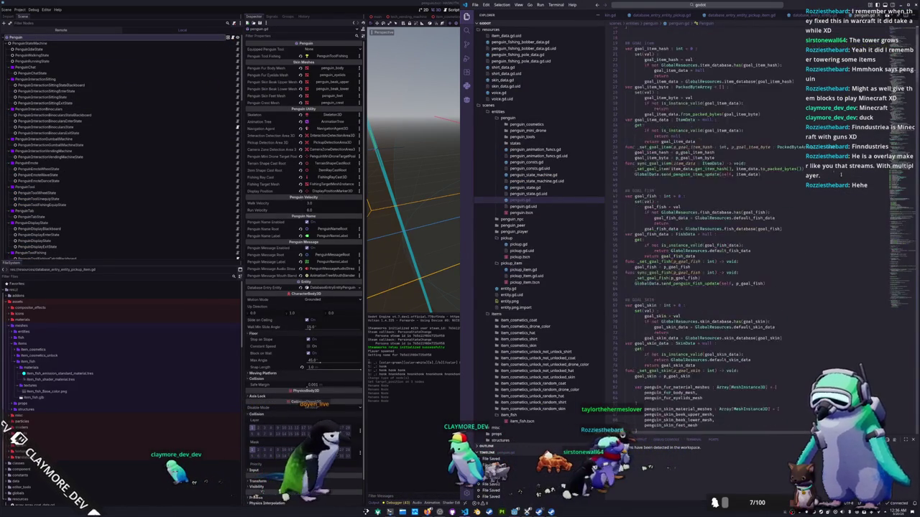
scroll(747, 235, down, 15)
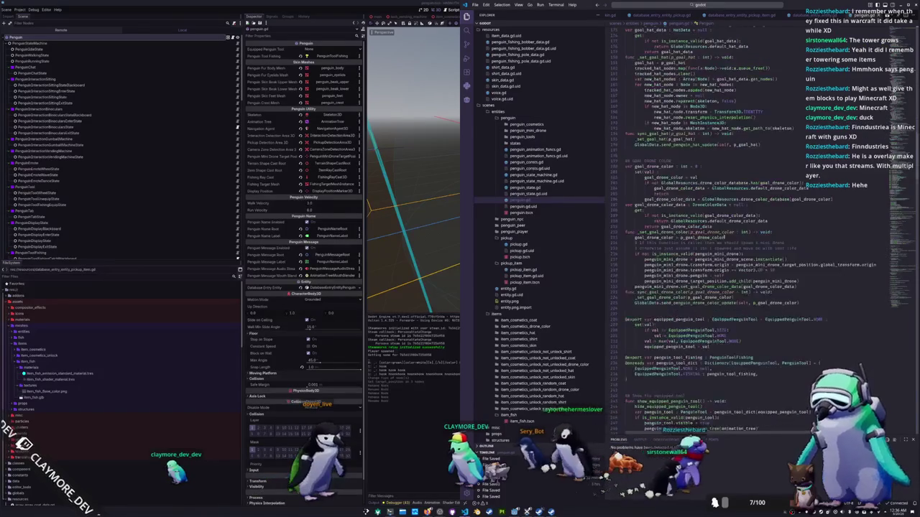
scroll(710, 259, down, 5)
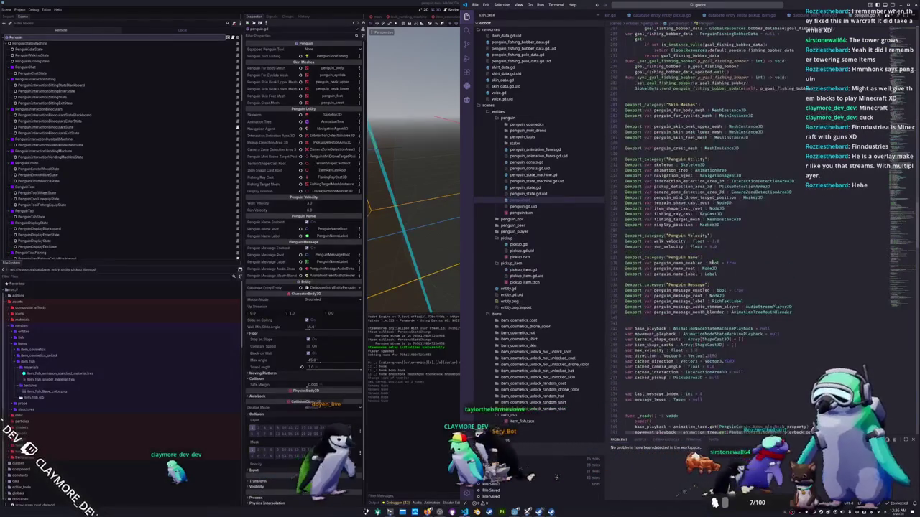
click(668, 204)
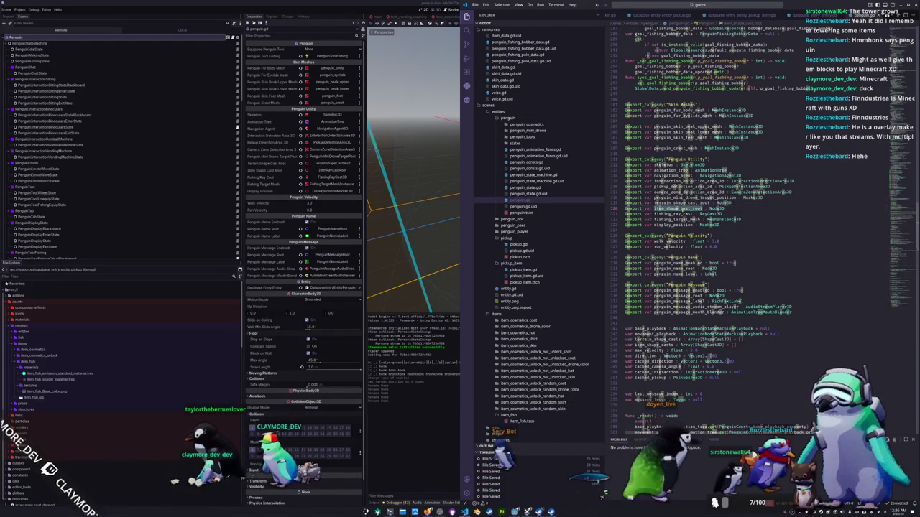
text(ray)
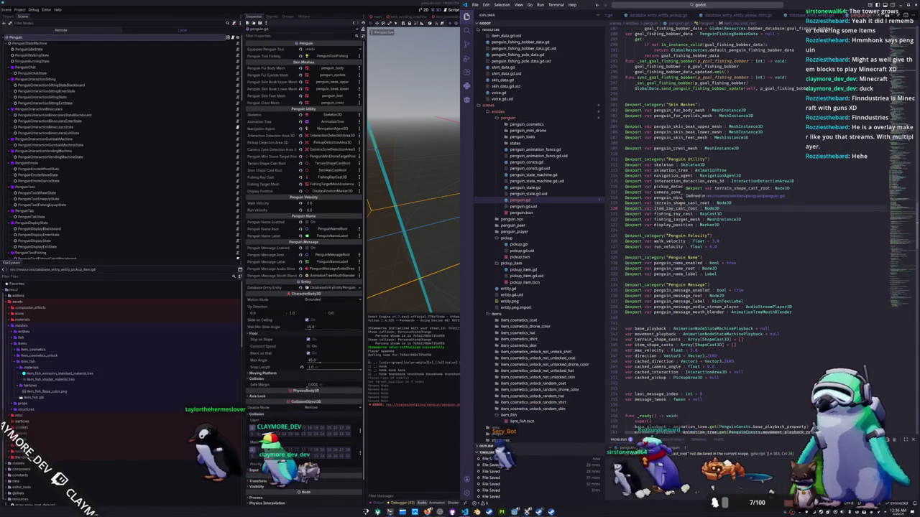
scroll(675, 208, down, 10)
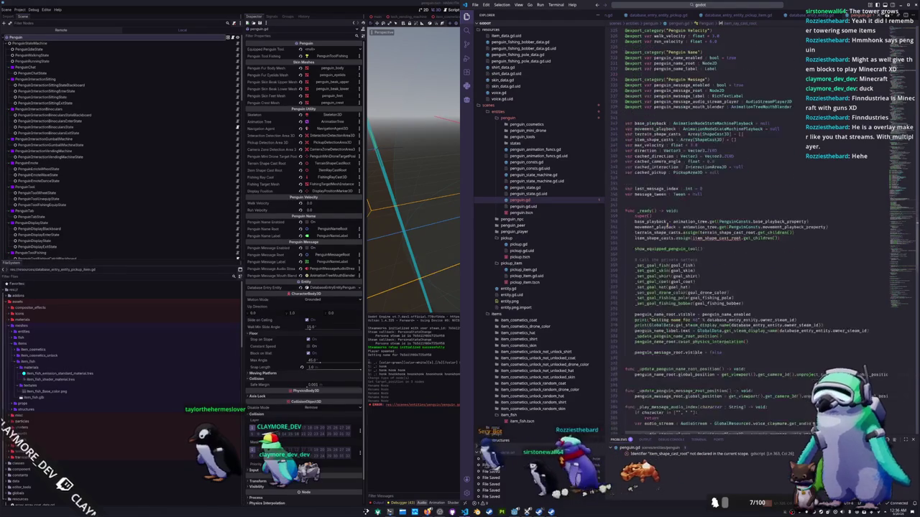
text(ray)
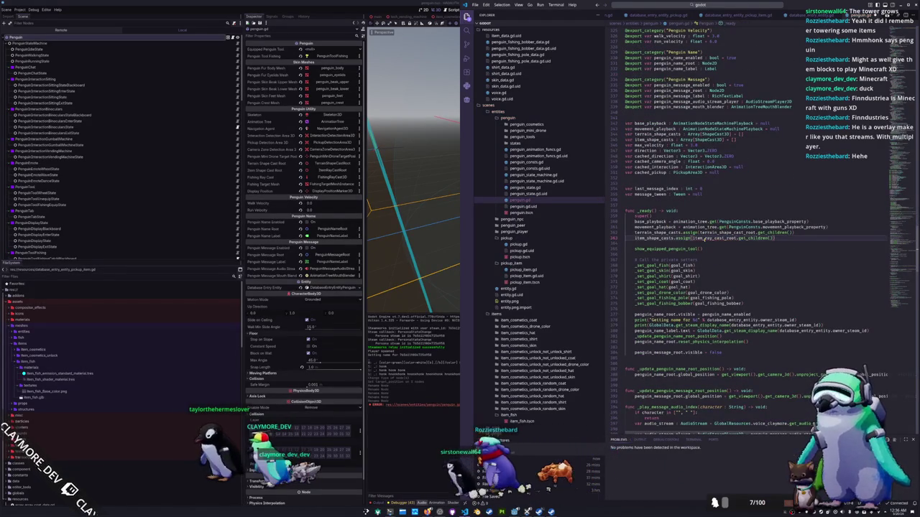
double_click(646, 238)
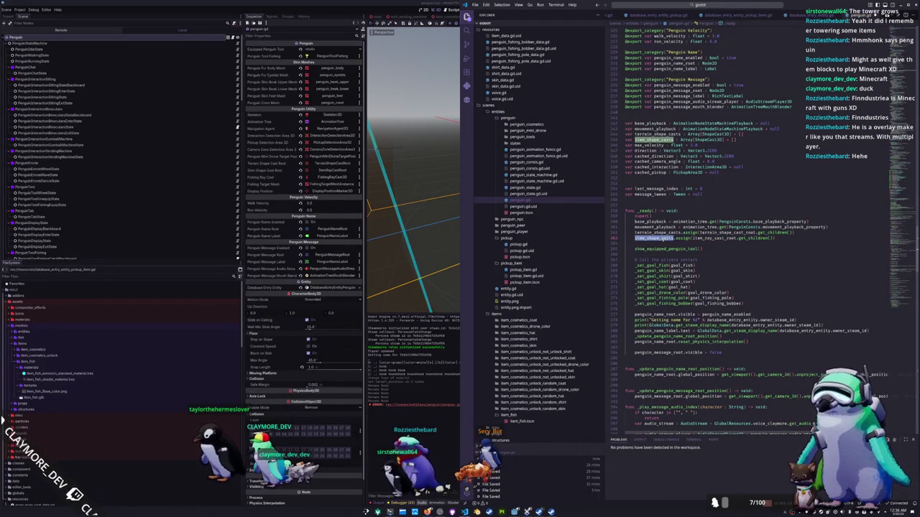
text(item_ray_ca)
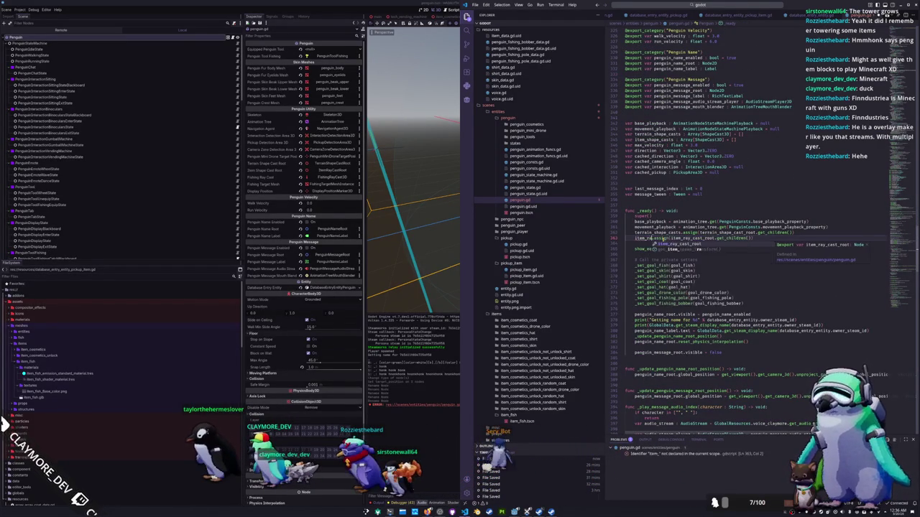
text(sts)
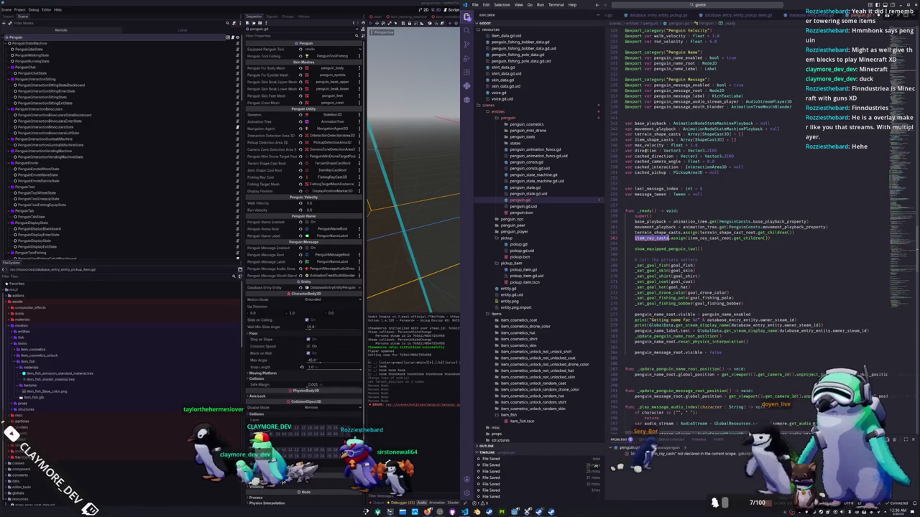
Step: Make the array type RayCast3D and move to the item_shape_casts reference below
click(647, 139)
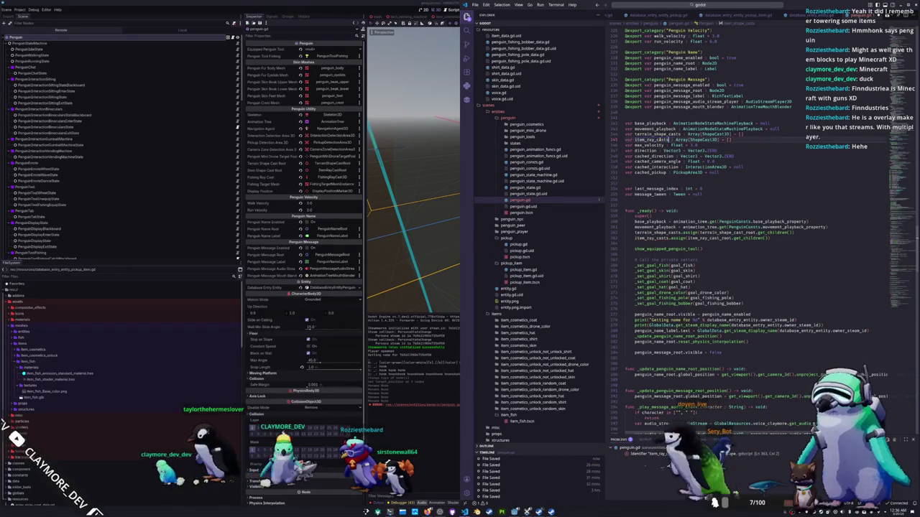
key(ctrl+z)
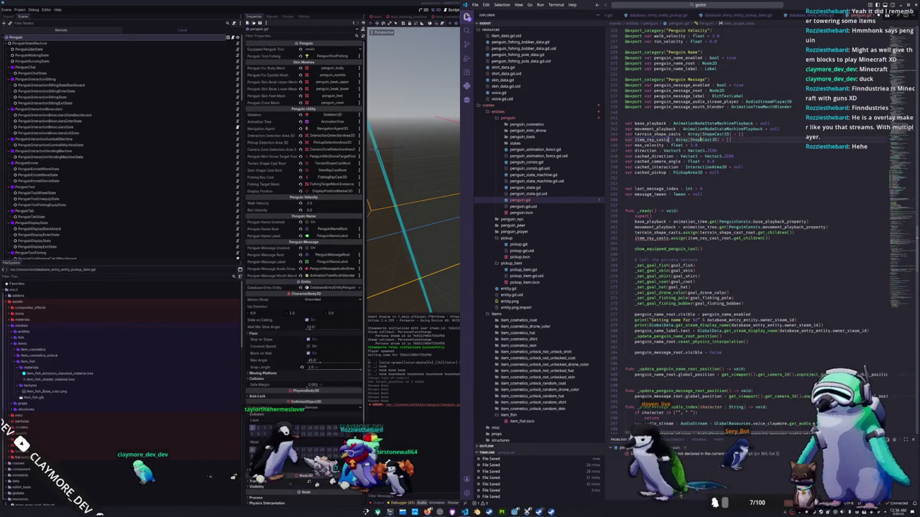
text(RayCast3D)
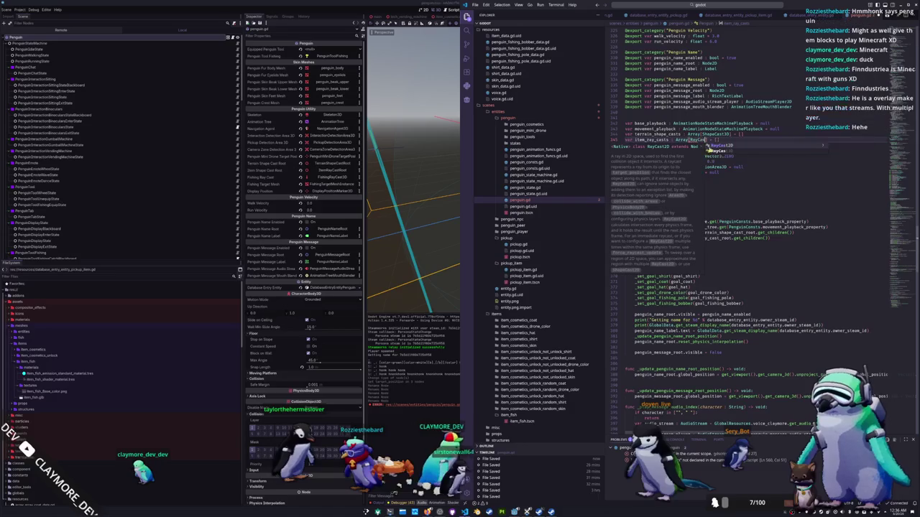
scroll(709, 185, down, 8)
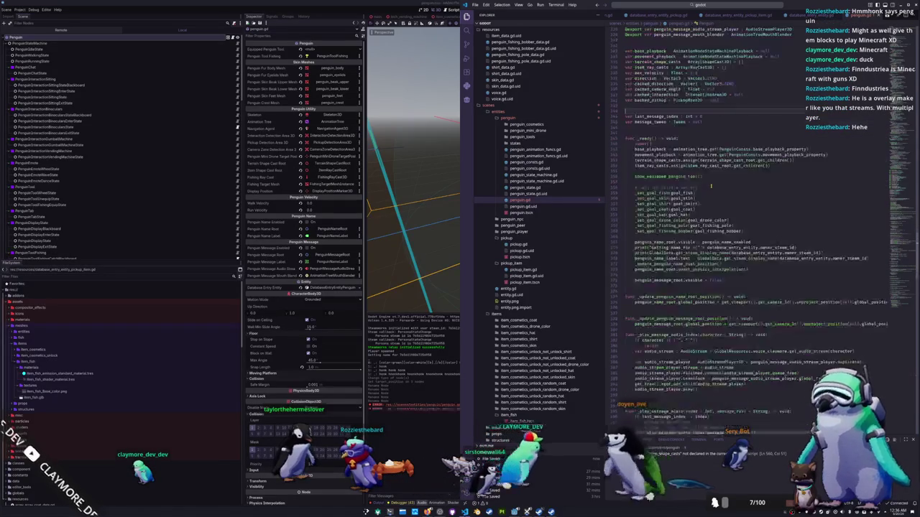
scroll(710, 185, down, 20)
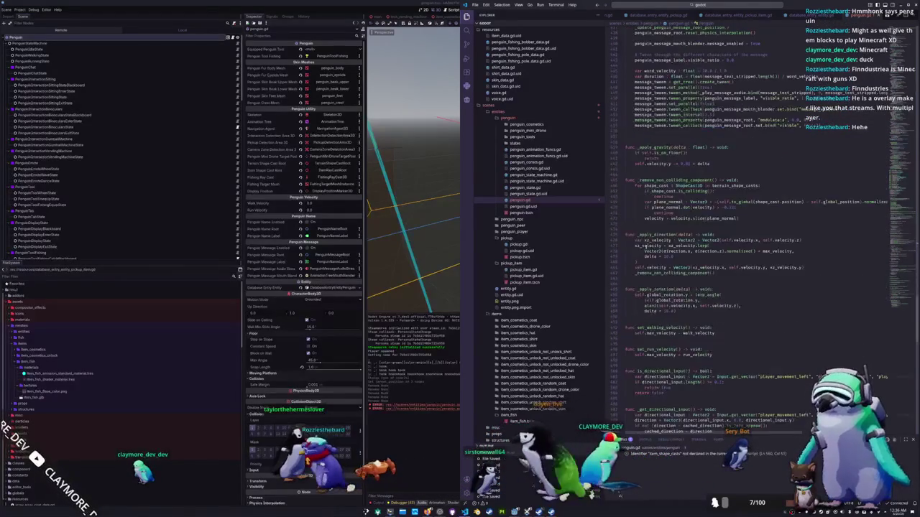
scroll(645, 248, down, 10)
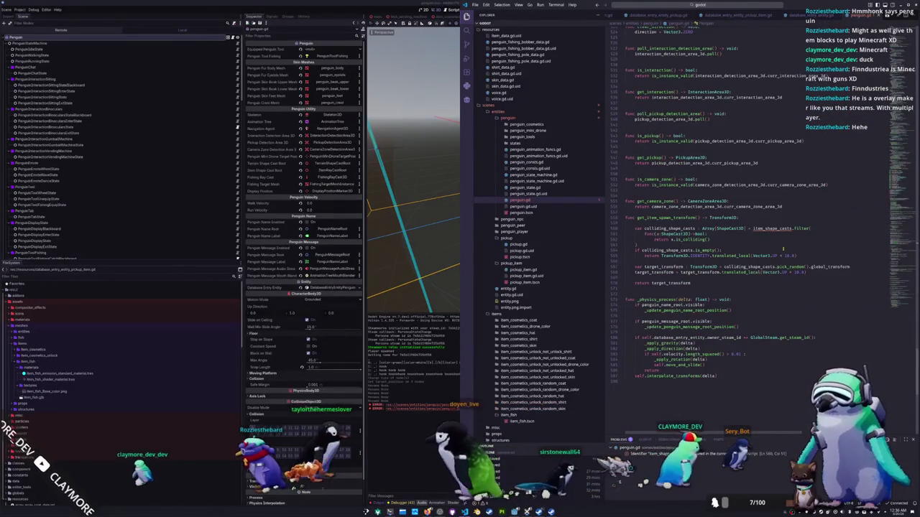
click(771, 229)
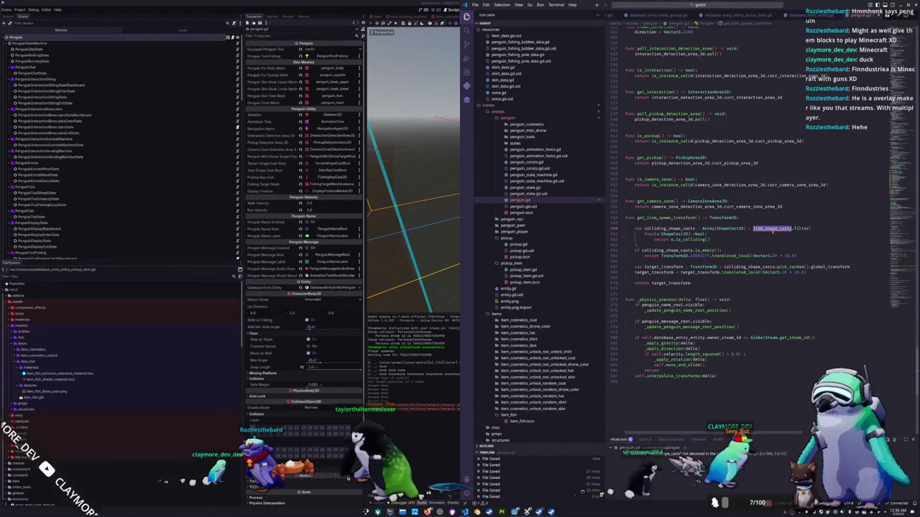
Step: Rename the shape-cast references to item_ray_casts and filter them as RayCast3D in get_item_spawn_transform
text(item)
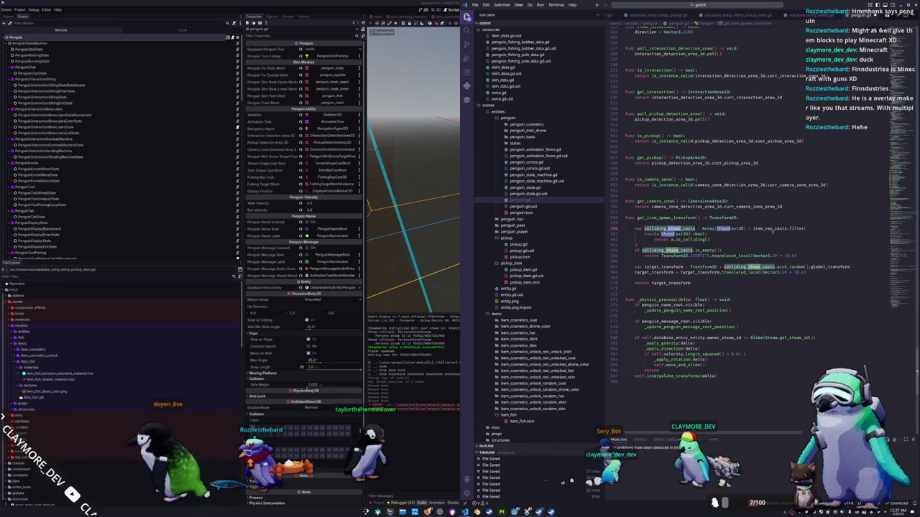
text(ra)
key(Escape)
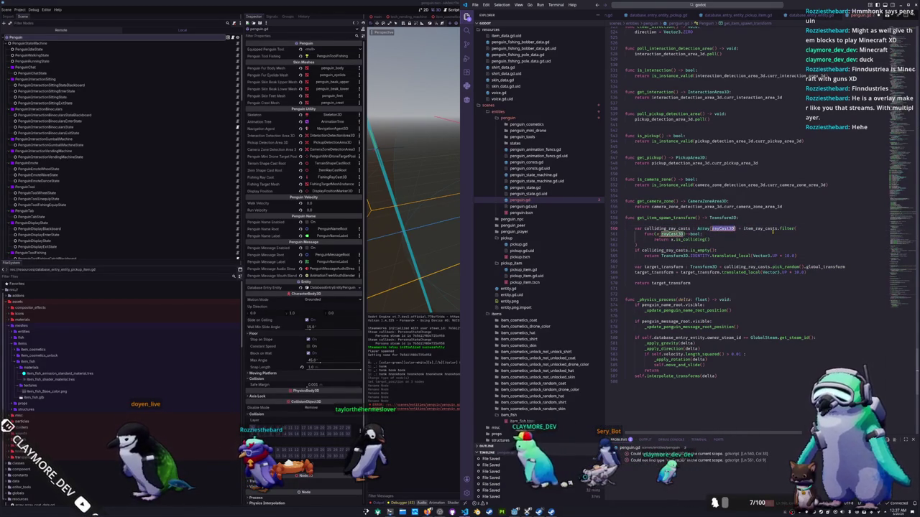
key(BackSpace)
key(BackSpace)
key(BackSpace)
key(Down)
key(Return)
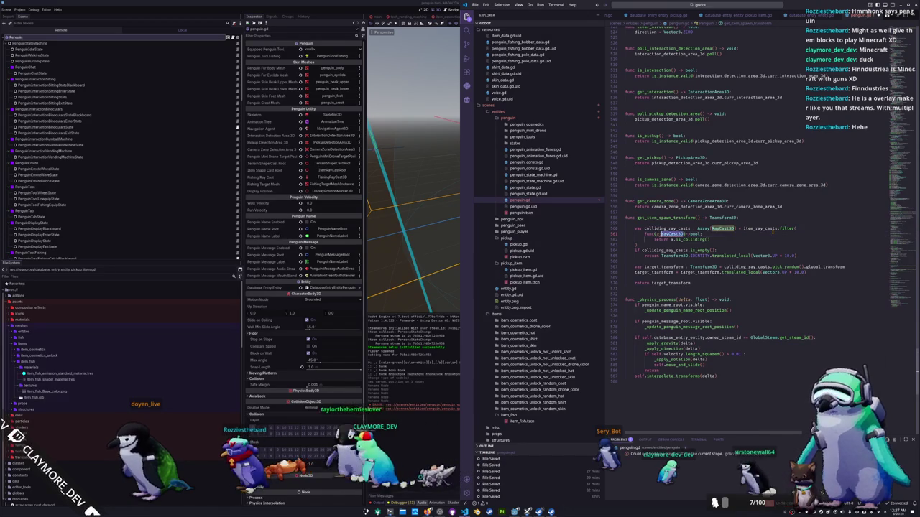
key(Down)
key(Down)
key(alt+Tab)
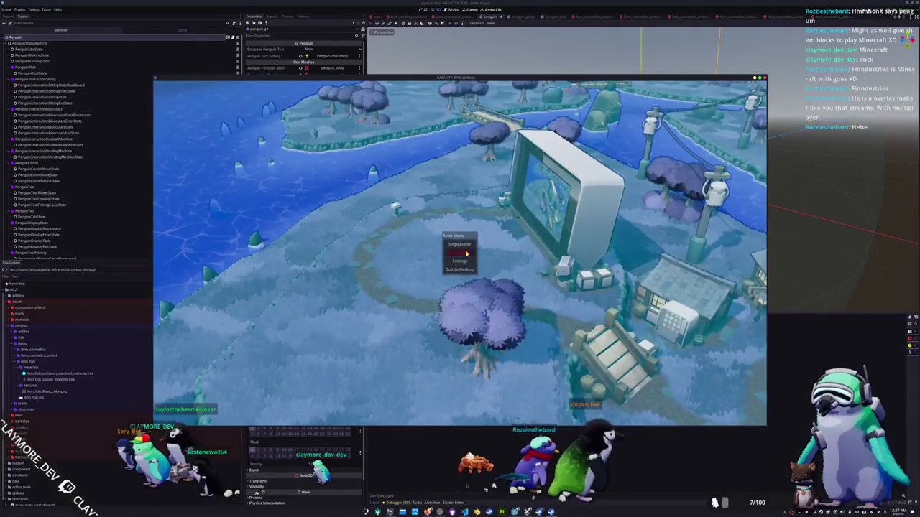
Step: Move the streaming window aside and start a session from the game's multiplayer lobby
key(alt+Tab)
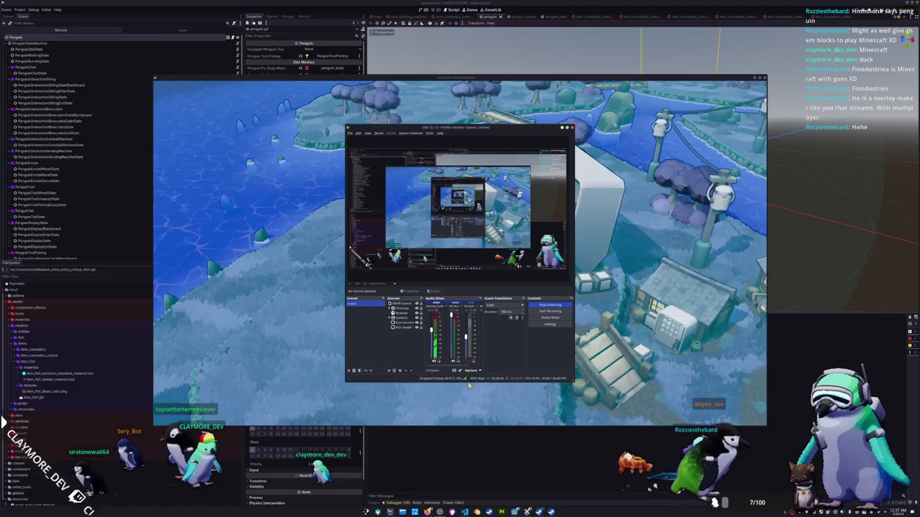
drag(460, 127, 679, 169)
click(462, 254)
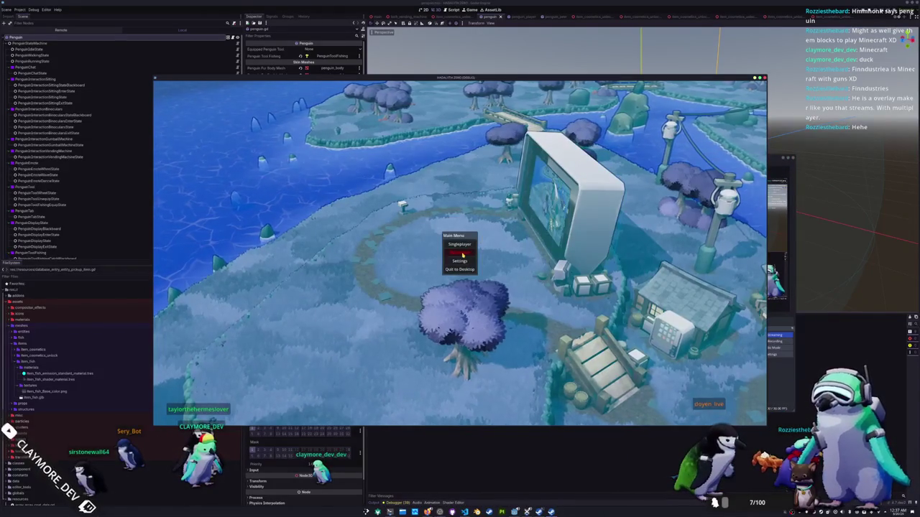
click(777, 380)
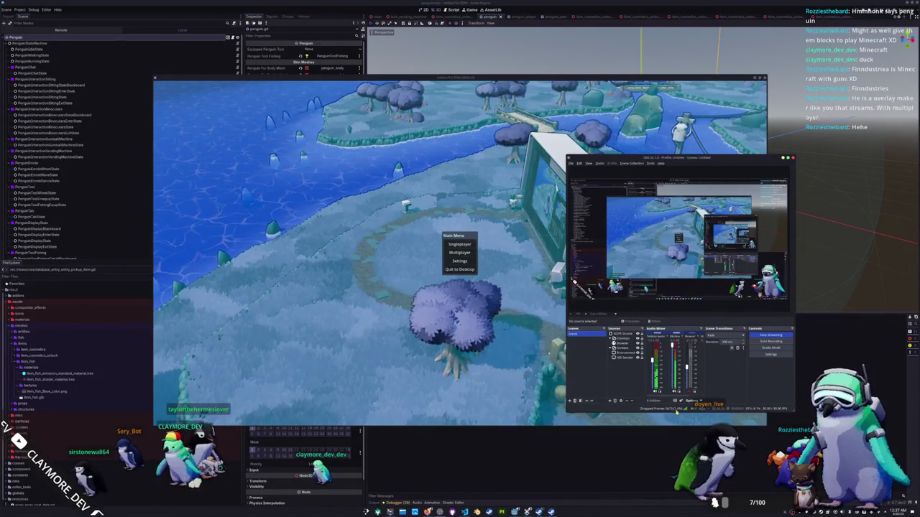
click(452, 251)
click(454, 252)
key(Escape)
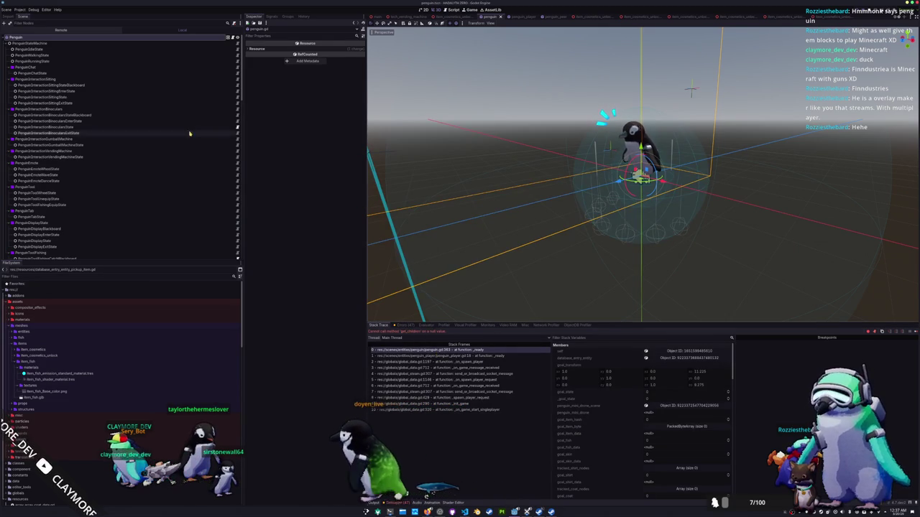
Step: Assign ZoneRayCastRoot as the Penguin node's Zone Ray Cast Root
click(21, 37)
click(323, 171)
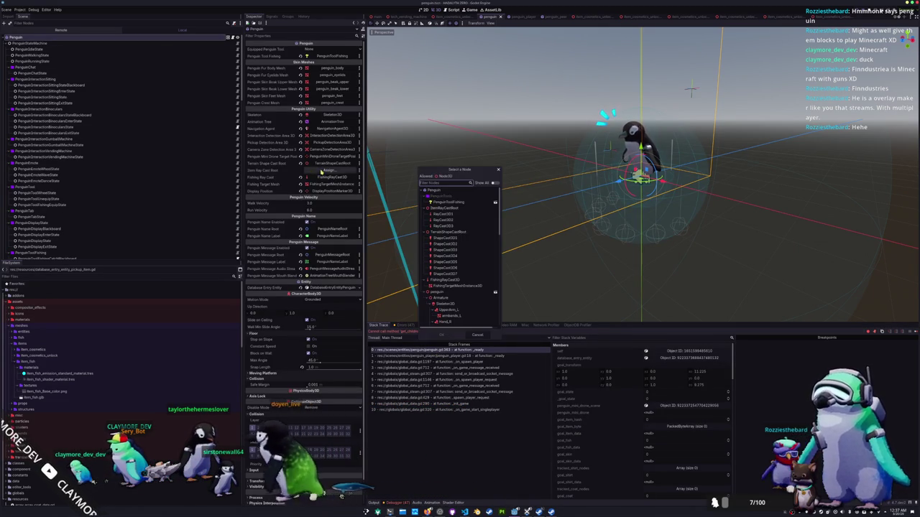
double_click(442, 208)
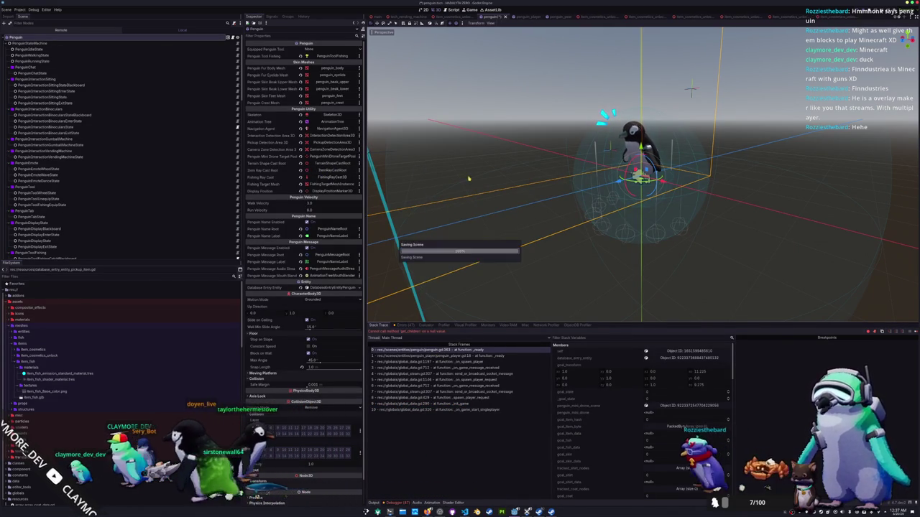
scroll(75, 115, down, 10)
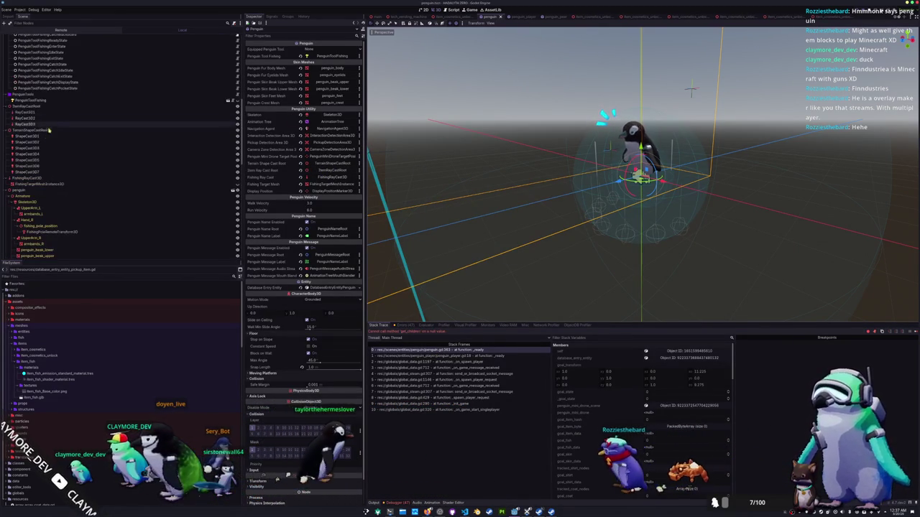
Step: Enable the three zone RayCast3D nodes in penguin_player, then stop and rerun the game
click(55, 117)
shift+click(79, 124)
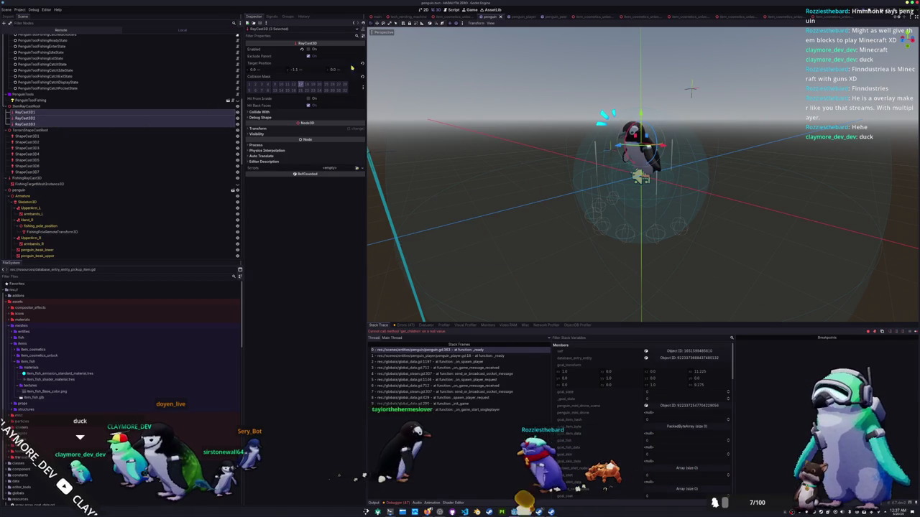
click(522, 16)
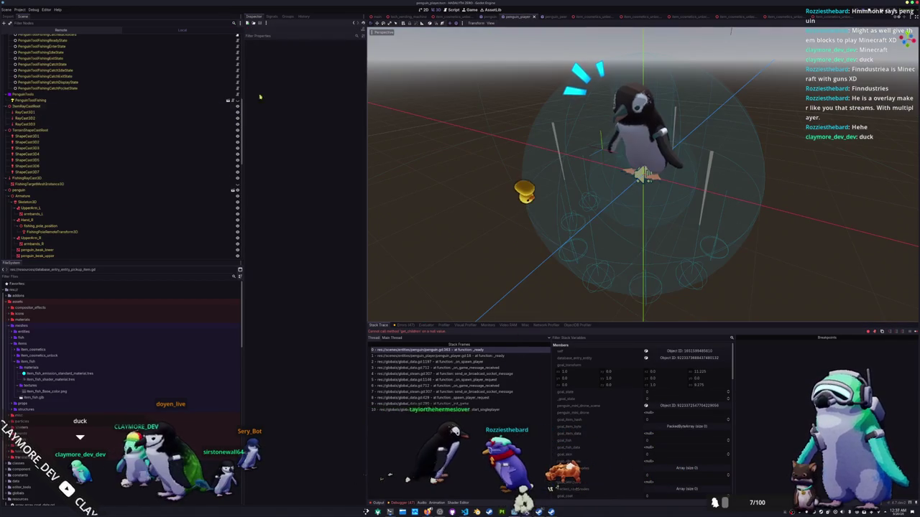
shift+click(69, 124)
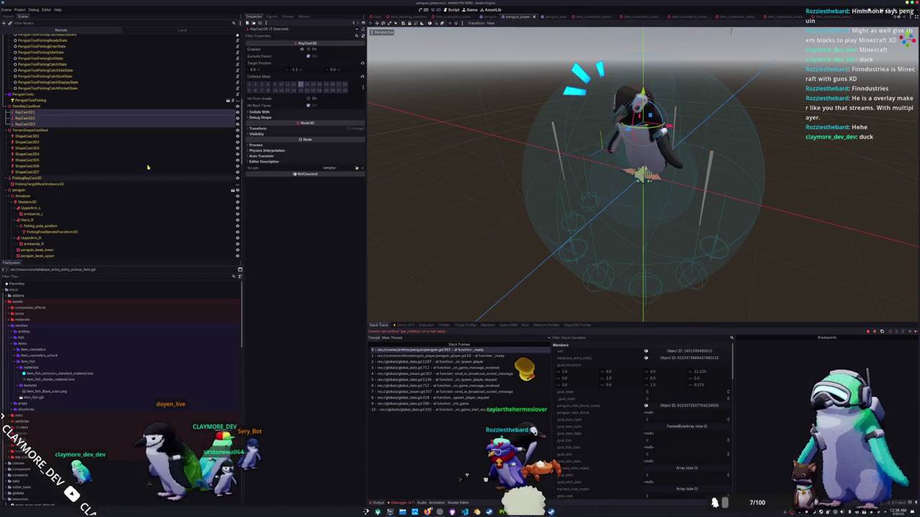
click(308, 49)
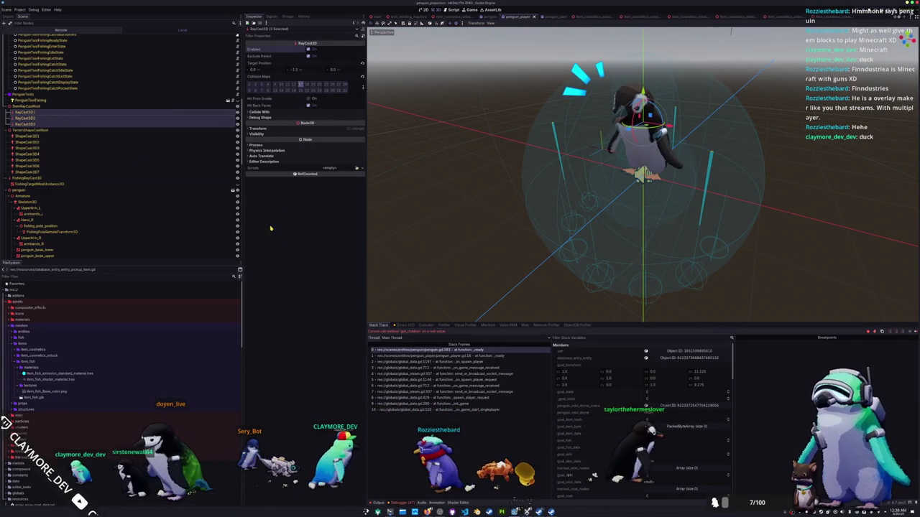
click(176, 113)
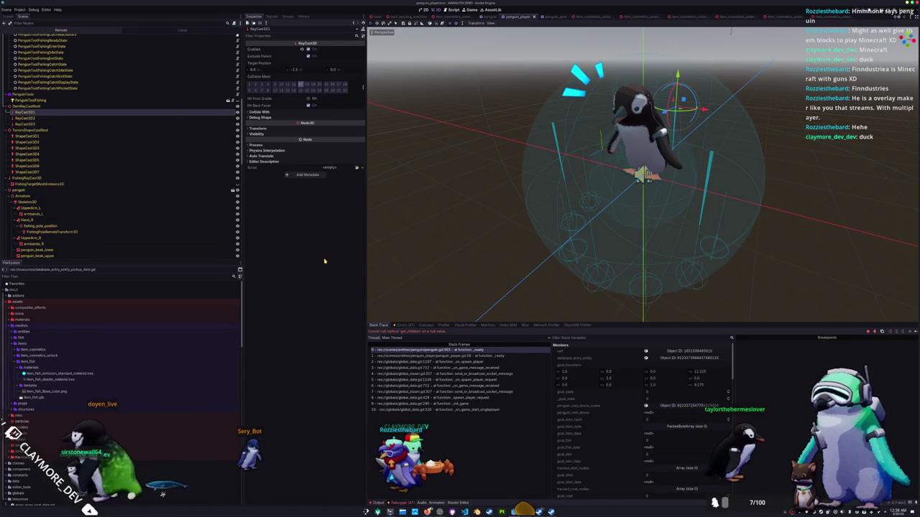
key(F8)
key(F5)
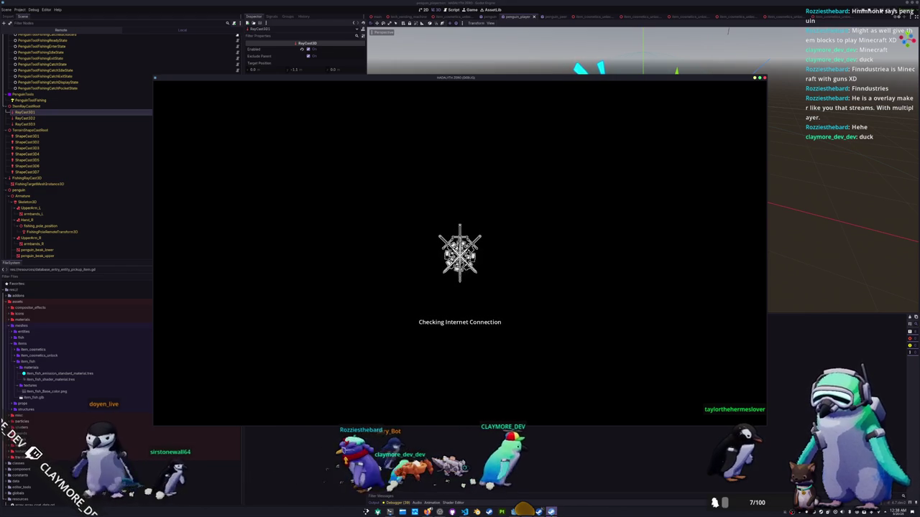
Step: Wait for the relaunched game to load into the town with the penguin spawned
mouse_move(550, 512)
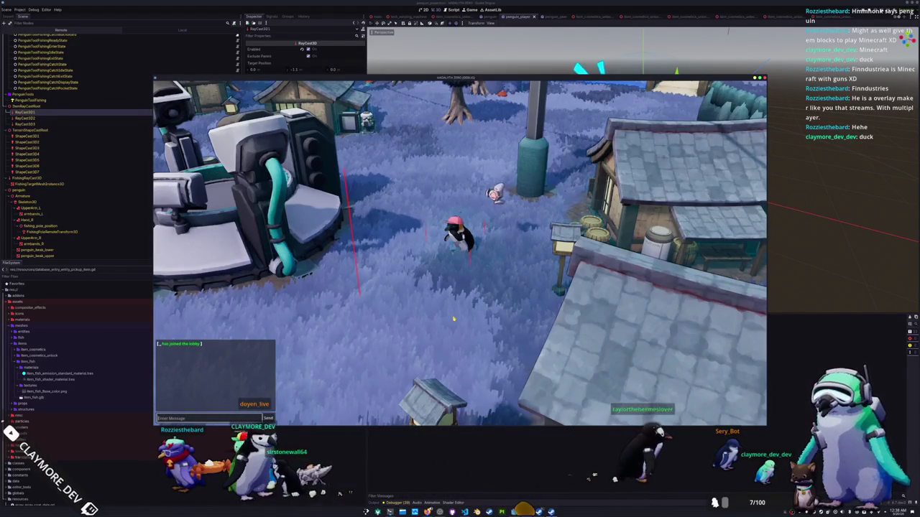
Step: Drop a Random Skin crate from the inventory beside the penguin
key(i)
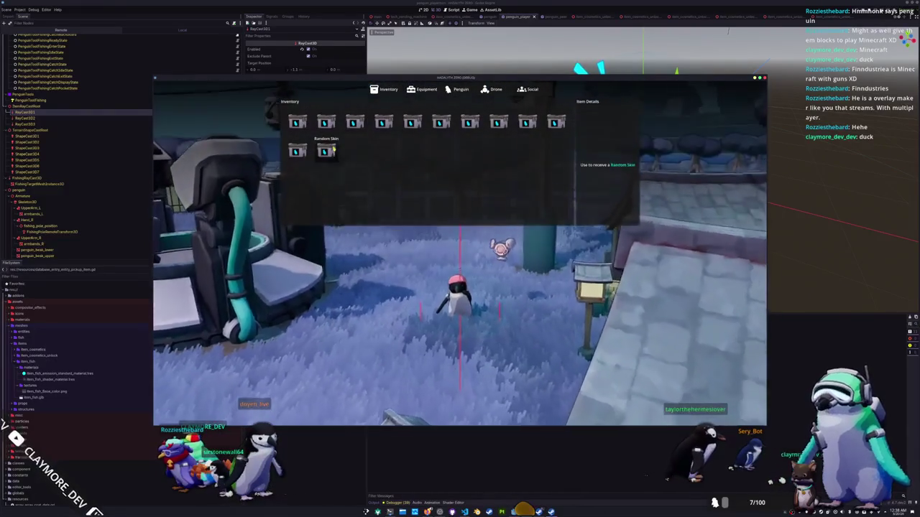
click(326, 151)
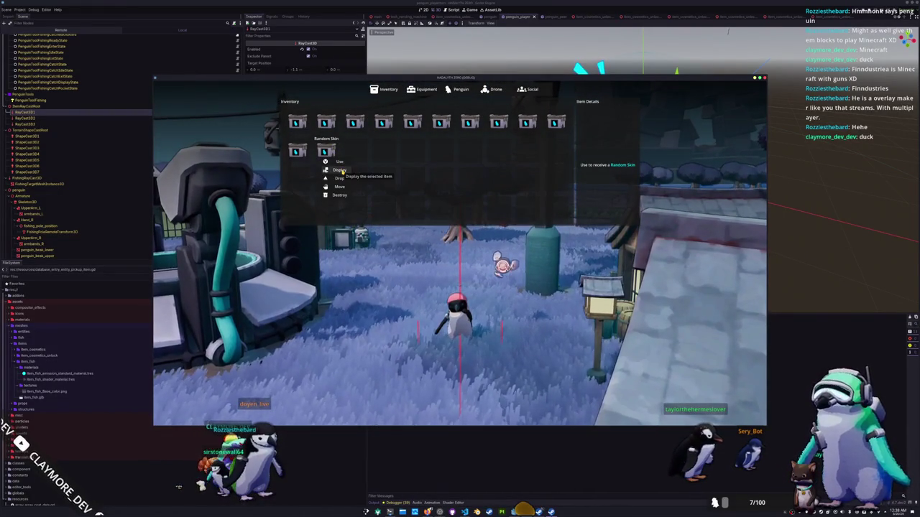
key(i)
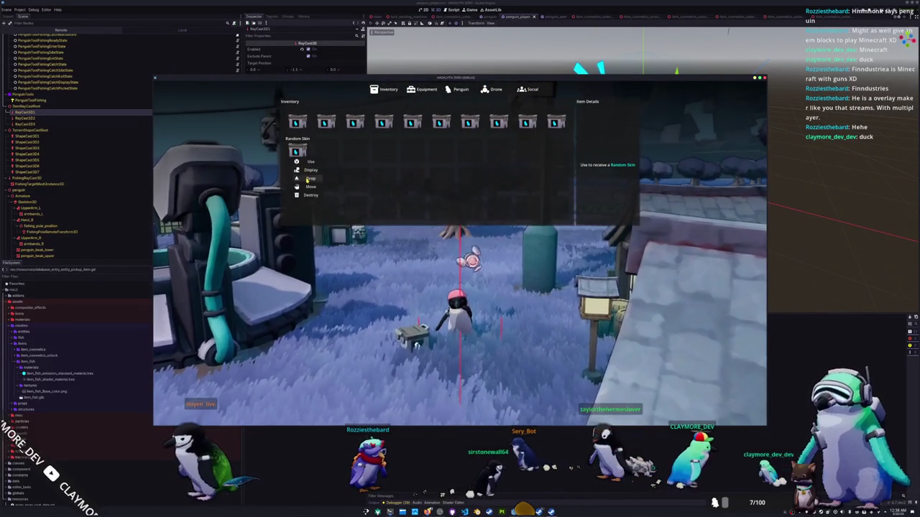
click(309, 178)
key(Tab)
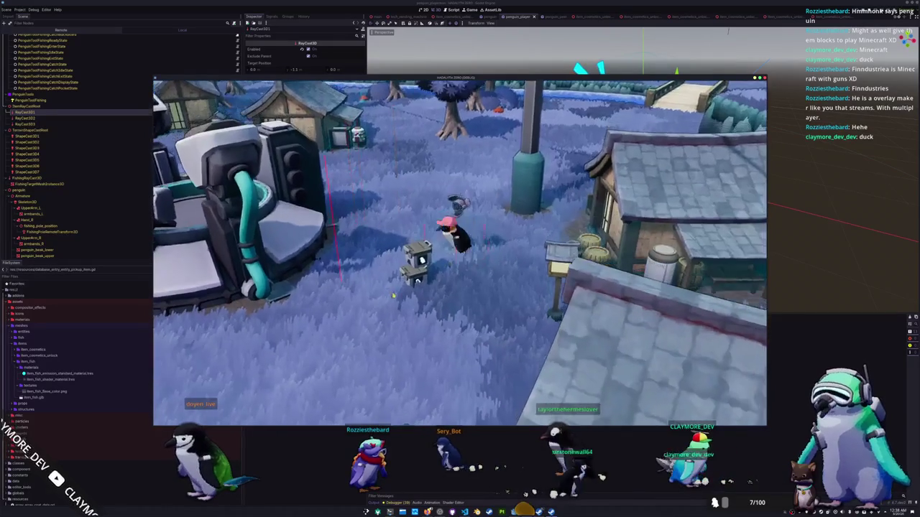
key(Tab)
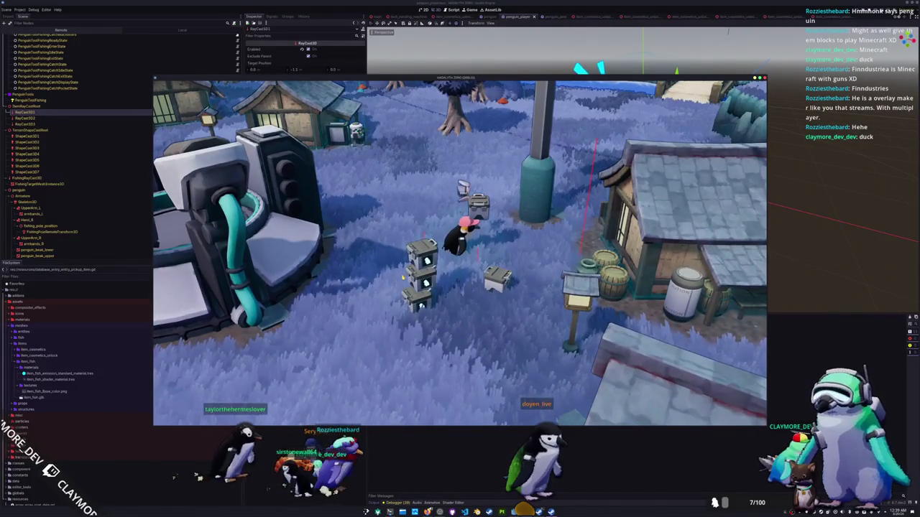
Step: Walk the penguin around the stacked crates, then bring penguin.gd up beside the game
key(w)
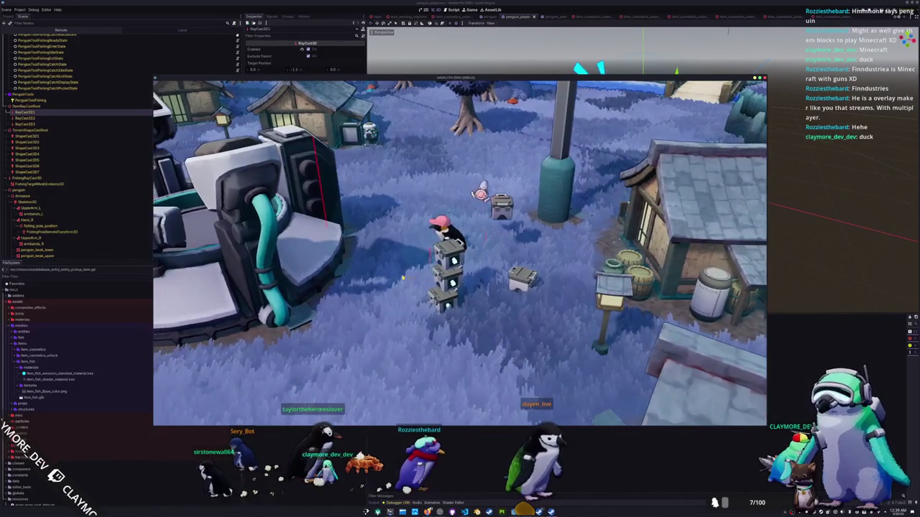
key(d)
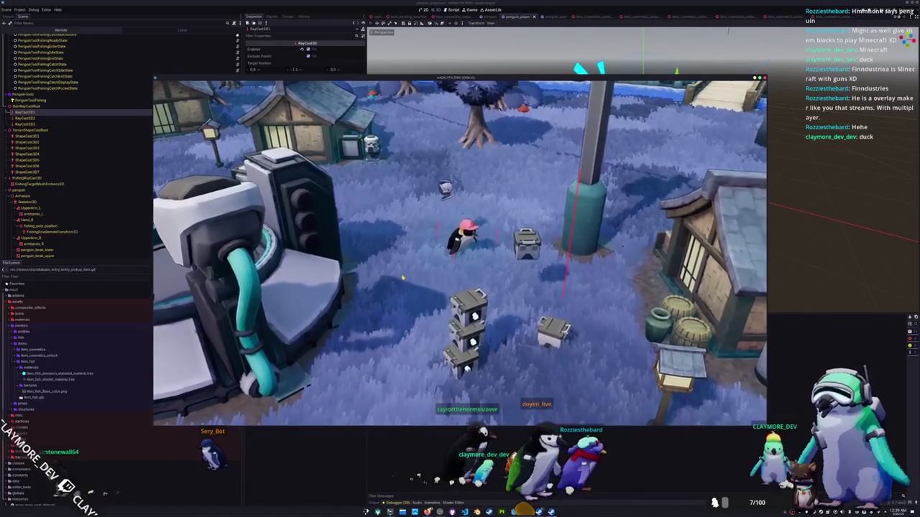
key(alt+Tab)
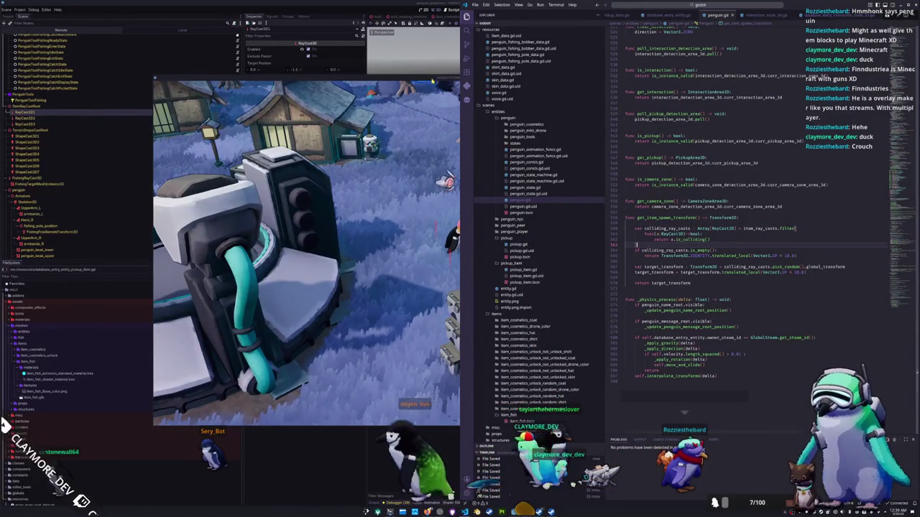
Step: Open pickup.gd and inspect _apply_gravity and its call in _physics_process
key(alt+Tab)
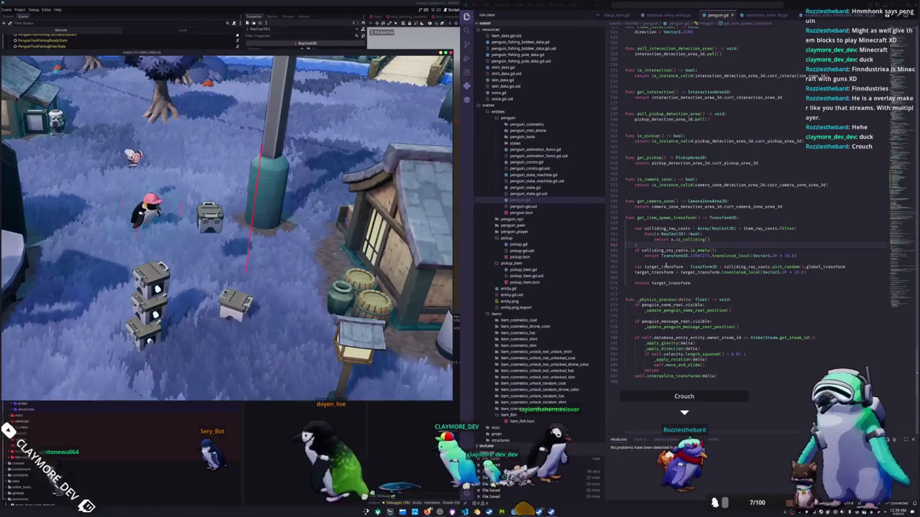
click(651, 262)
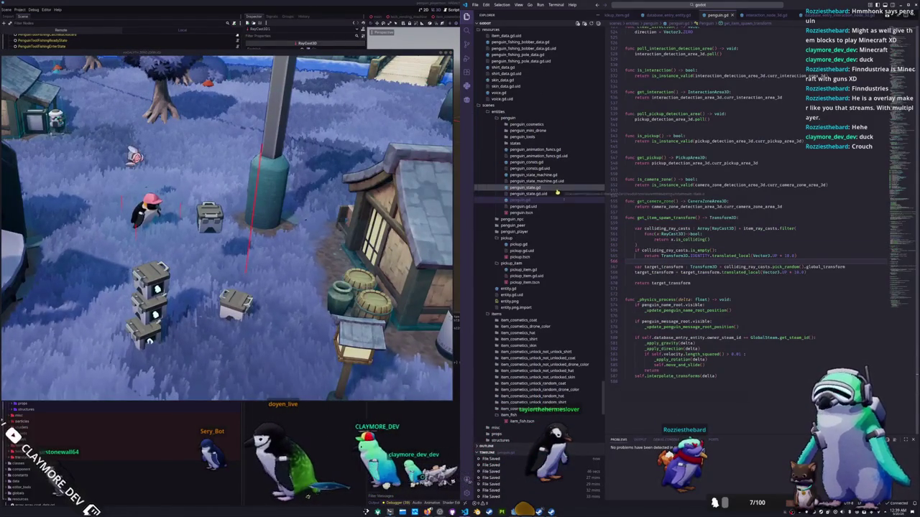
click(567, 269)
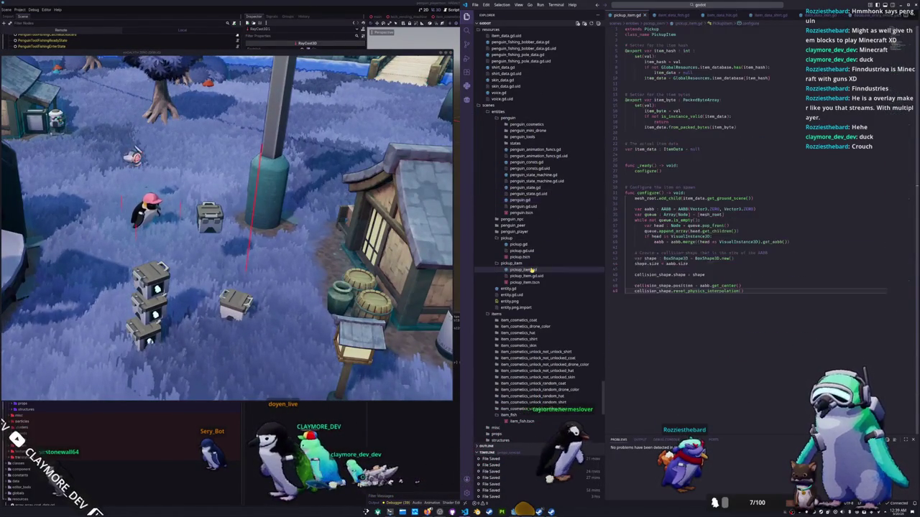
click(569, 245)
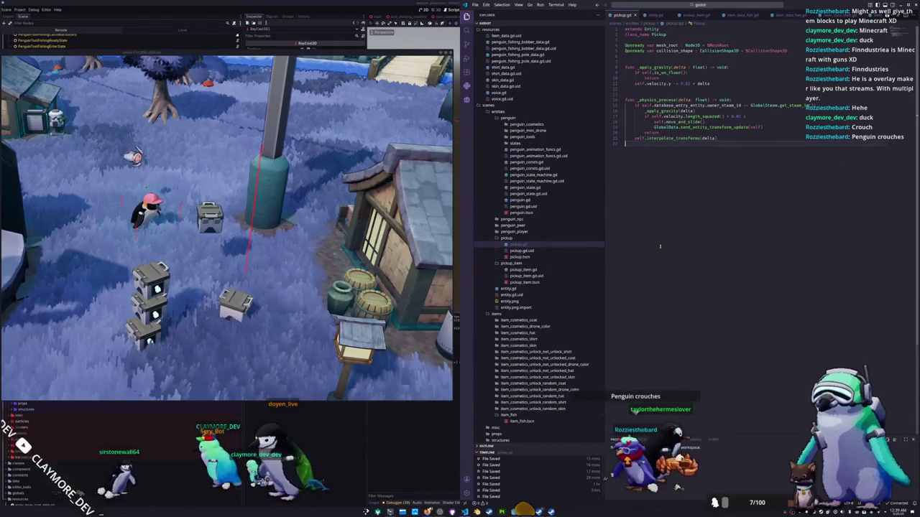
click(679, 133)
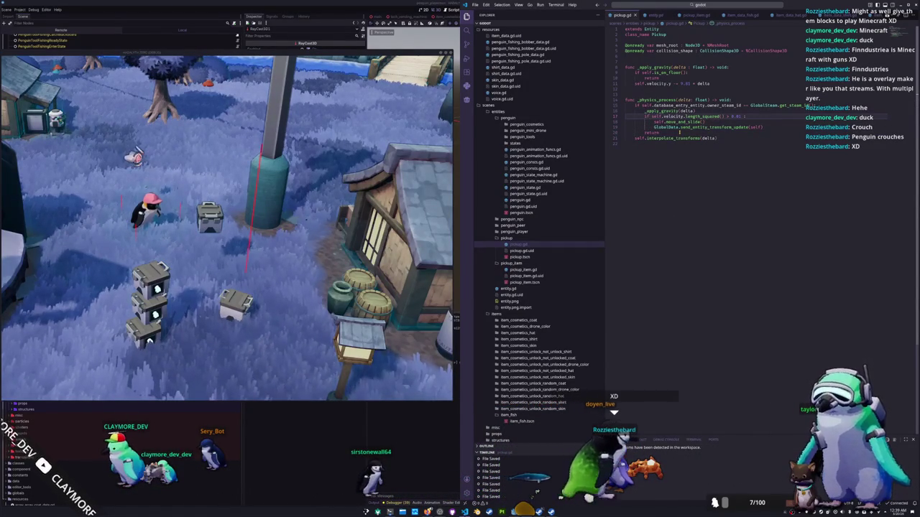
click(661, 110)
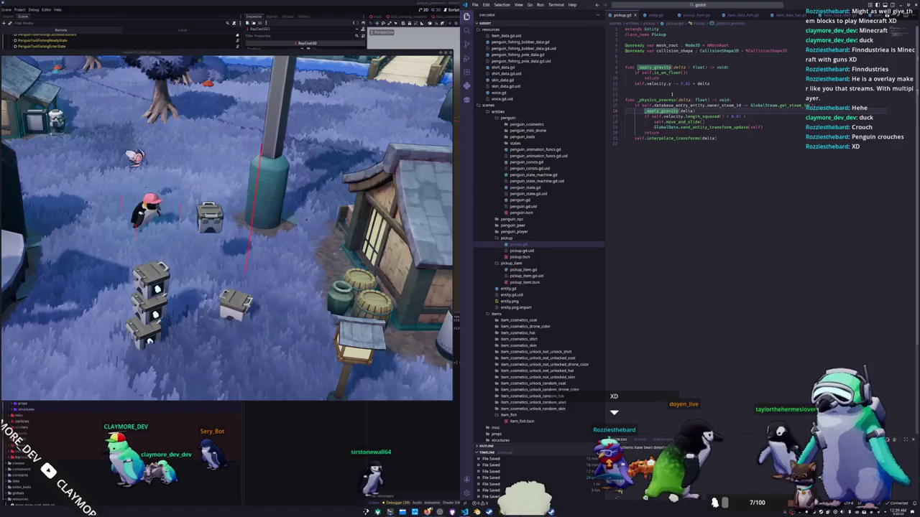
click(645, 72)
key(Down)
click(657, 111)
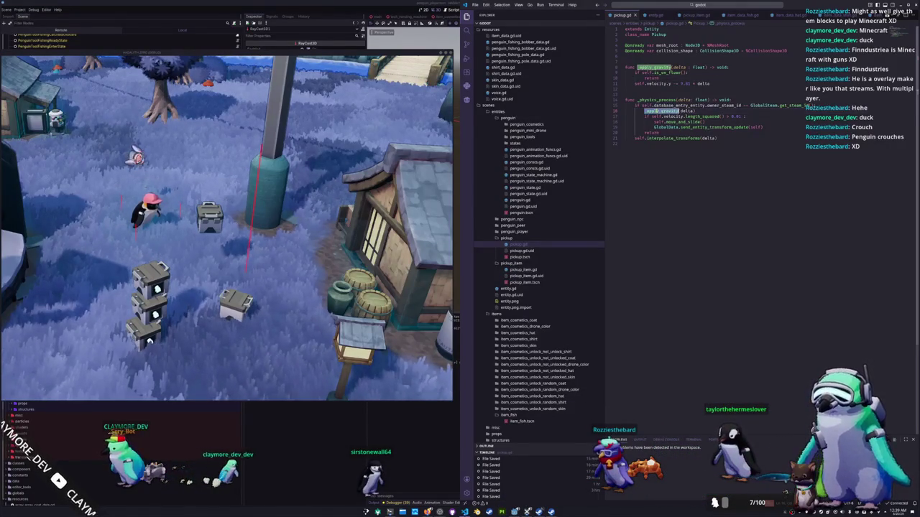
click(673, 79)
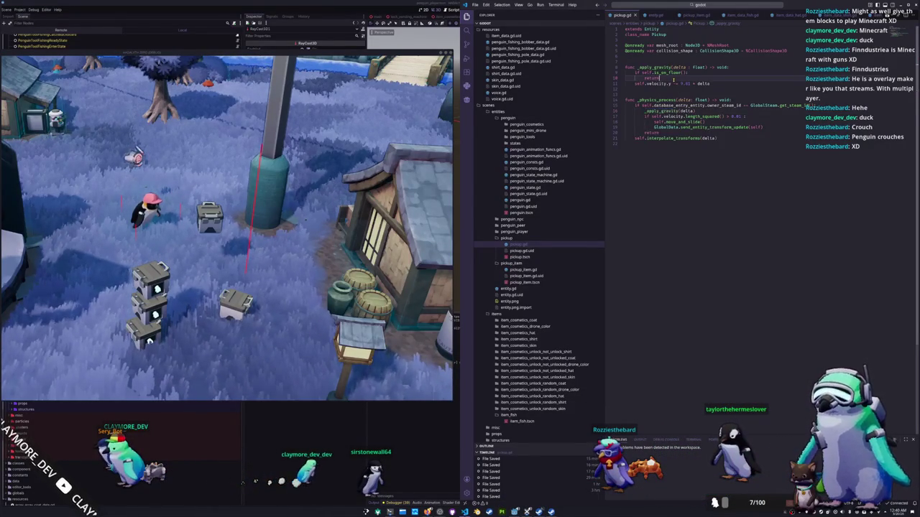
key(Return)
text(print()
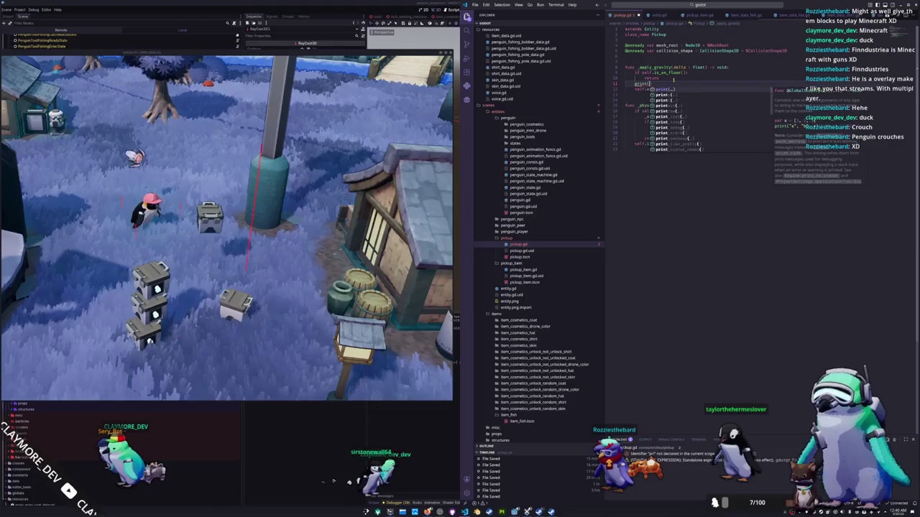
text("Applying)
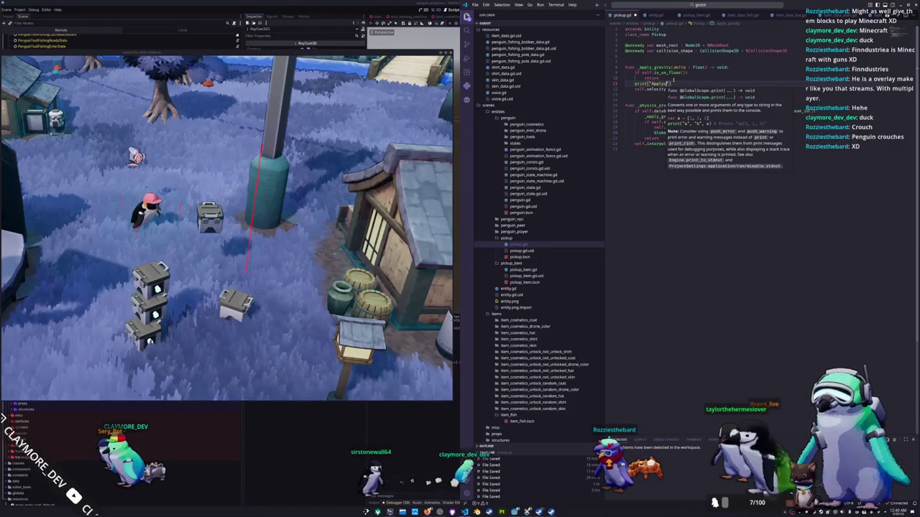
text( gravity)
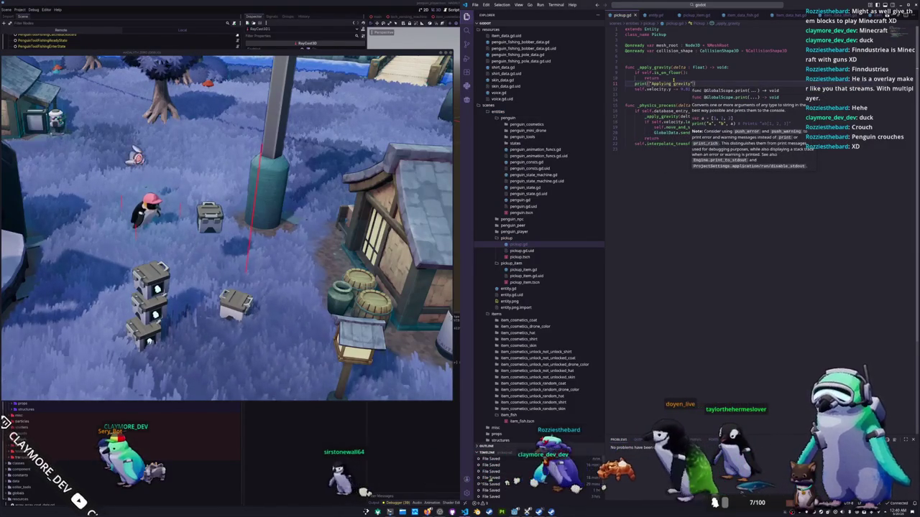
key(shift+Home)
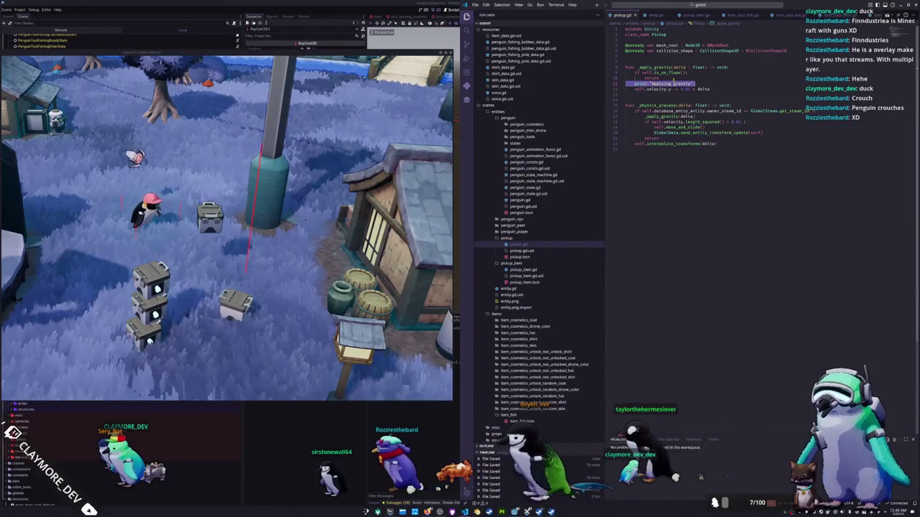
key(BackSpace)
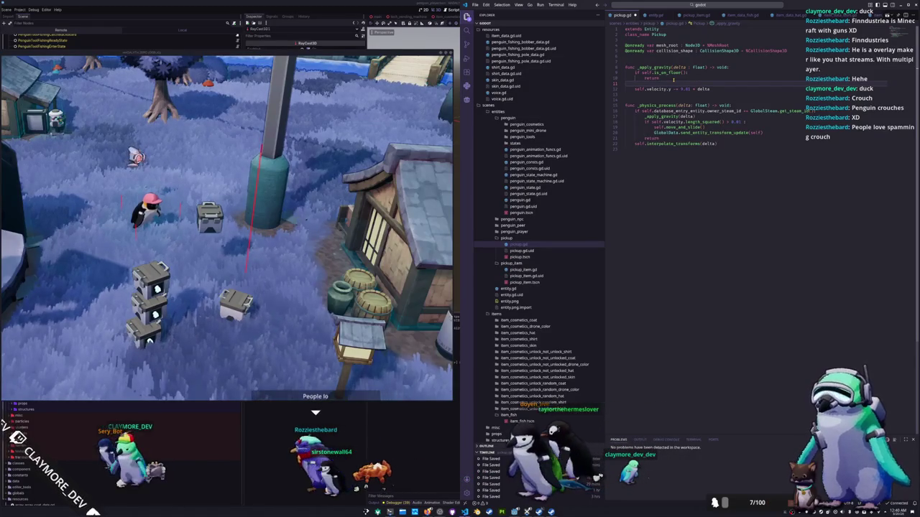
key(BackSpace)
key(Down)
key(Down)
key(Down)
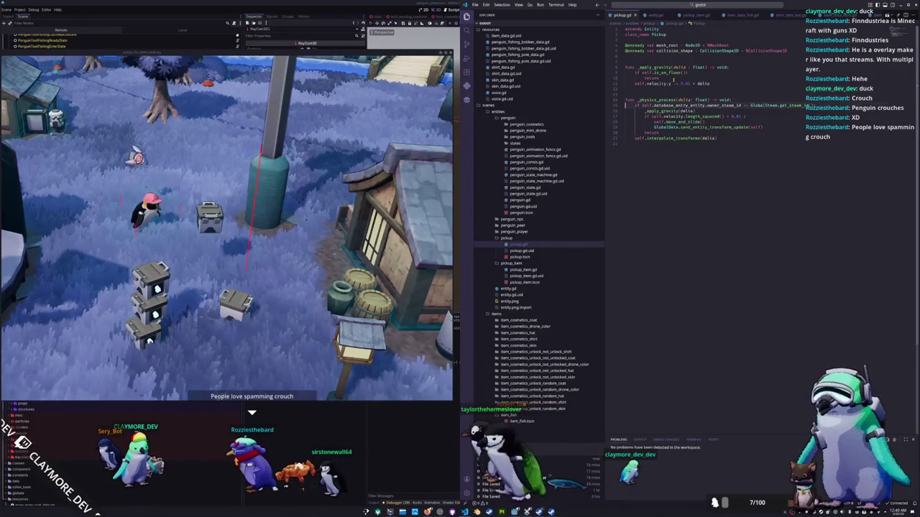
key(Down)
key(Down)
key(Down)
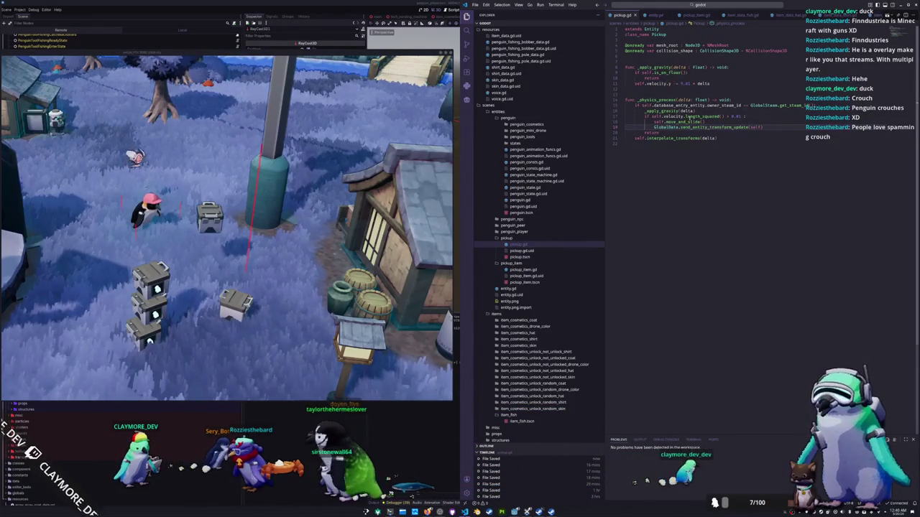
mouse_move(688, 122)
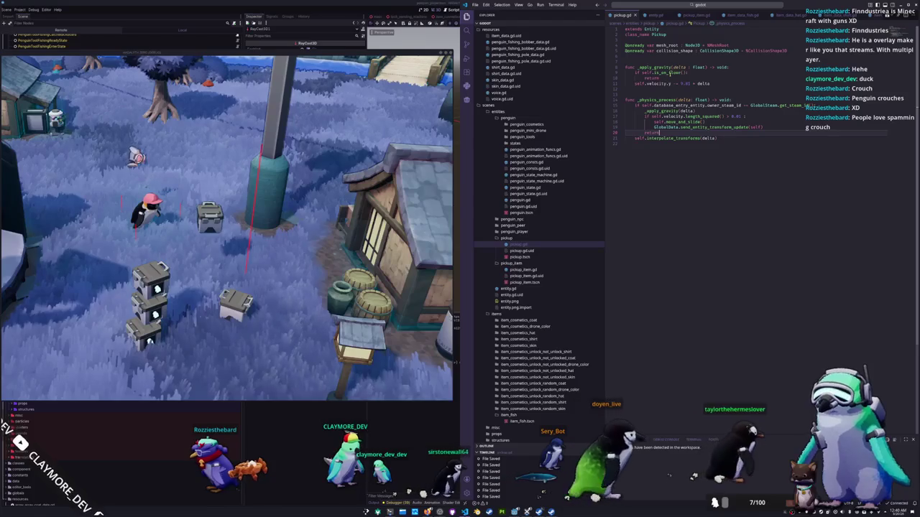
mouse_move(672, 73)
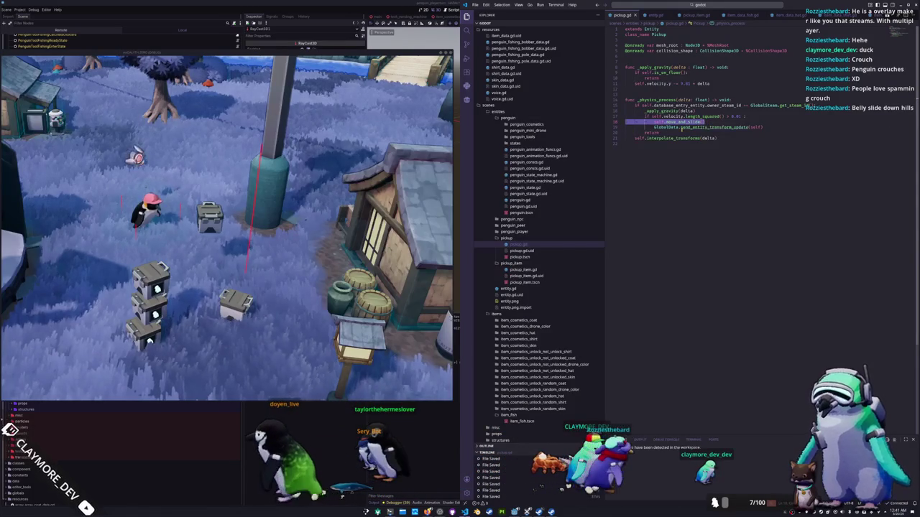
key(ctrl+x)
Step: Move self.move_and_slide() above the velocity check in pickup.gd and dedent it
key(Up)
key(Up)
key(End)
key(Return)
key(ctrl+v)
key(shift+Tab)
key(Down)
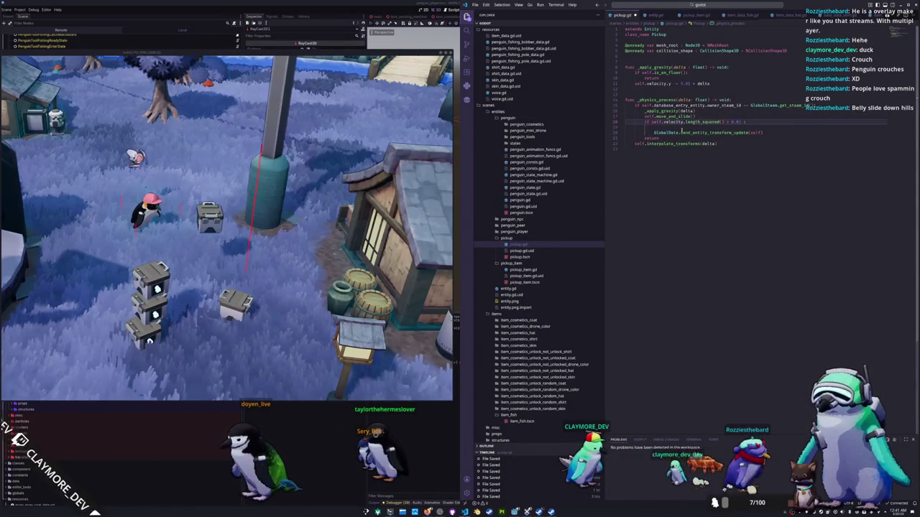
Step: Walk the penguin over to the crates and maximize the game window to watch them
click(341, 234)
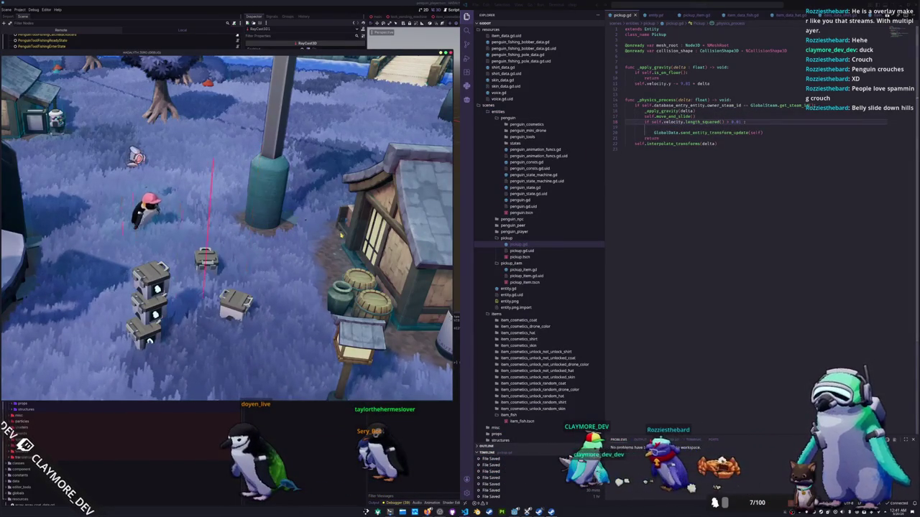
key(s)
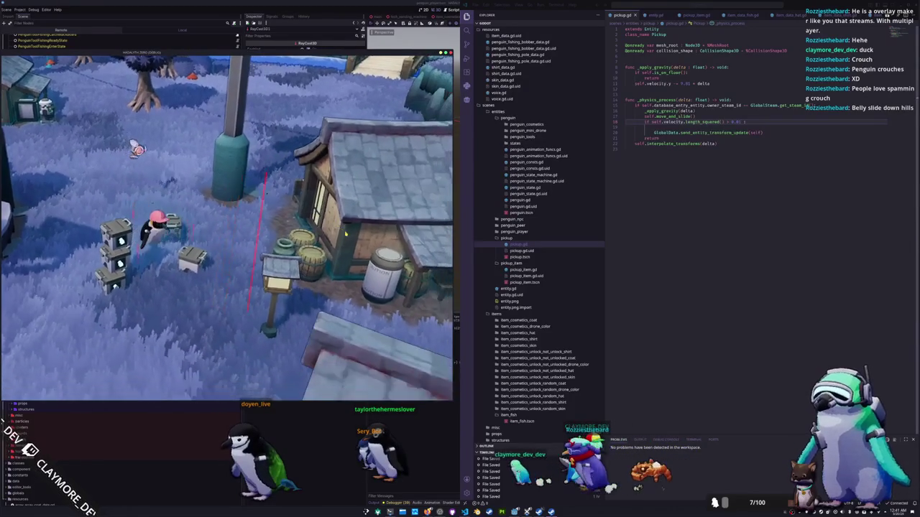
key(s)
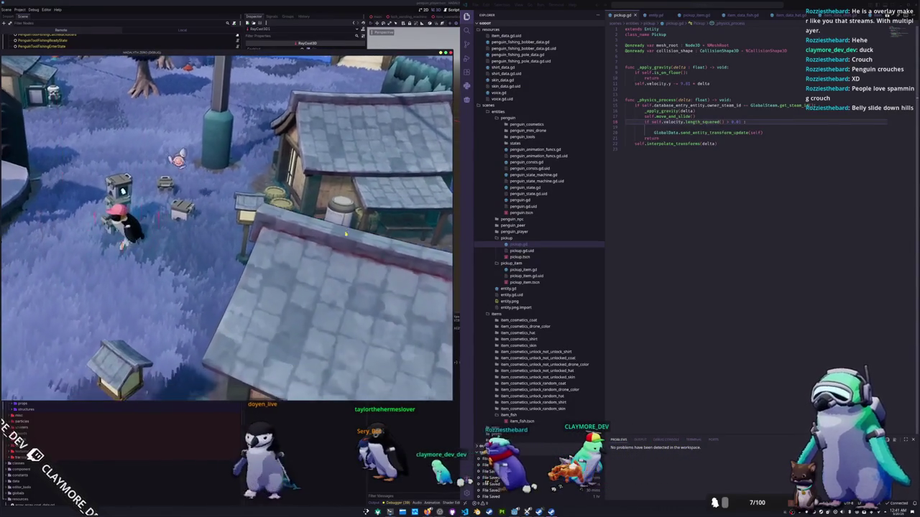
key(w)
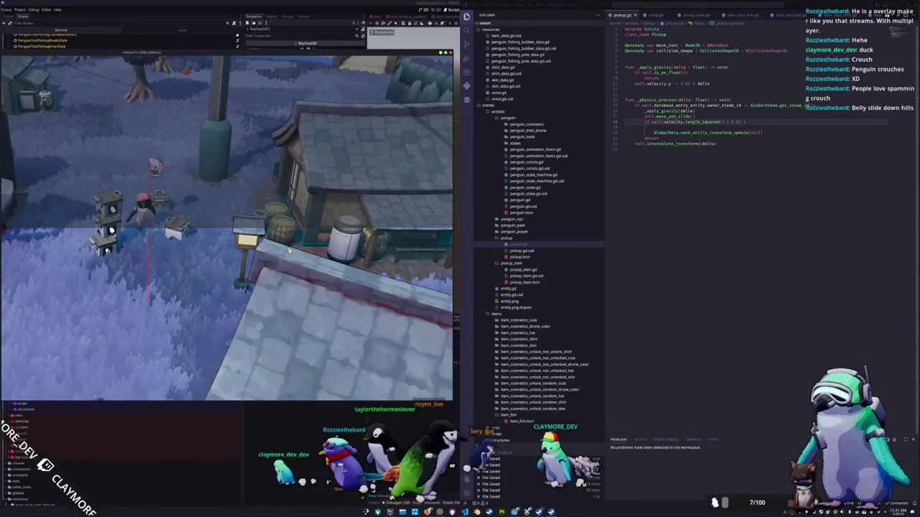
double_click(251, 52)
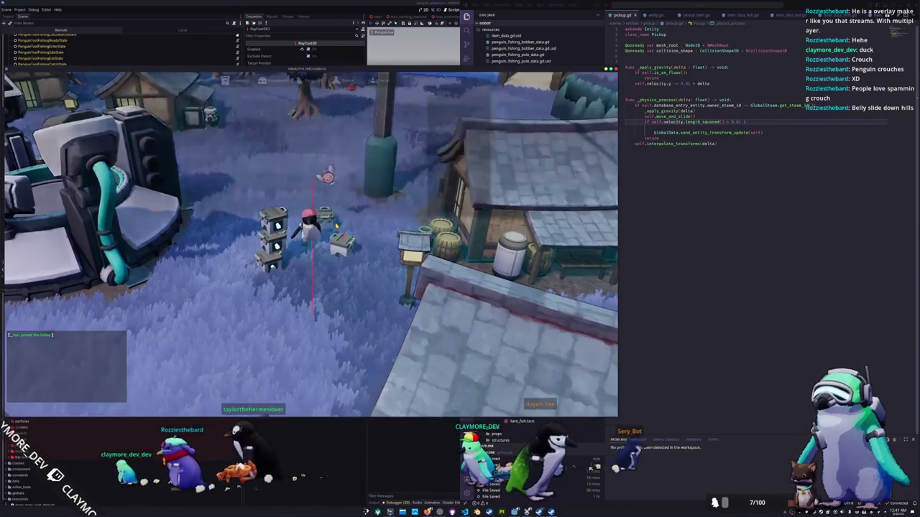
Step: Drop a Random Skin crate from the inventory onto the ground near the penguin
key(Tab)
right_click(321, 113)
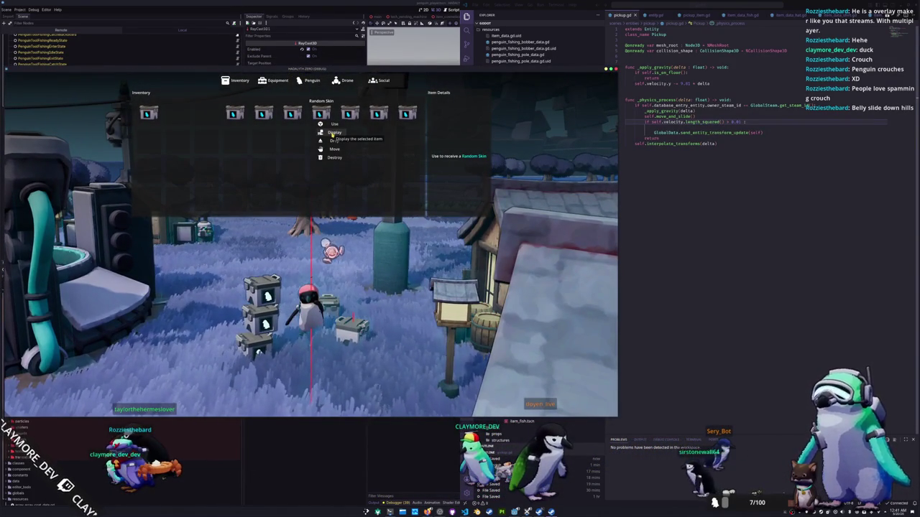
click(334, 133)
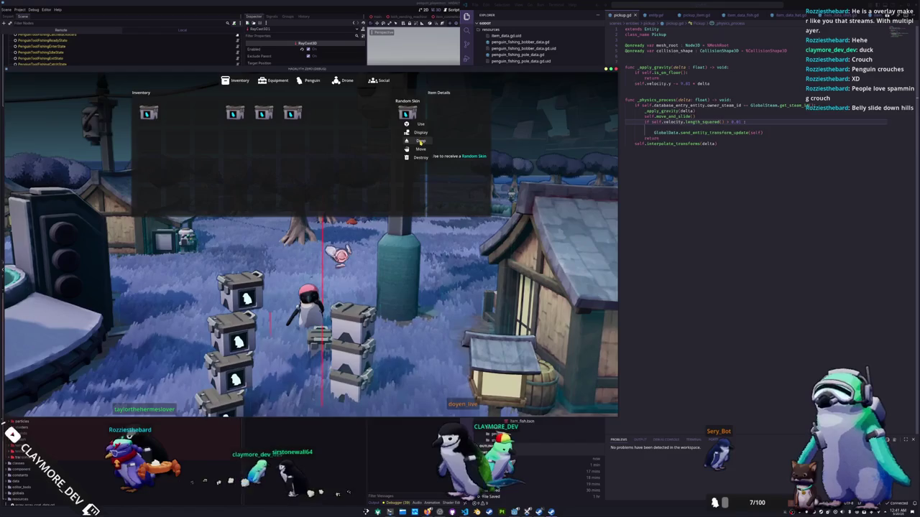
key(Escape)
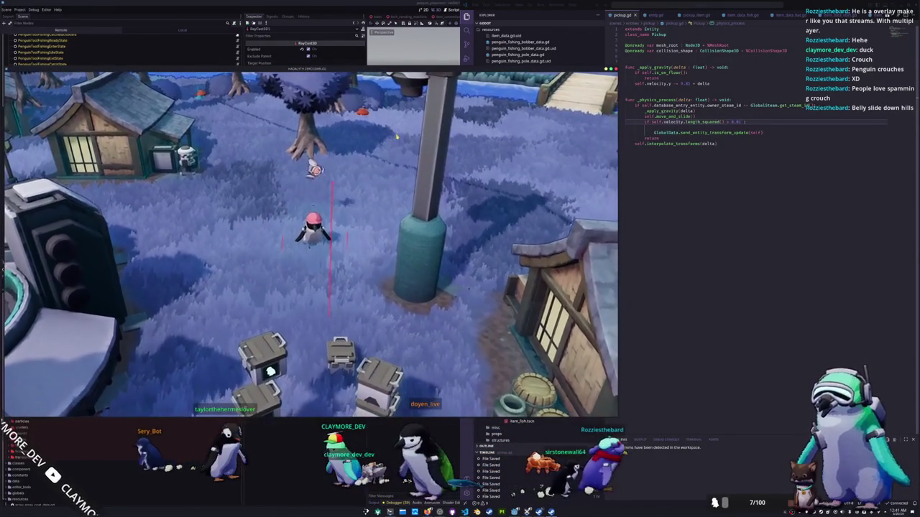
Step: Bring up a Random Skin item's actions, then walk the penguin across the grass toward the water
key(Tab)
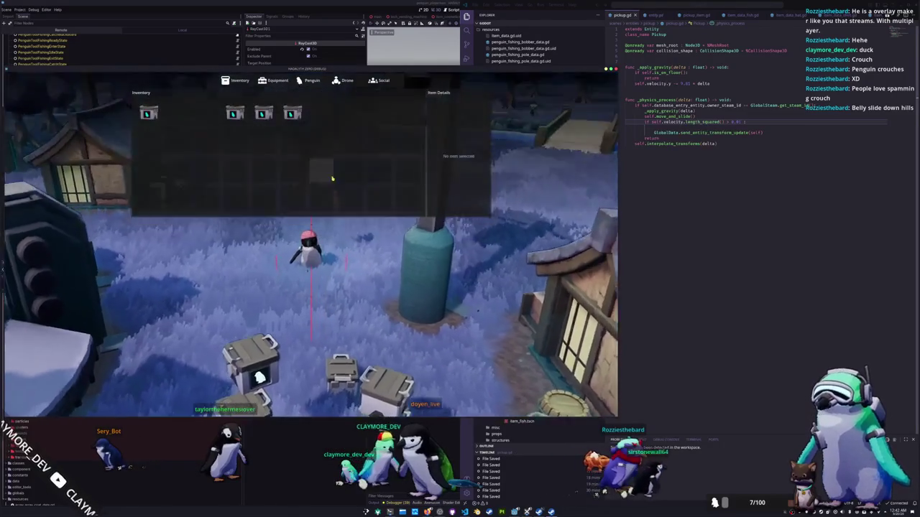
right_click(292, 114)
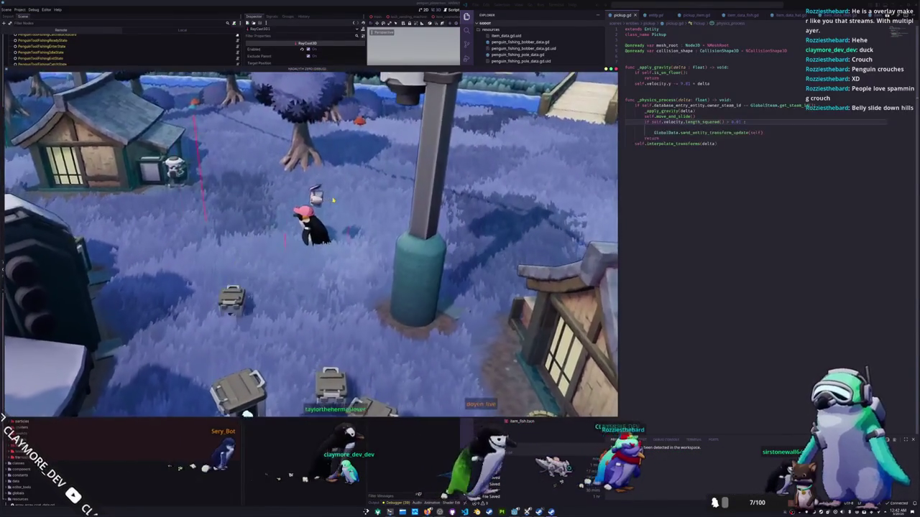
key(a)
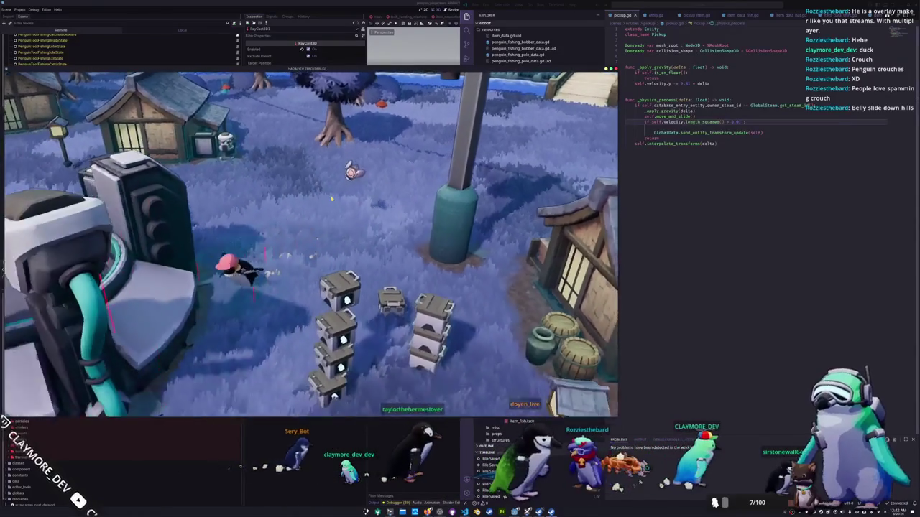
key(s)
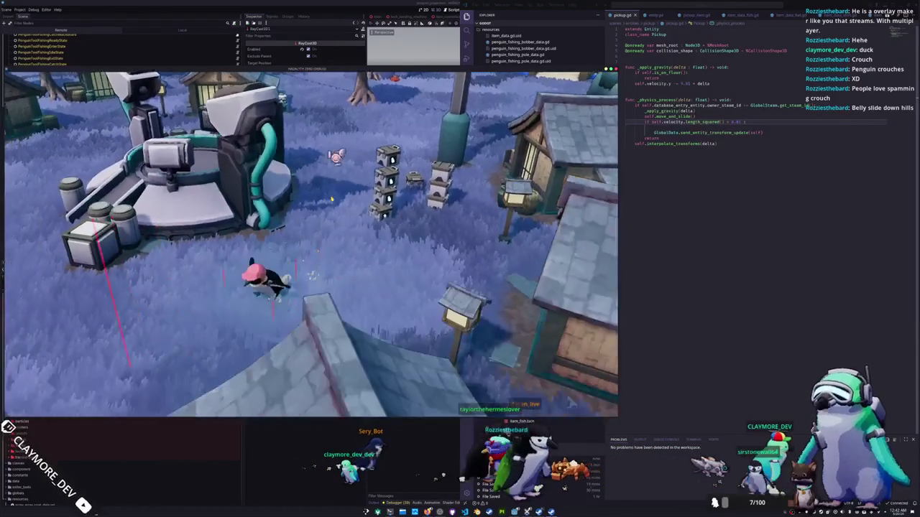
key(a)
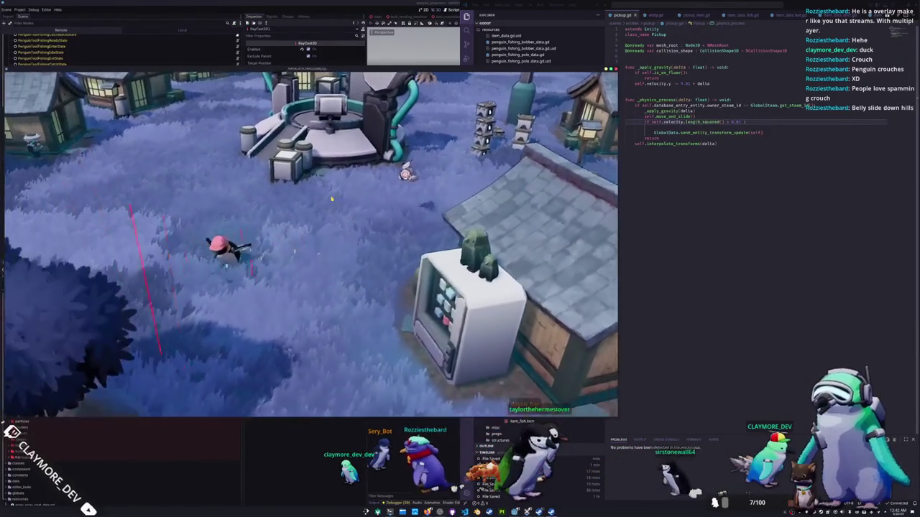
key(s)
key(a)
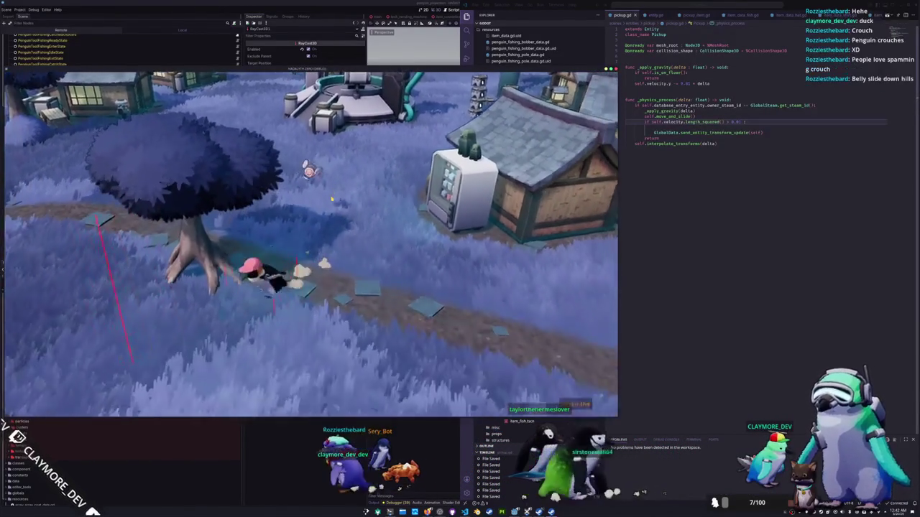
key(d)
key(w)
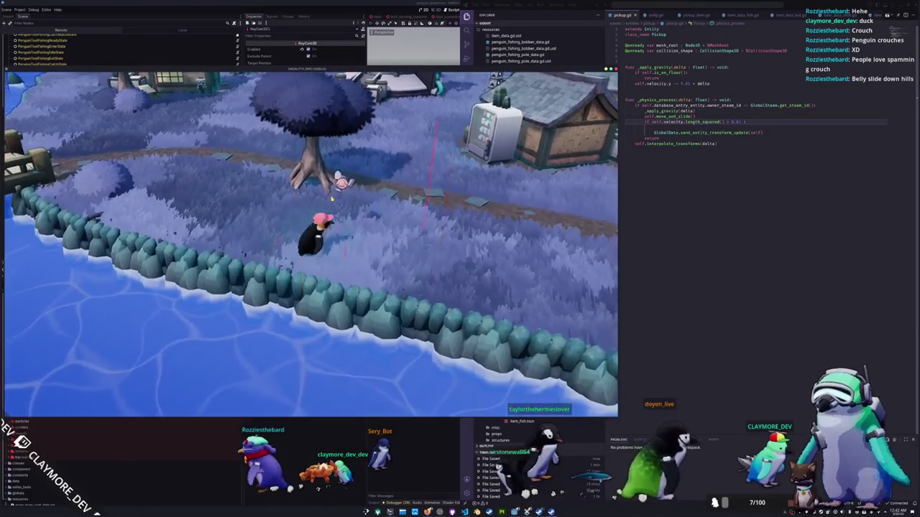
Step: Drop a Random Skin crate from the inventory into the world
key(Tab)
key(w)
right_click(263, 113)
click(283, 155)
key(Tab)
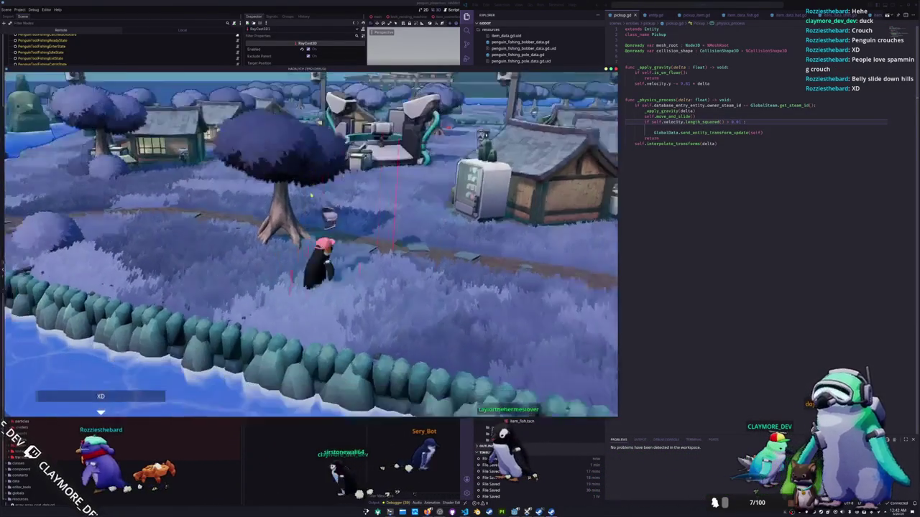
Step: Walk beside the dropped crate and check the Random Skin item's actions again
key(d)
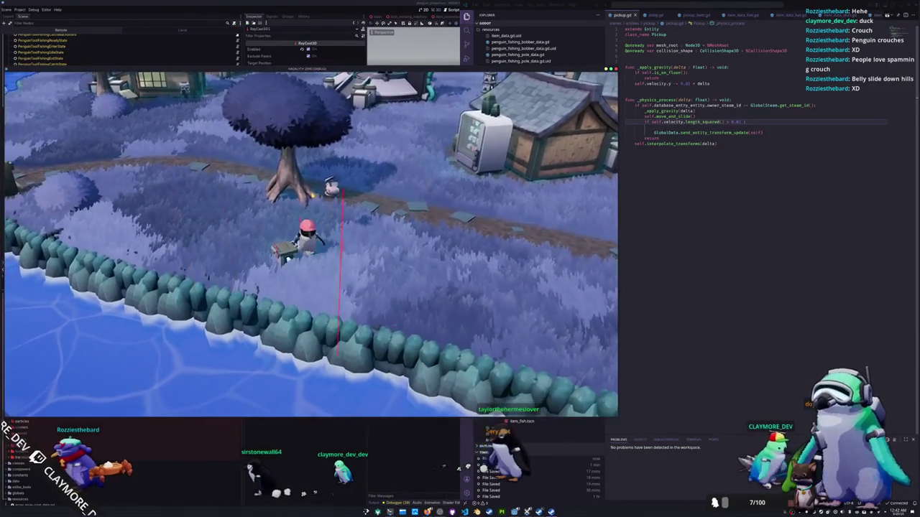
key(Tab)
right_click(234, 113)
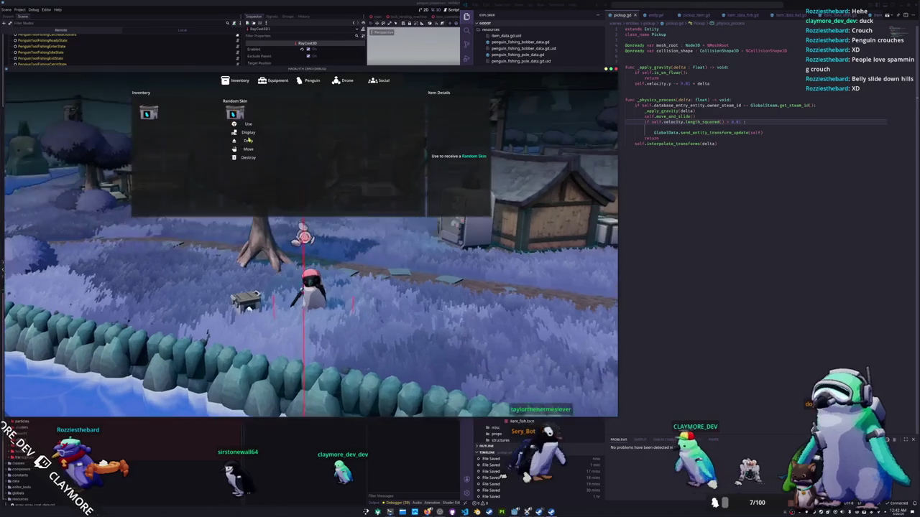
key(Tab)
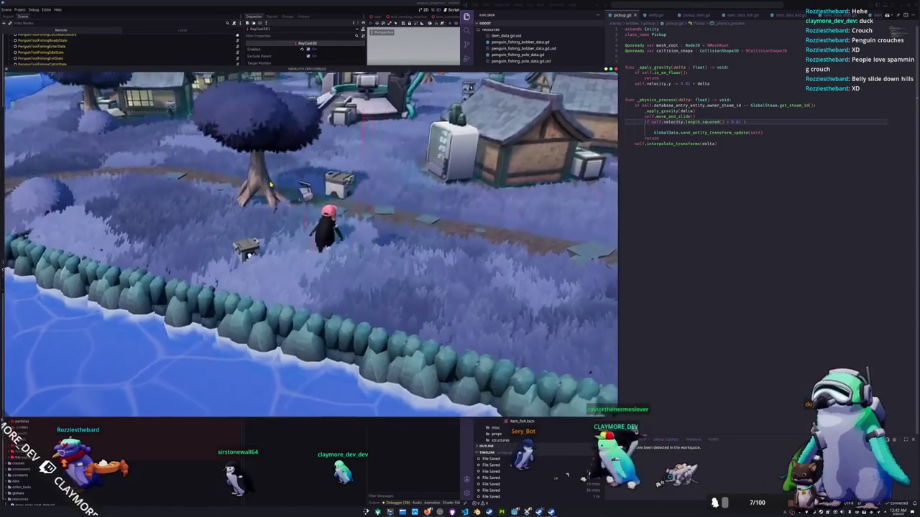
key(Tab)
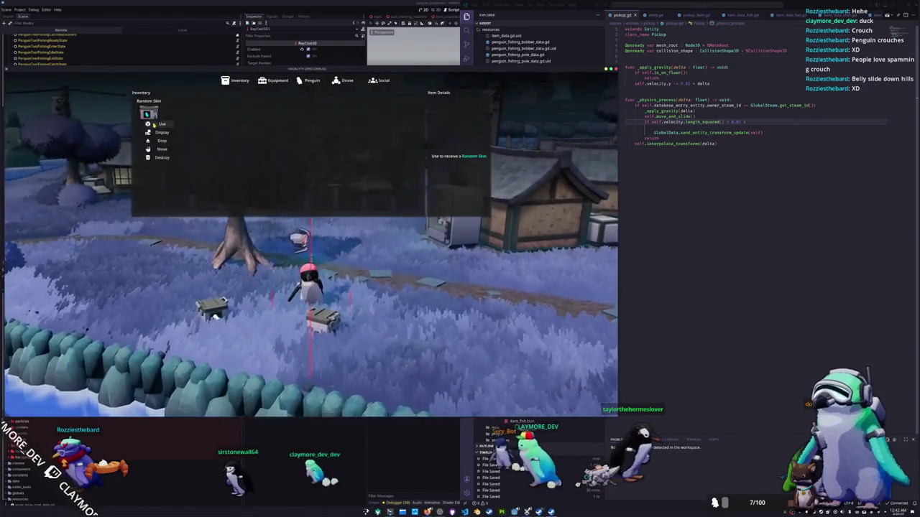
key(Tab)
key(w)
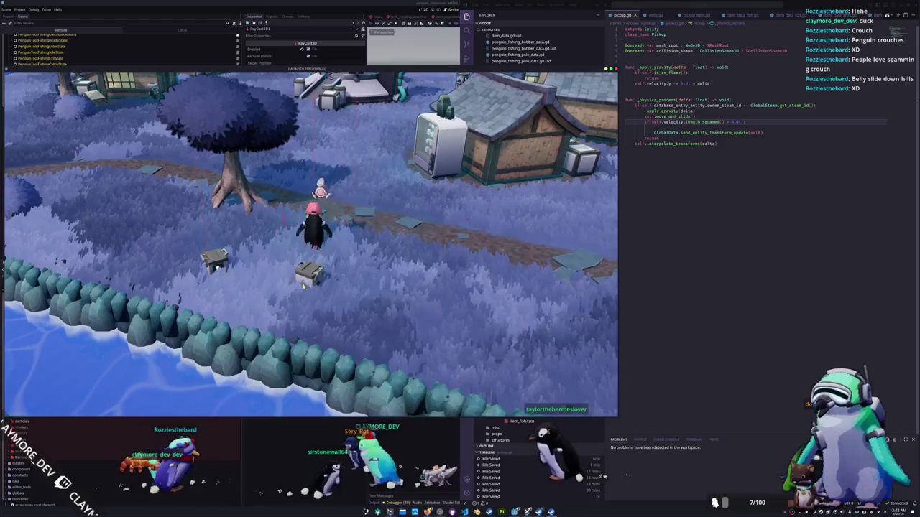
Step: Rerun the add_inventory_item console command six times to restock Random Skin items, then walk up the path
key(grave)
key(Up)
key(Return)
key(grave)
key(Up)
key(Return)
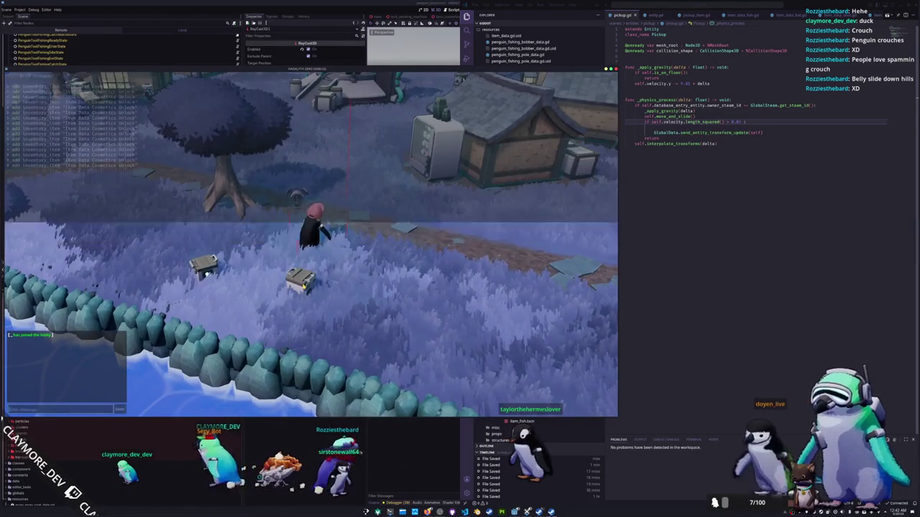
key(grave)
key(Up)
key(Return)
key(grave)
key(Up)
key(Return)
key(grave)
key(Up)
key(Return)
key(grave)
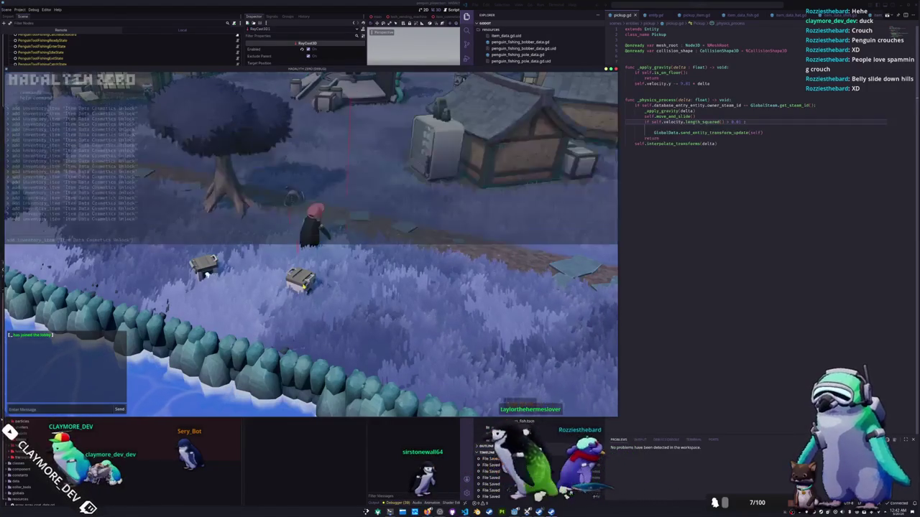
key(Up)
key(Return)
key(grave)
key(grave)
key(grave)
key(grave)
key(grave)
key(grave)
key(grave)
key(d)
key(d)
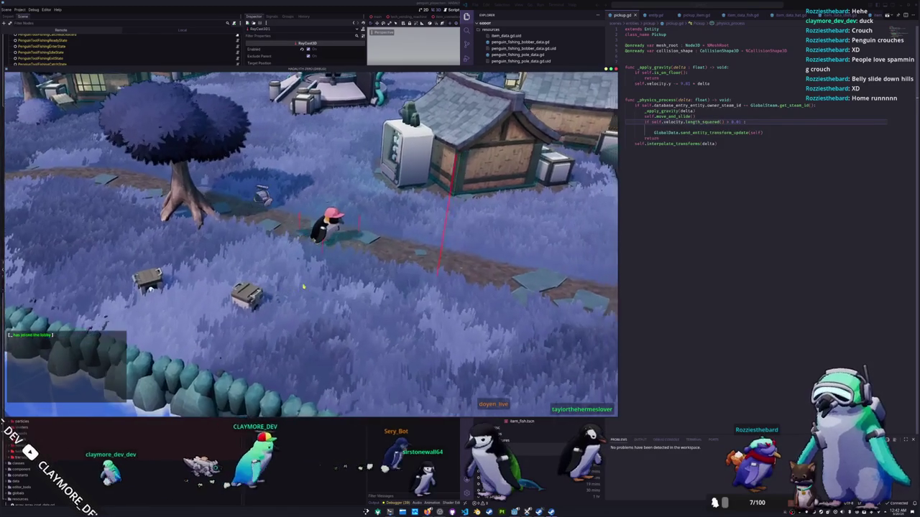
key(w)
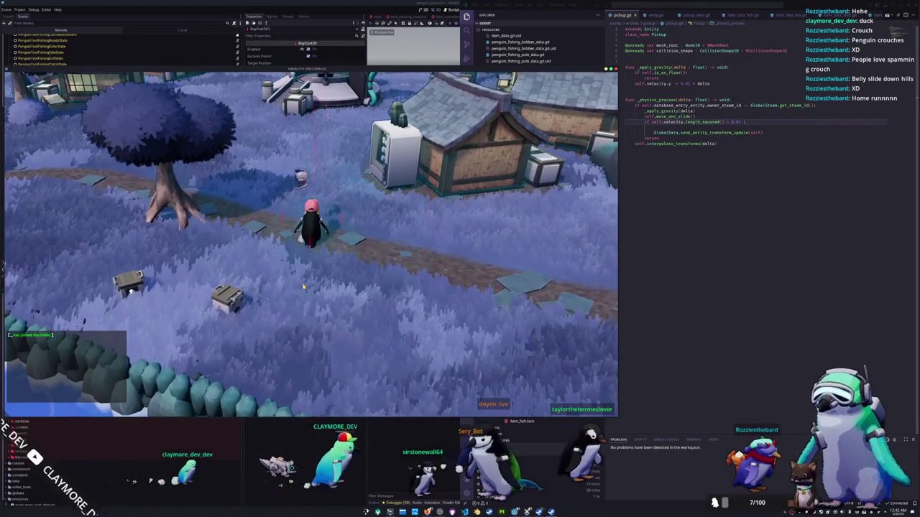
Step: Step onto the path and drop a Random Skin crate from the inventory
key(s)
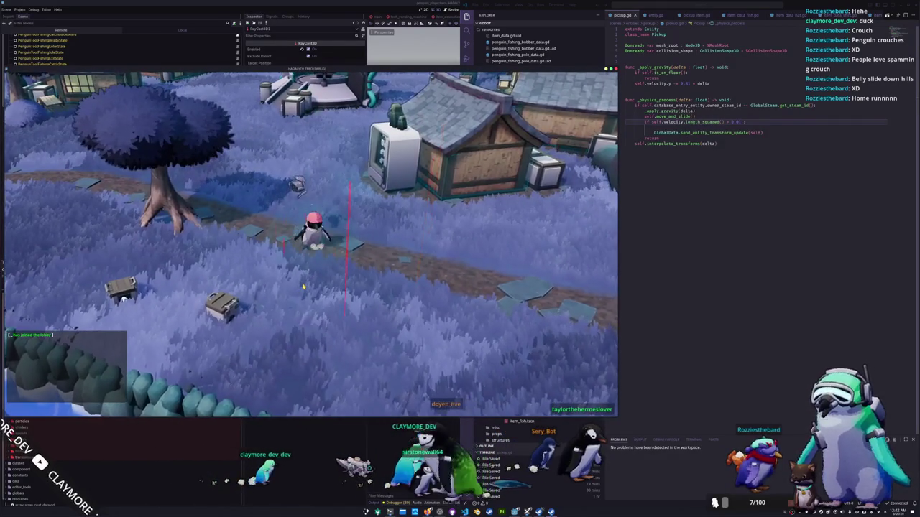
key(w)
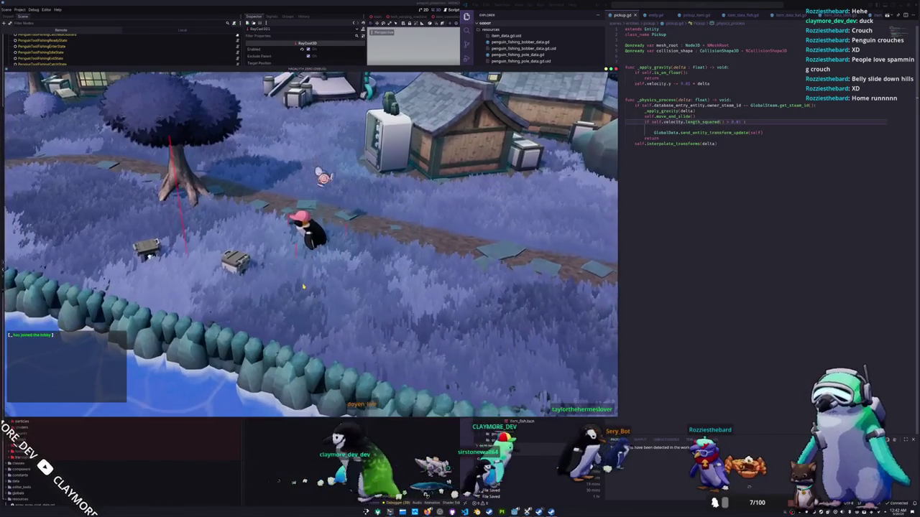
key(i)
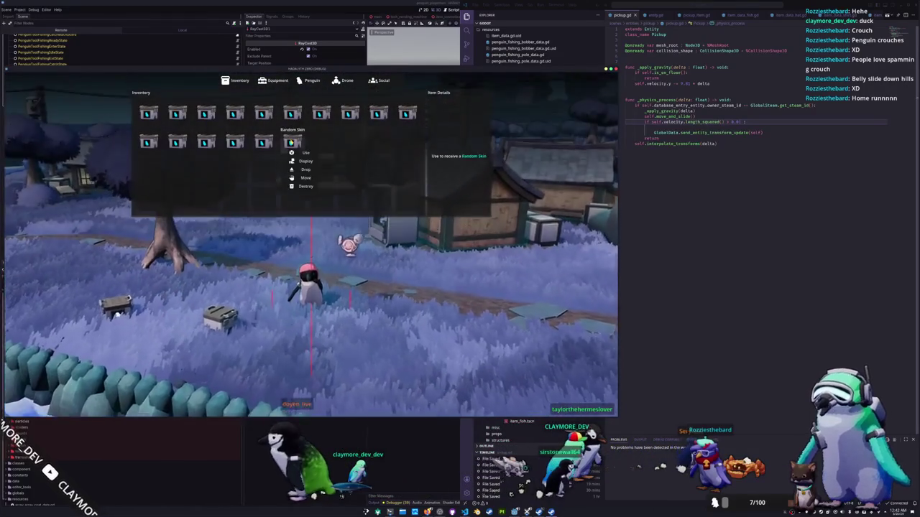
right_click(291, 144)
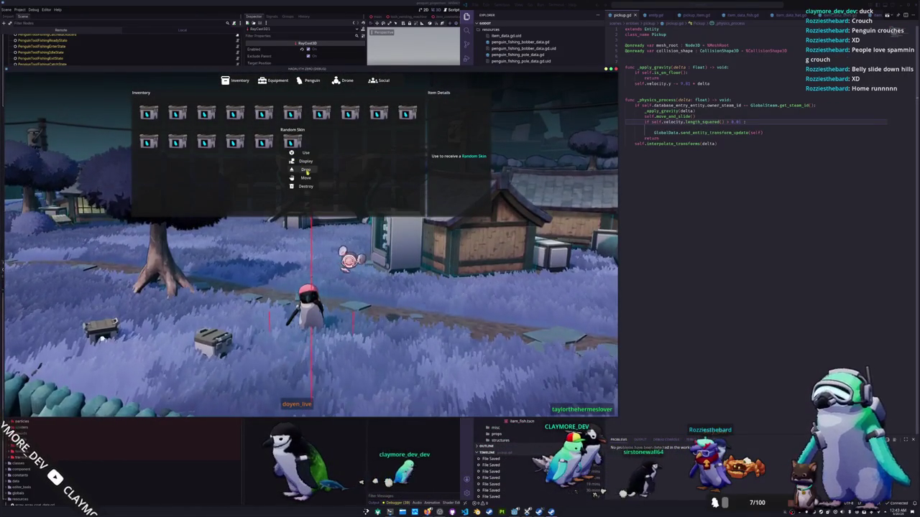
click(305, 170)
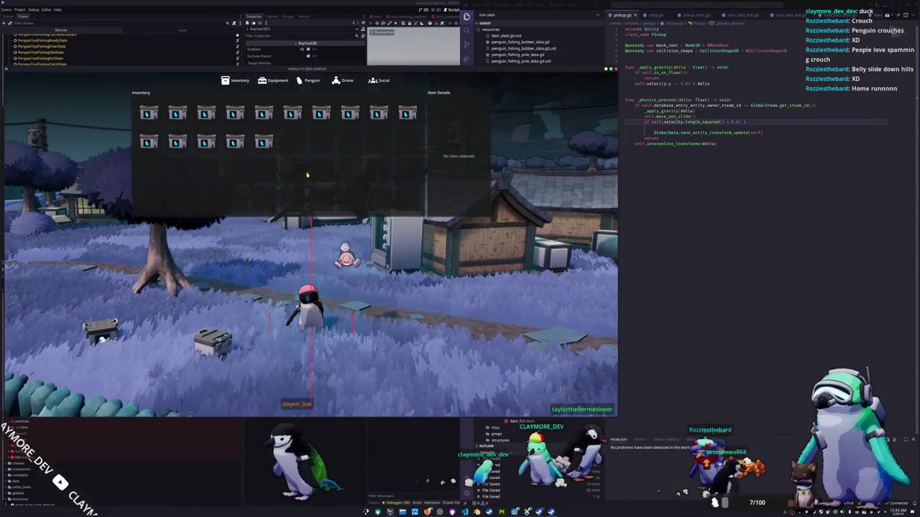
key(i)
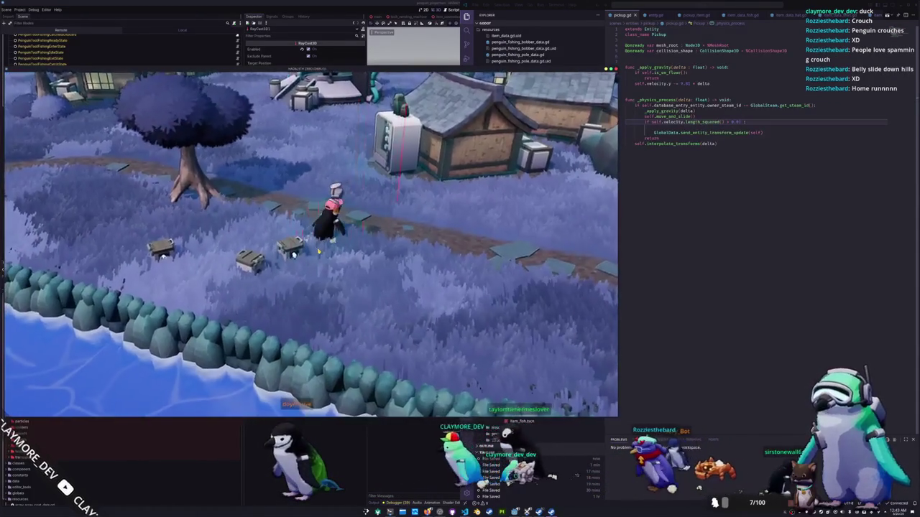
Step: Drop another Random Skin crate beside the penguin
key(i)
right_click(263, 141)
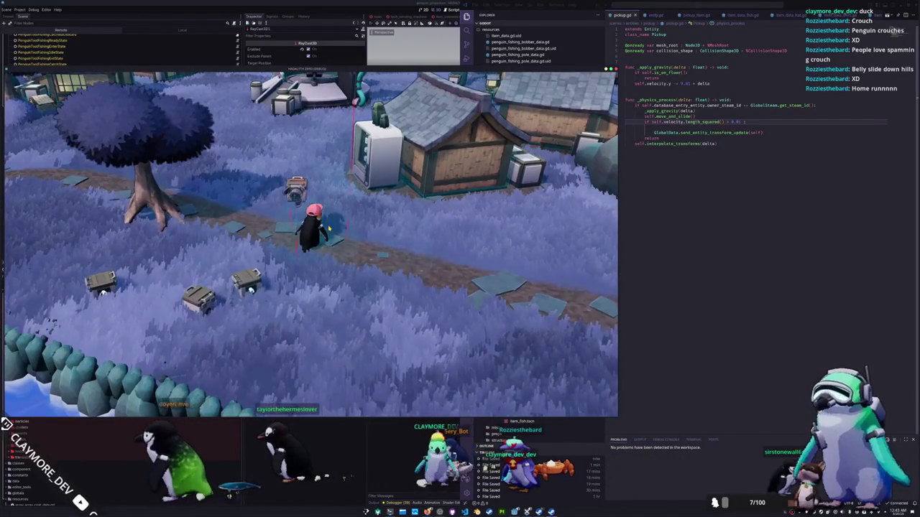
key(s)
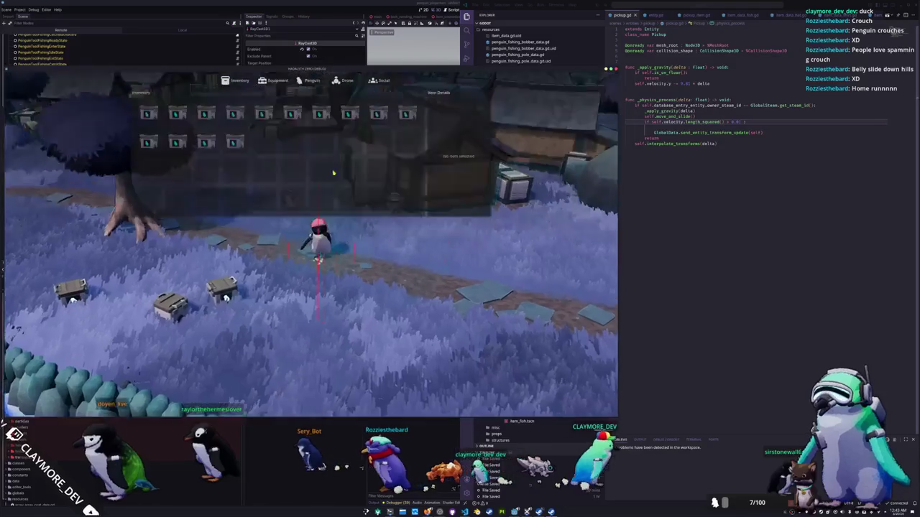
click(234, 143)
click(243, 164)
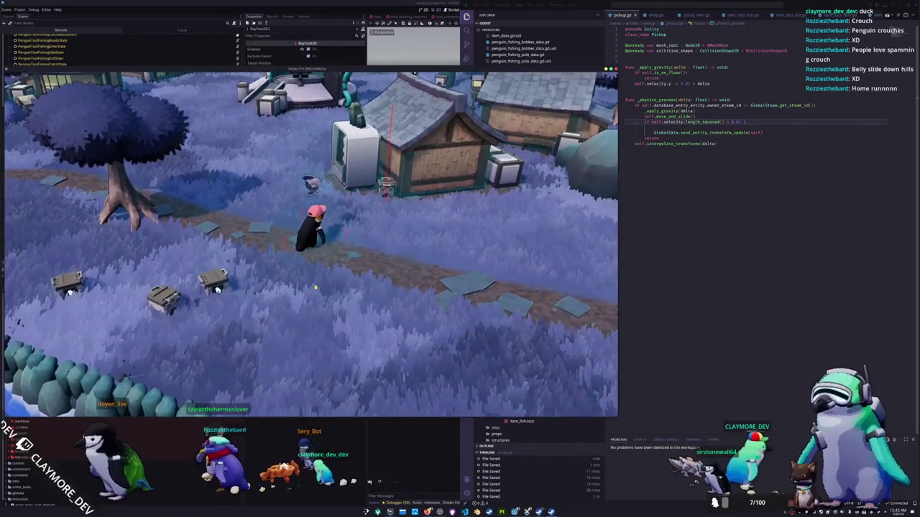
Step: Drop two more Random Skin crates, then close the inventory
key(Tab)
click(235, 142)
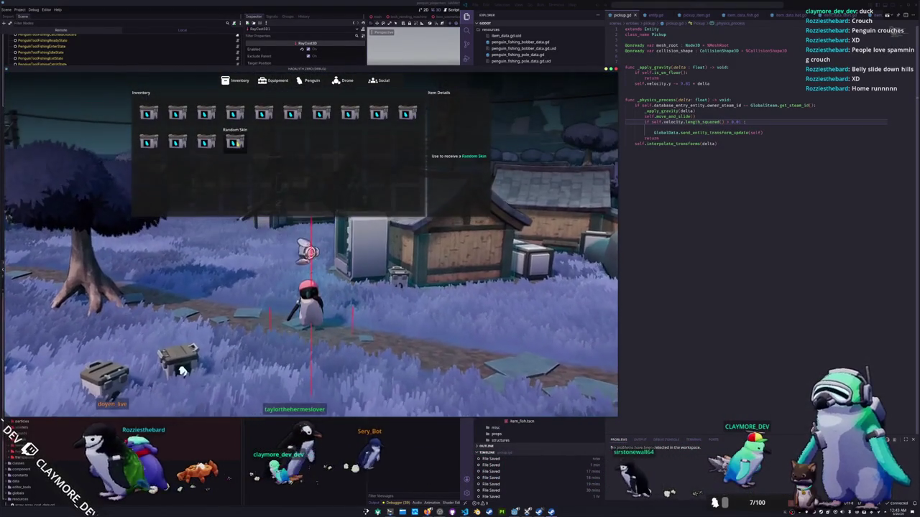
click(247, 168)
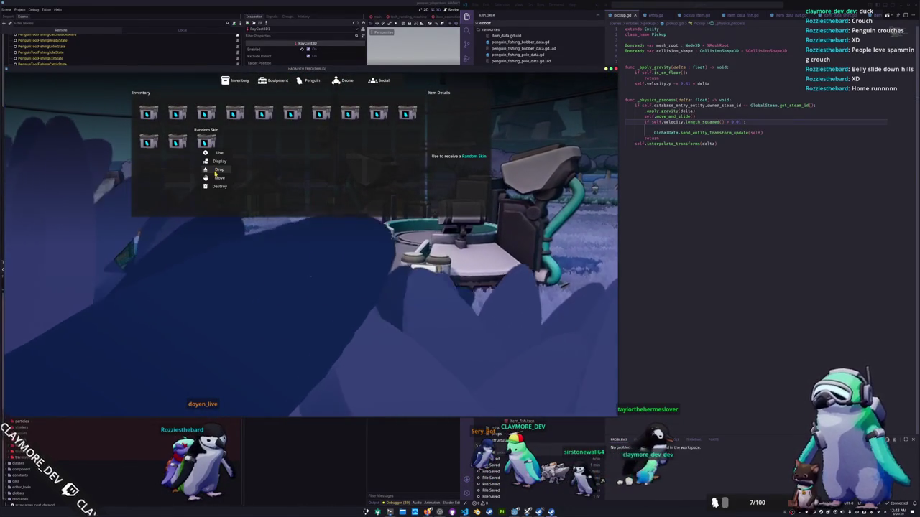
click(215, 169)
key(Escape)
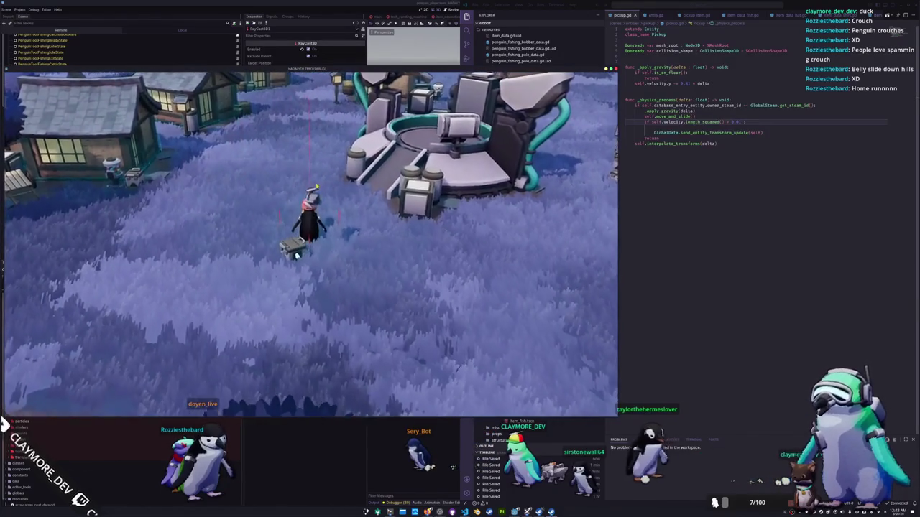
key(Tab)
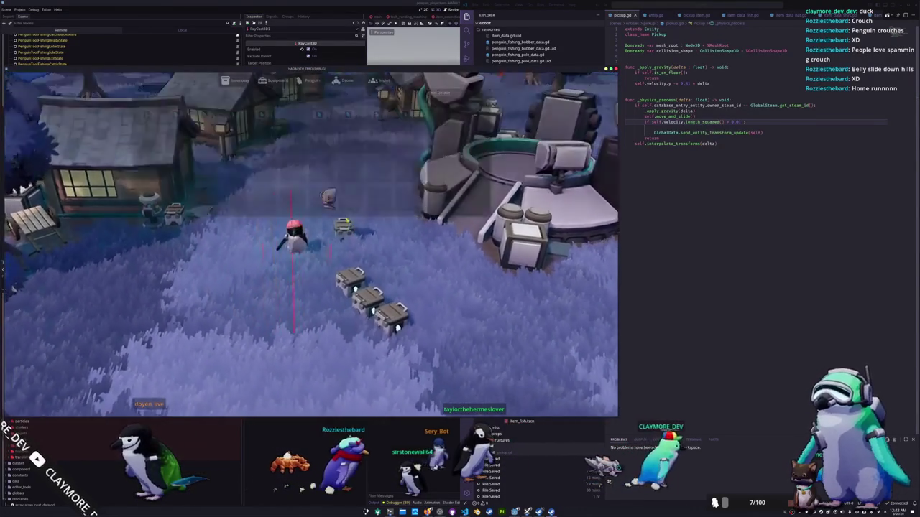
Step: Check the Random Skin item's actions and walk the penguin left toward the crates
key(Tab)
key(Tab)
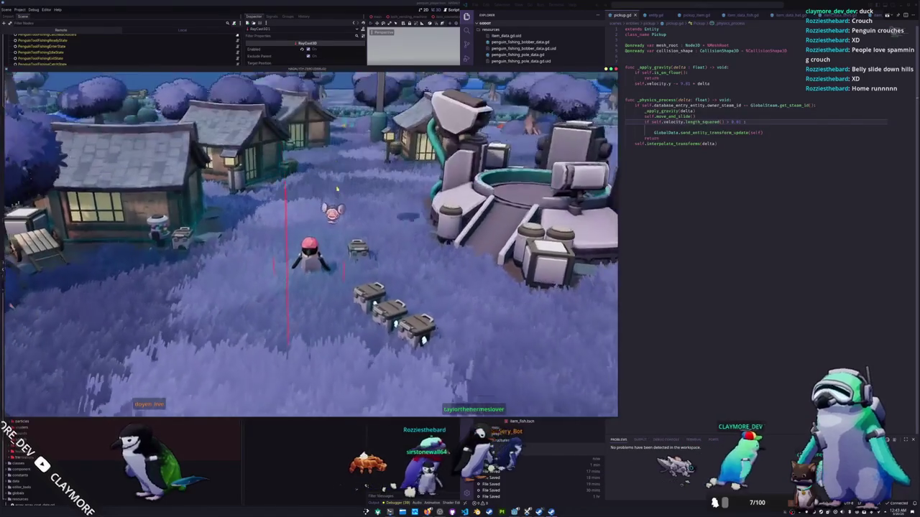
click(349, 113)
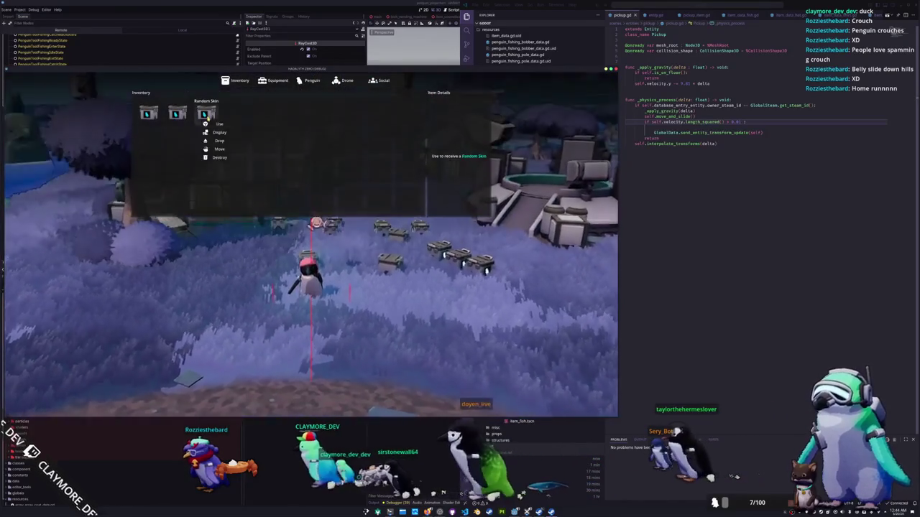
key(Tab)
key(Tab)
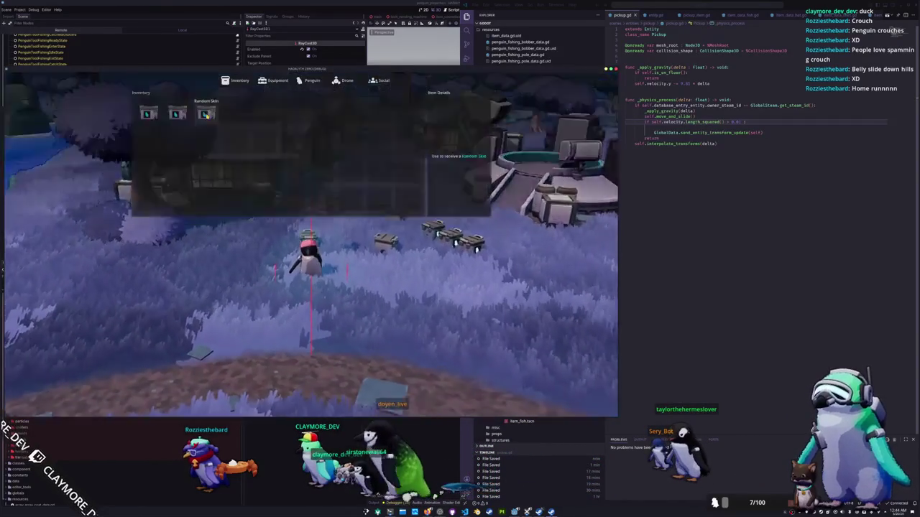
right_click(205, 115)
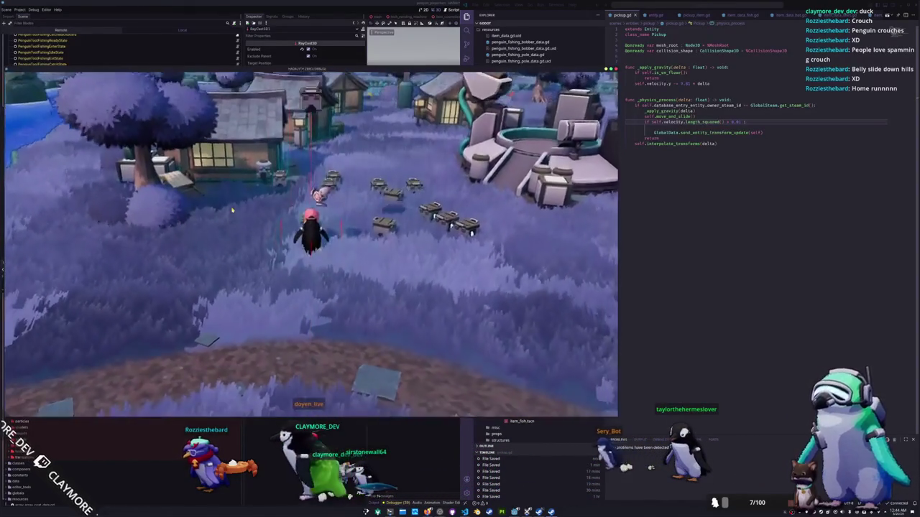
key(w)
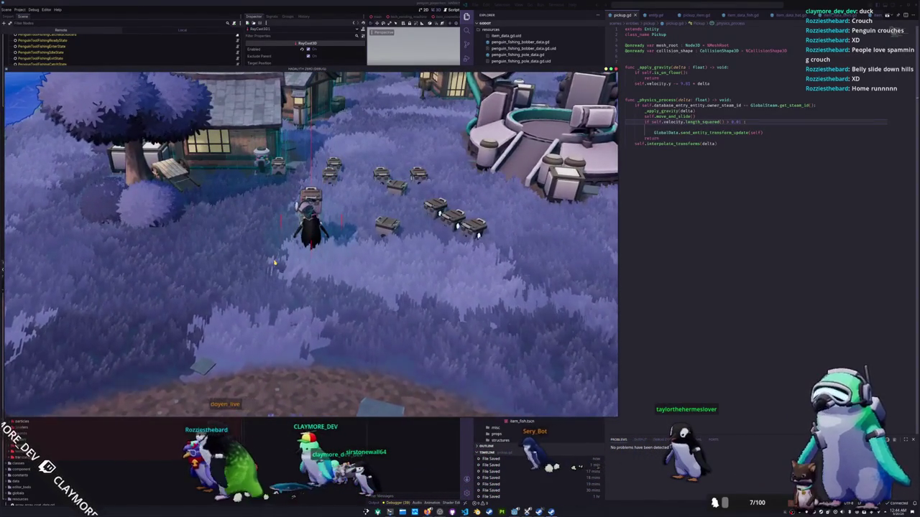
key(a)
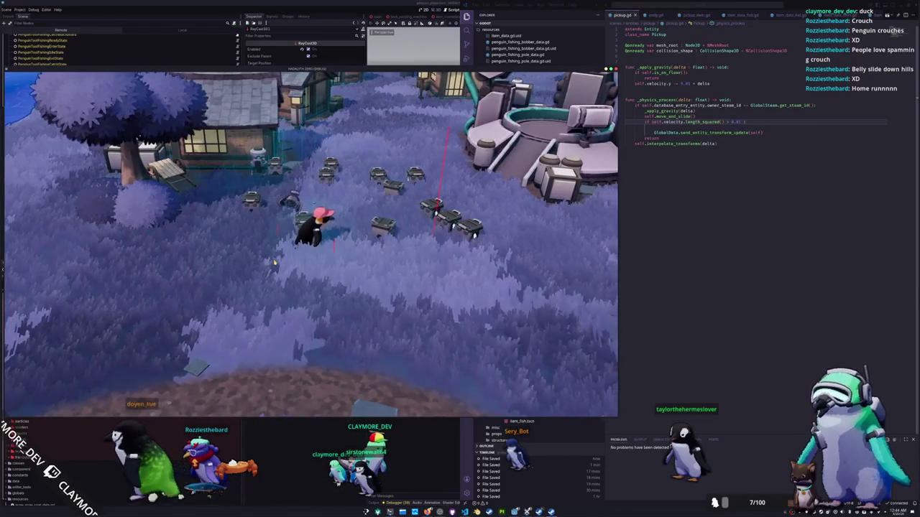
key(a)
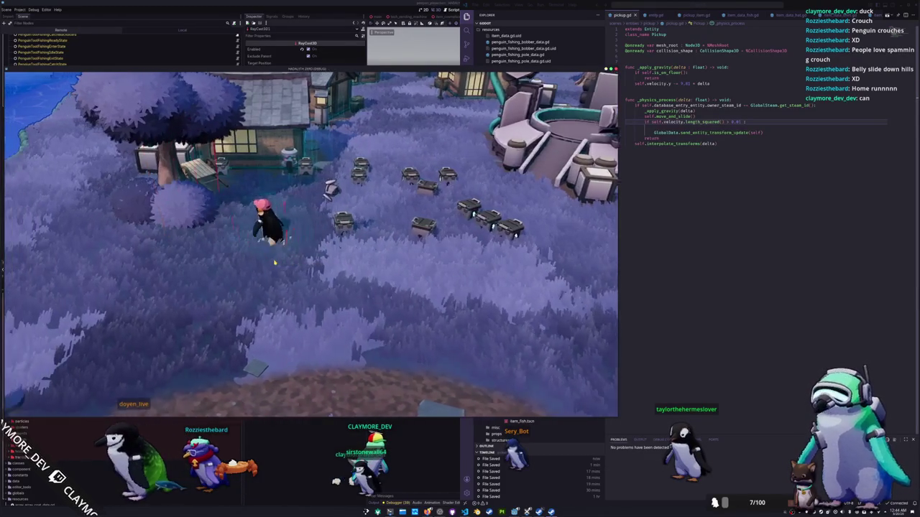
Step: Drop a Random Skin crate on the grass, then walk right to inspect the crates
key(i)
click(177, 113)
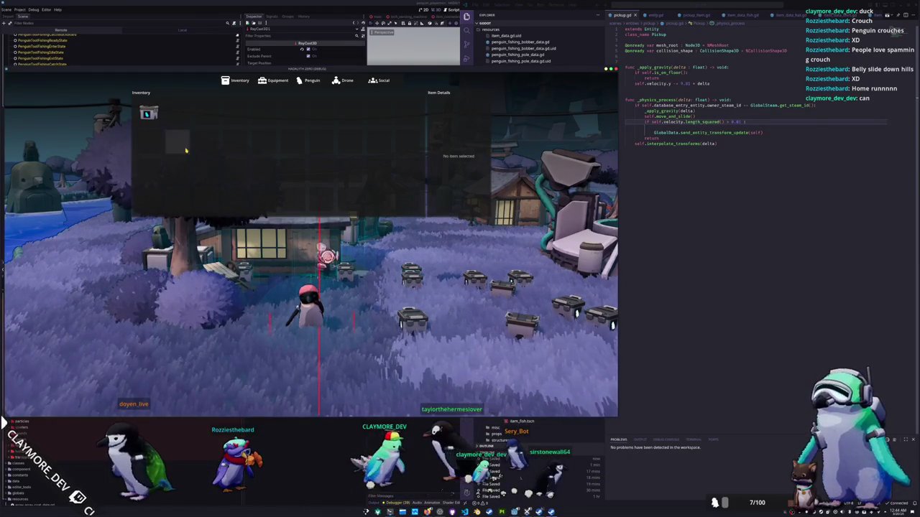
key(i)
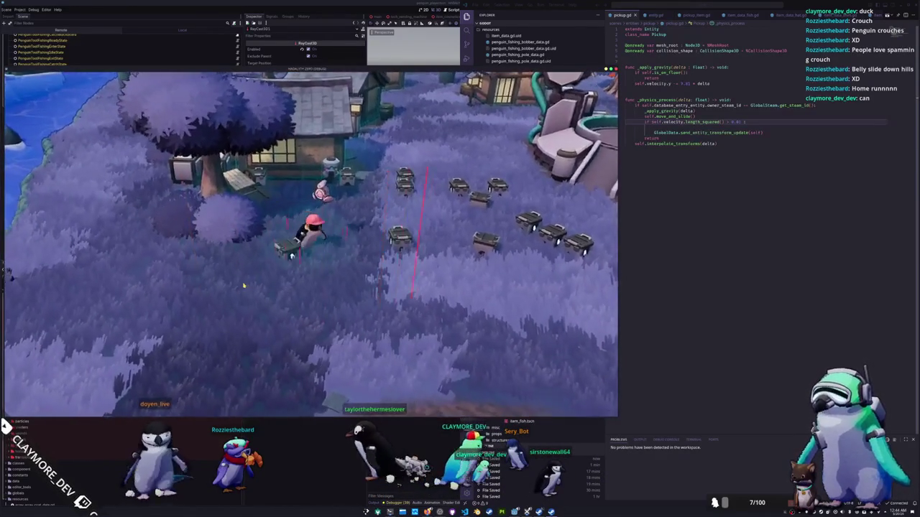
key(i)
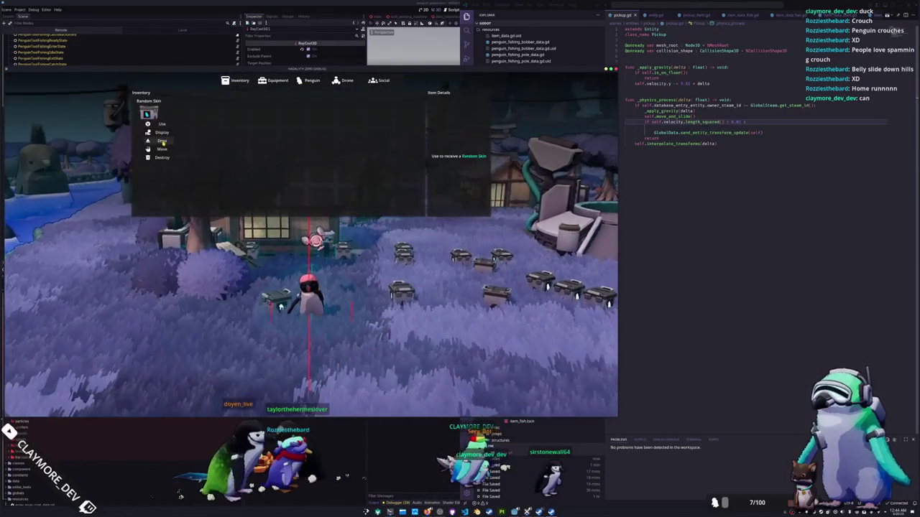
click(163, 141)
key(i)
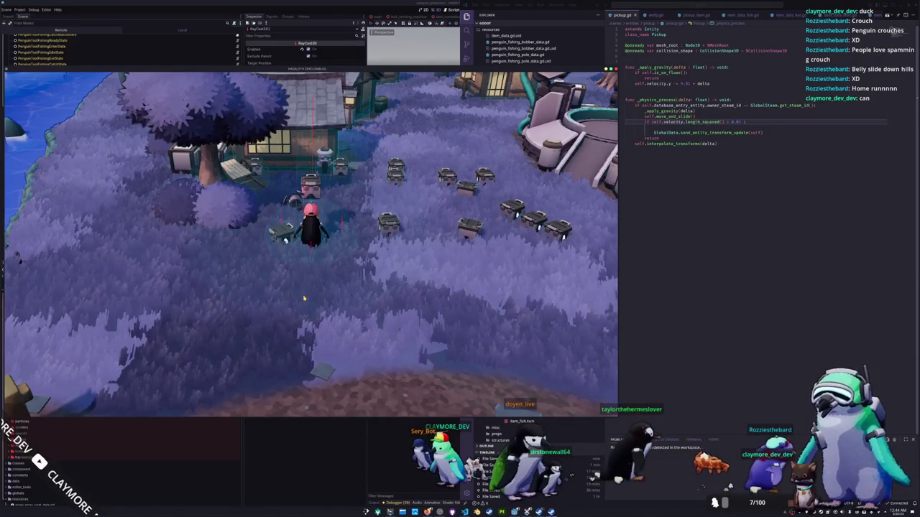
key(d)
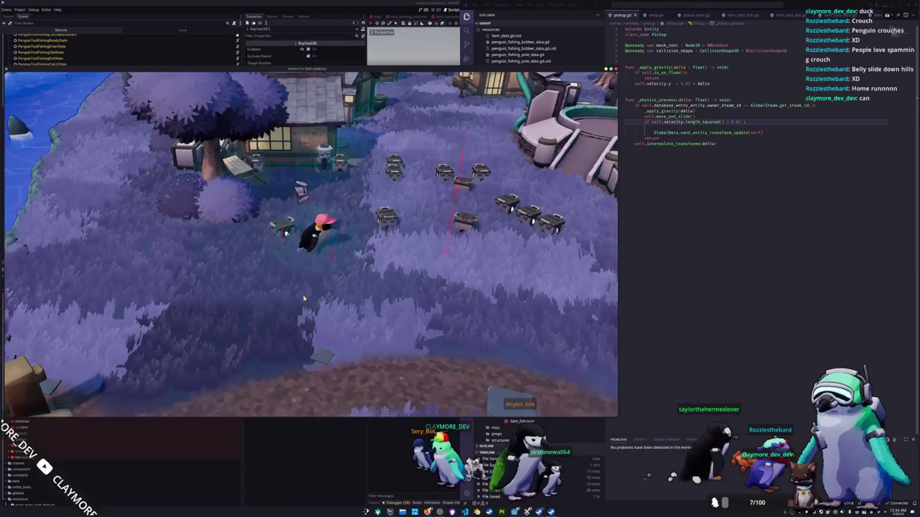
key(d)
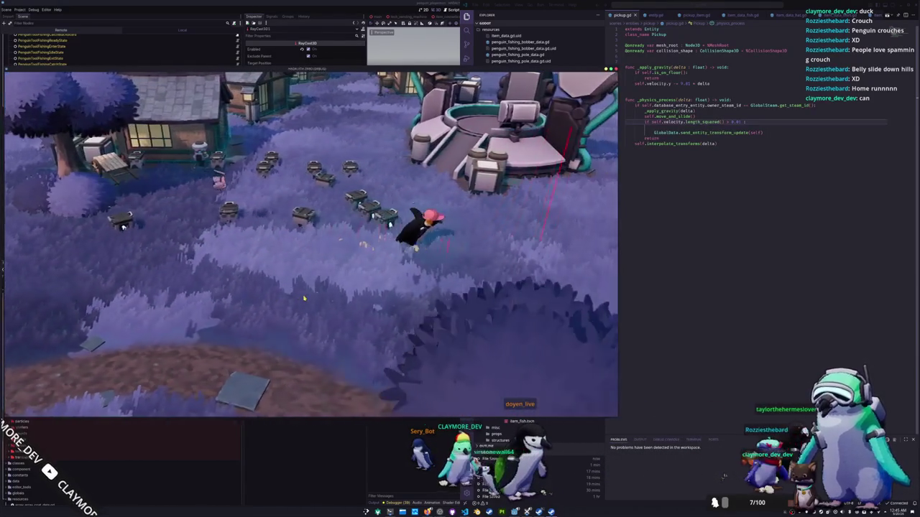
Step: Walk through the village, drop one more Random Skin crate, then bring up pickup.gd
key(d)
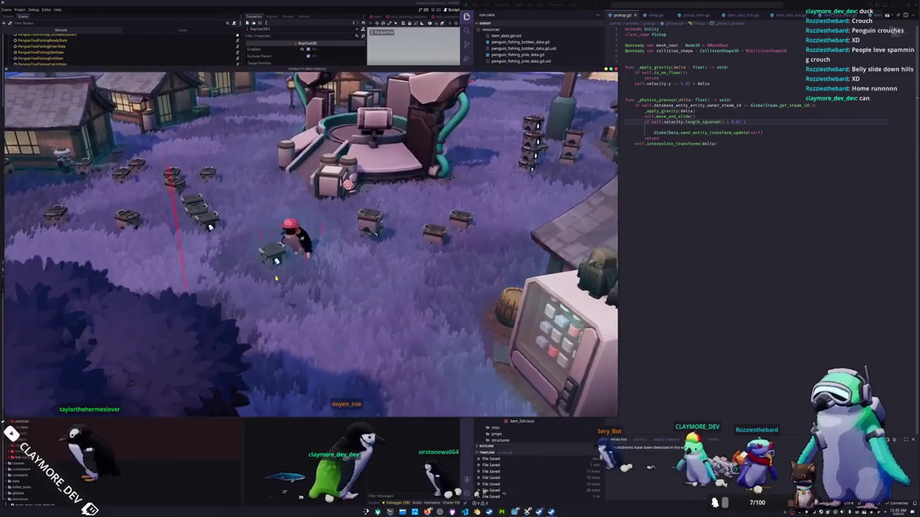
key(Tab)
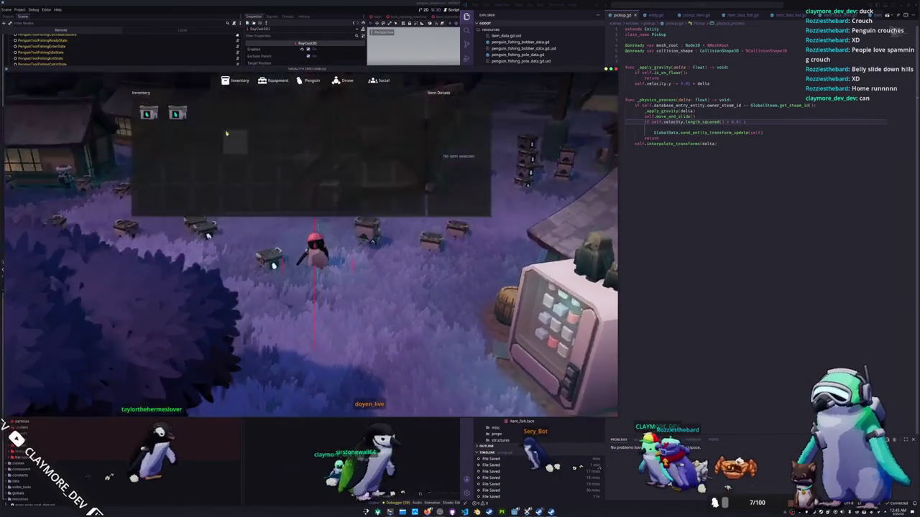
key(Tab)
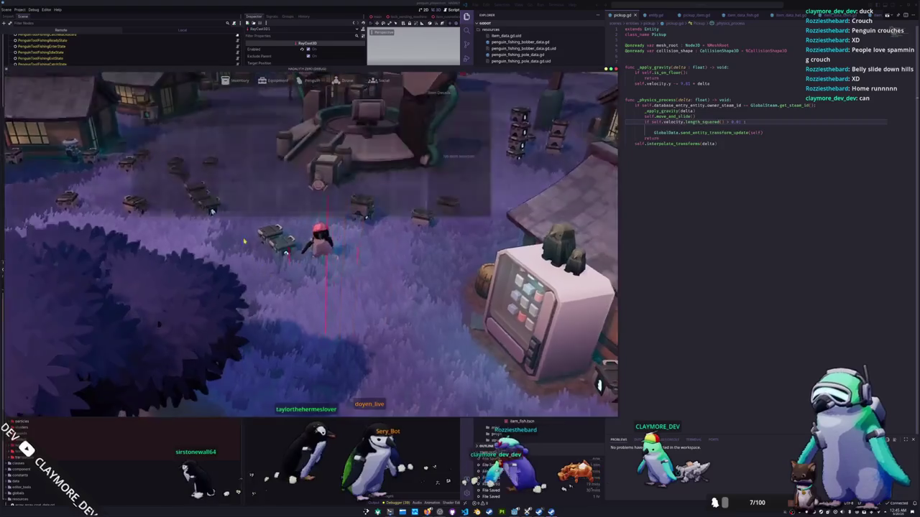
key(Tab)
click(148, 113)
click(158, 142)
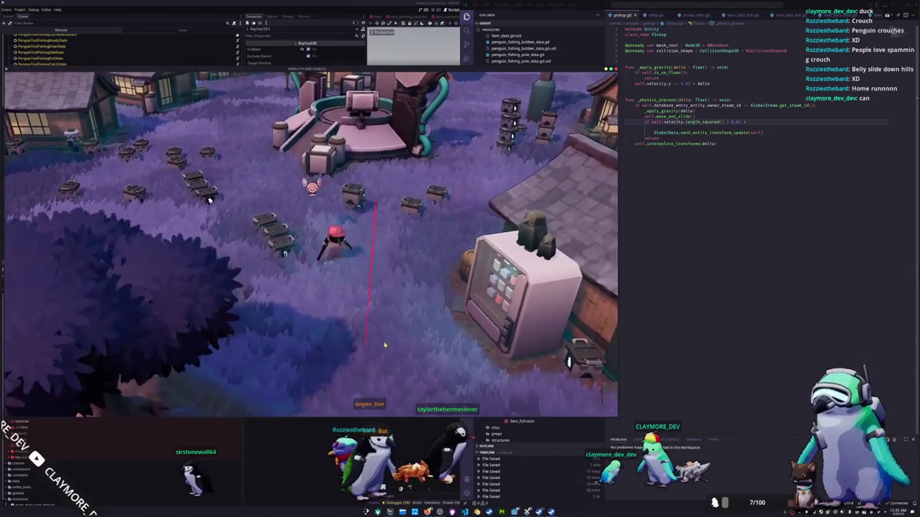
click(710, 192)
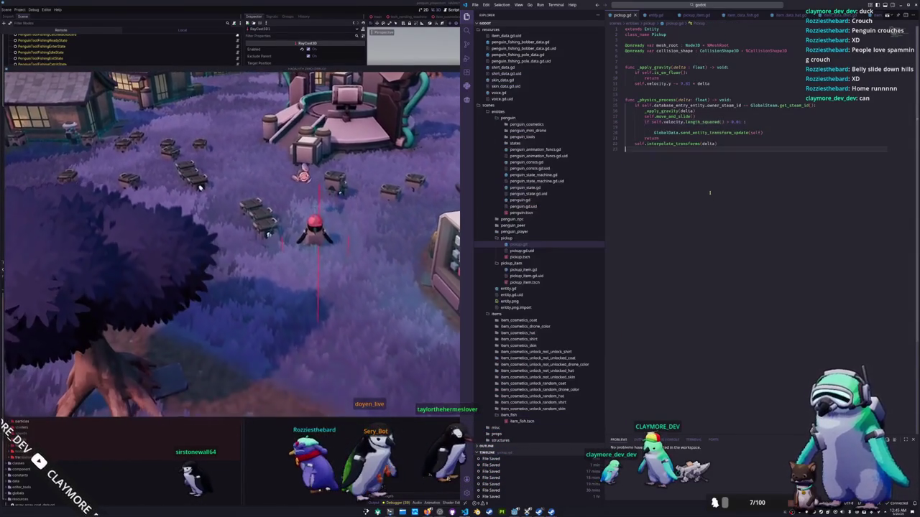
Step: In pickup.gd, nest move_and_slide under the velocity length check and remove the blank line
click(644, 116)
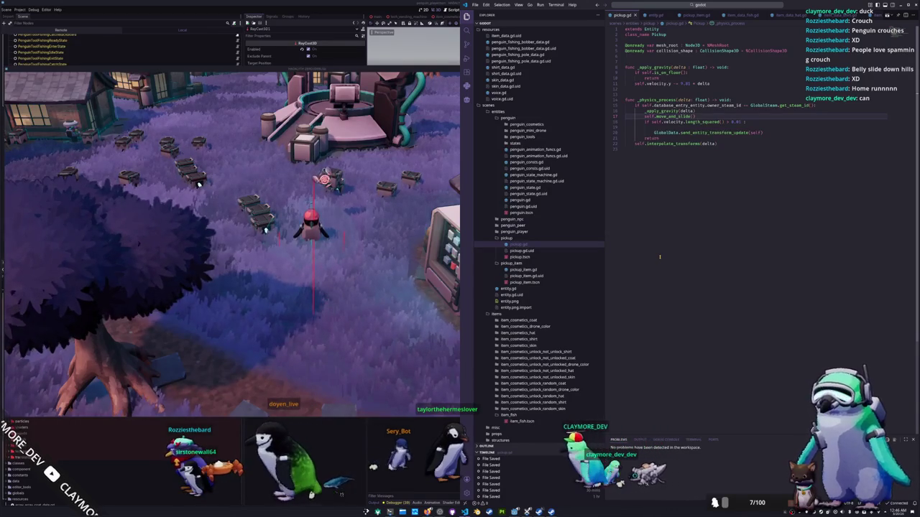
key(Down)
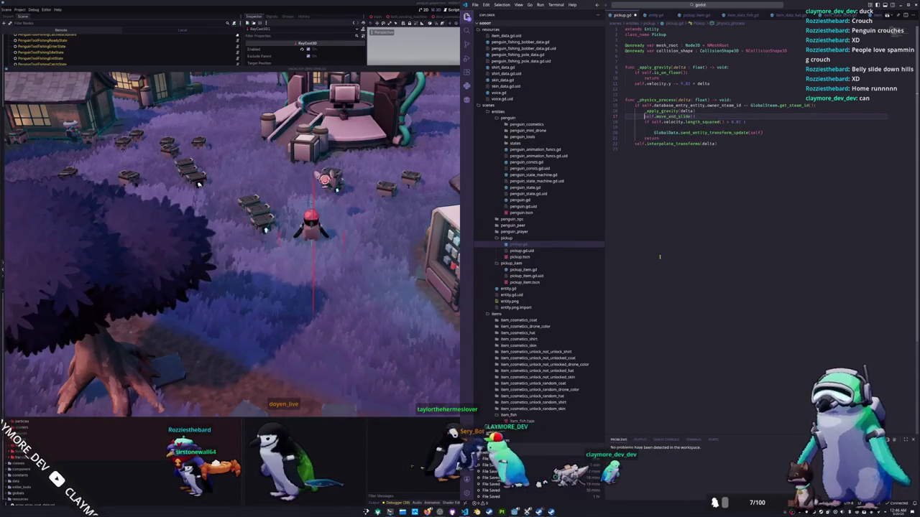
key(alt+Up)
key(Down)
key(Tab)
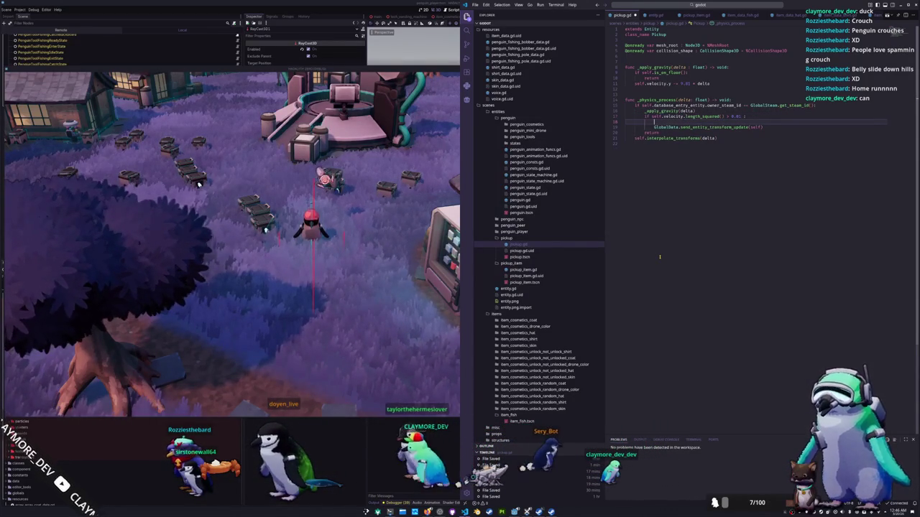
key(Down)
key(BackSpace)
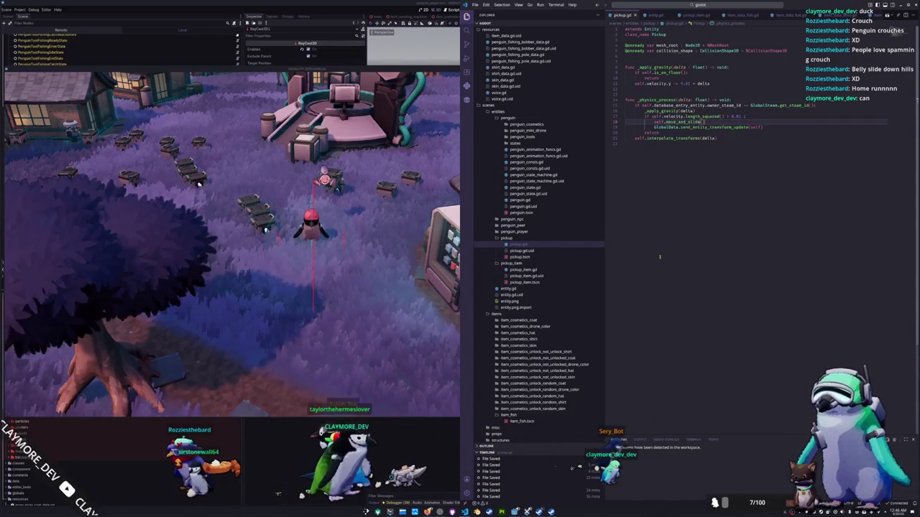
click(353, 300)
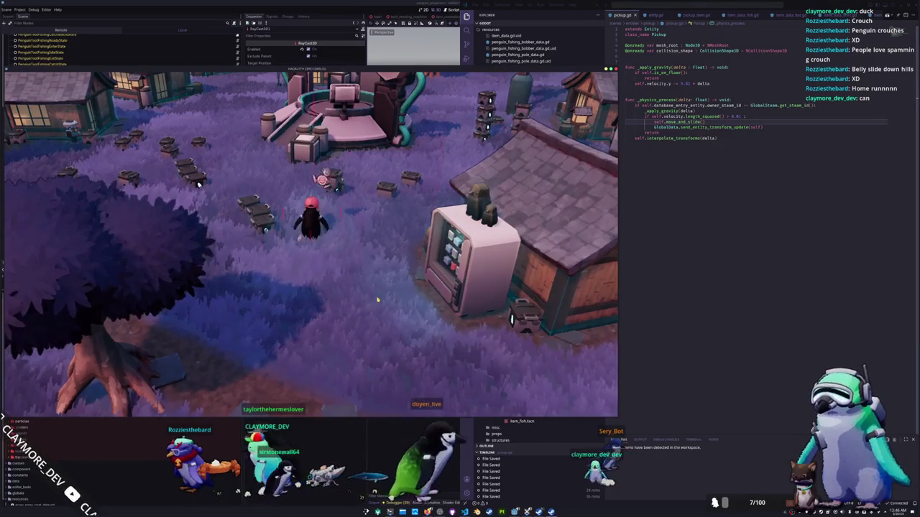
Step: Walk the penguin up-left and open the debug console with add inventory_item recalled
key(w+a)
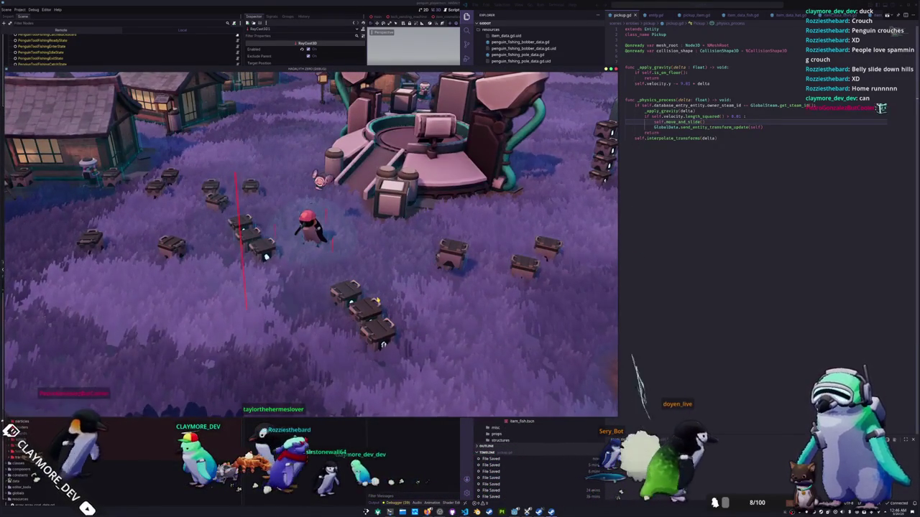
key(grave)
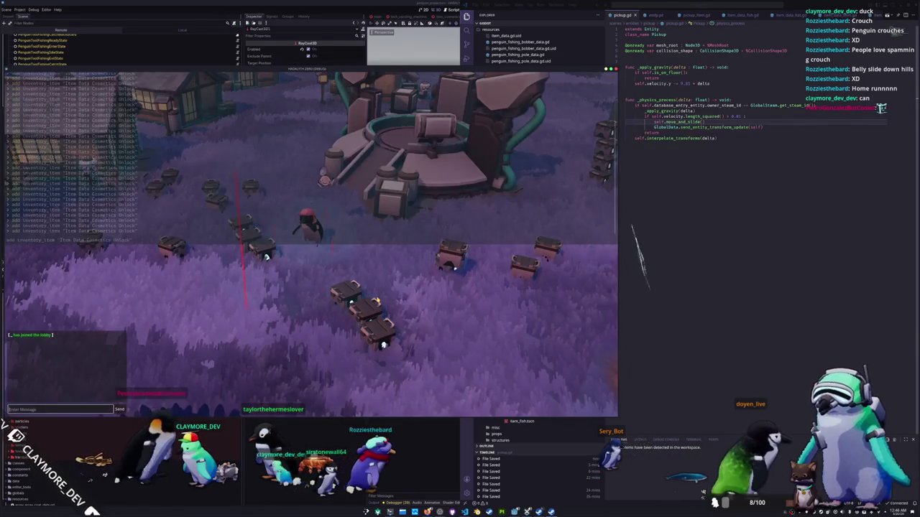
key(grave)
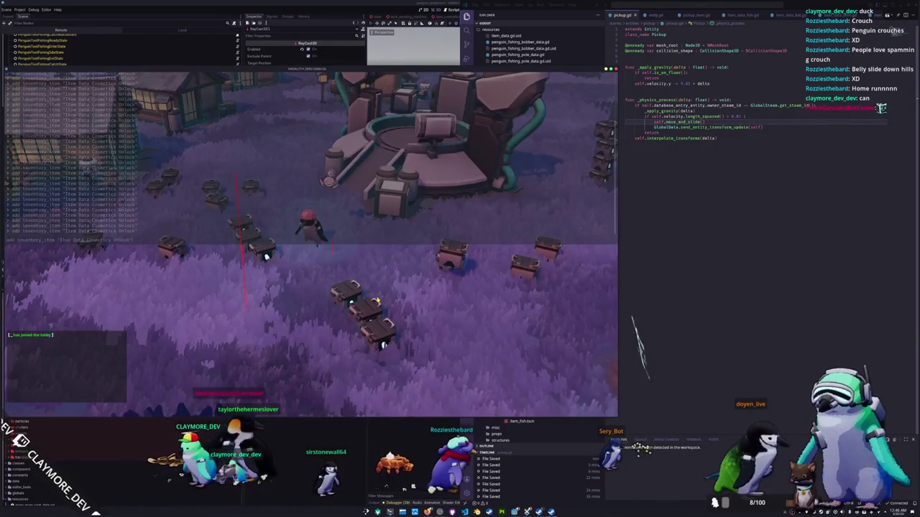